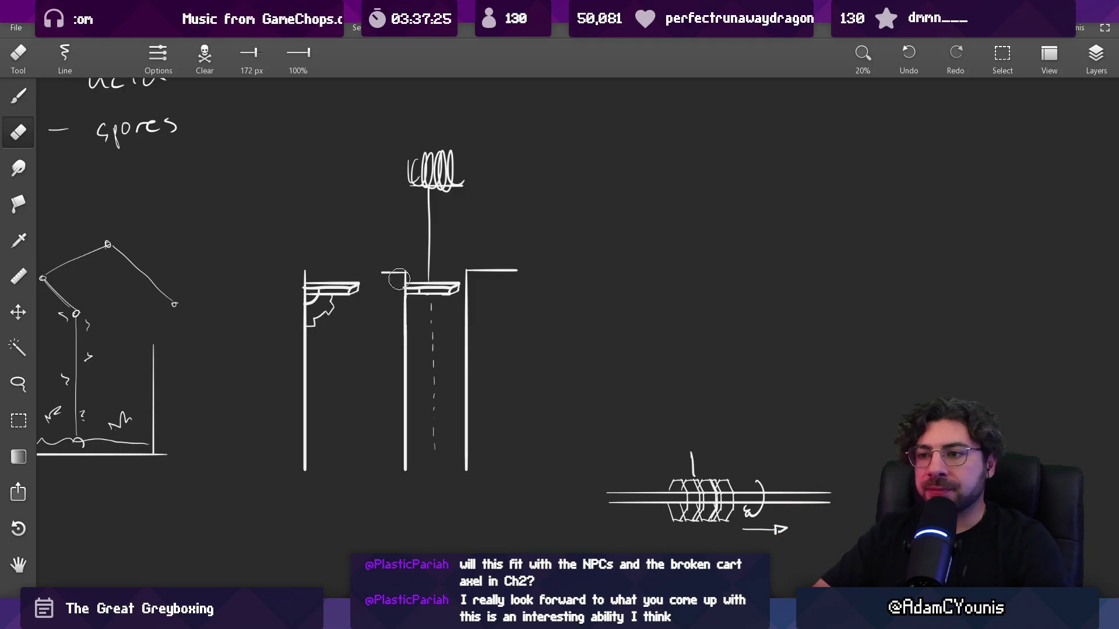
# - Bring the ledge sketches into view and enlarge the eraser size
pyautogui.press('b')
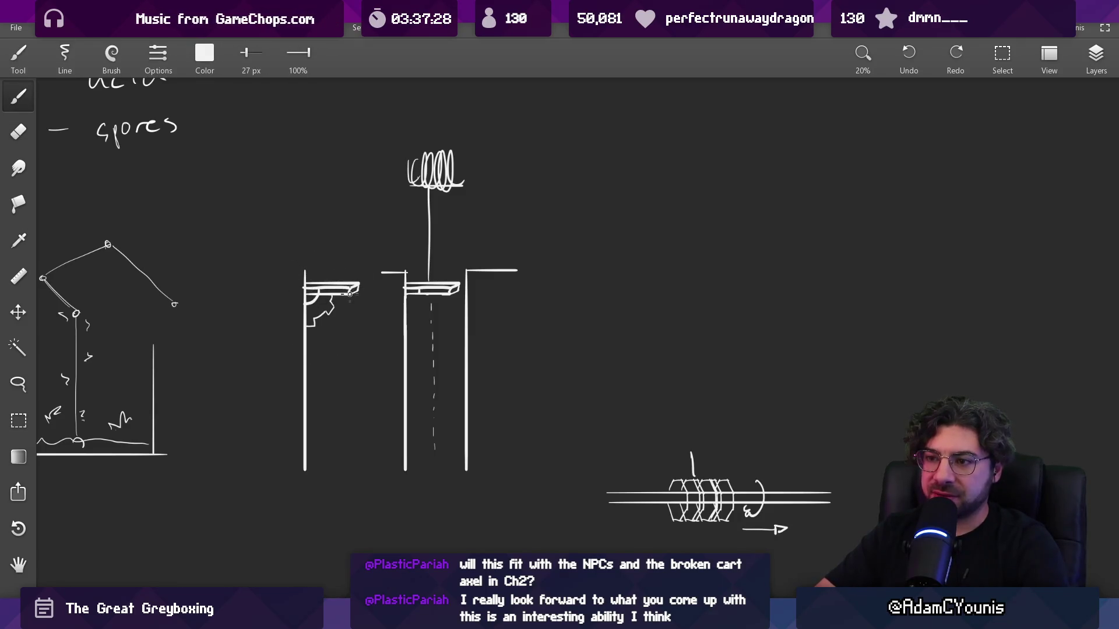
pyautogui.moveTo(343, 304)
pyautogui.mouseDown()
pyautogui.moveTo(460, 294)
pyautogui.moveTo(513, 262)
pyautogui.mouseUp()
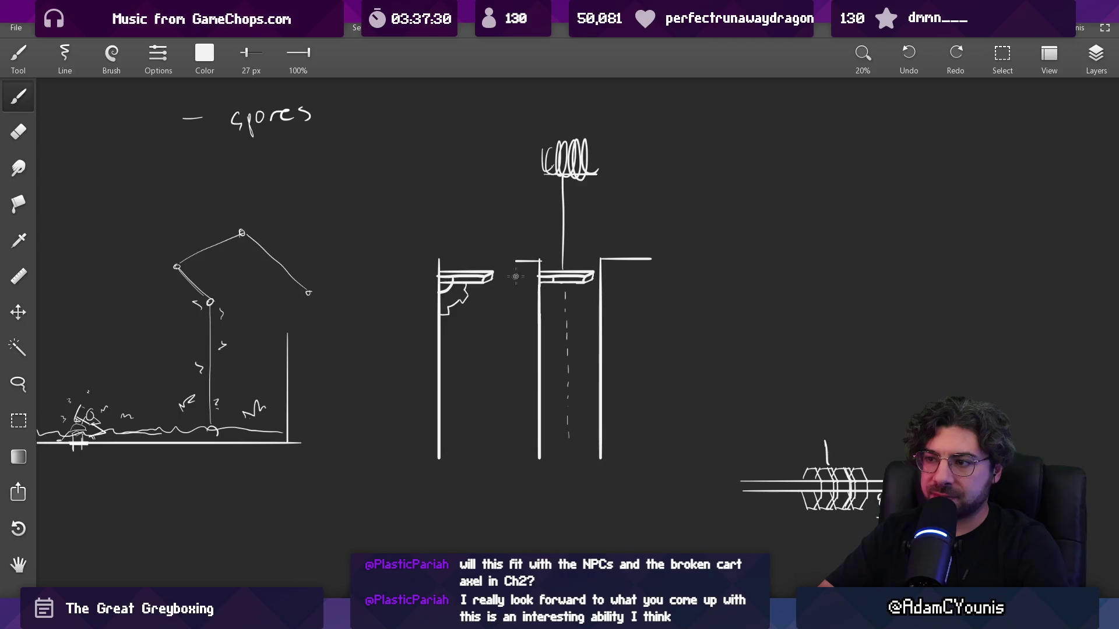
pyautogui.press('e')
pyautogui.press(']')
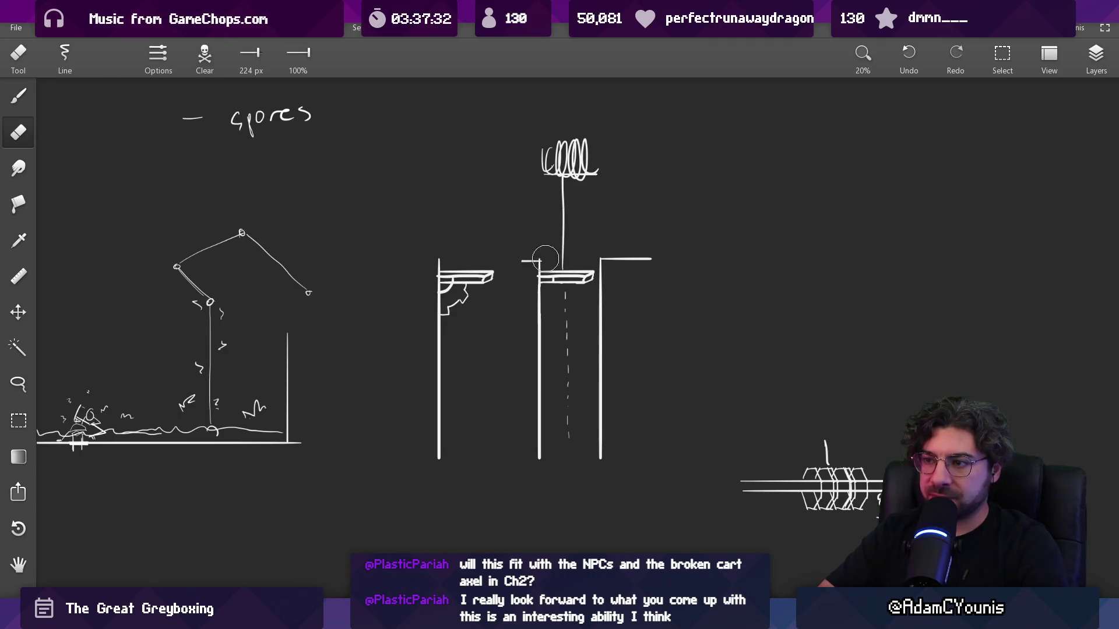
pyautogui.scroll(-2, 542, 256)
pyautogui.moveTo(383, 170)
pyautogui.mouseDown()
pyautogui.moveTo(584, 283)
pyautogui.moveTo(724, 295)
pyautogui.moveTo(659, 437)
pyautogui.moveTo(644, 424)
pyautogui.moveTo(631, 262)
pyautogui.moveTo(552, 254)
pyautogui.mouseUp()
pyautogui.scroll(4, 551, 254)
# - Redraw the support bracket beneath the left ledge with the brush
pyautogui.press('b')
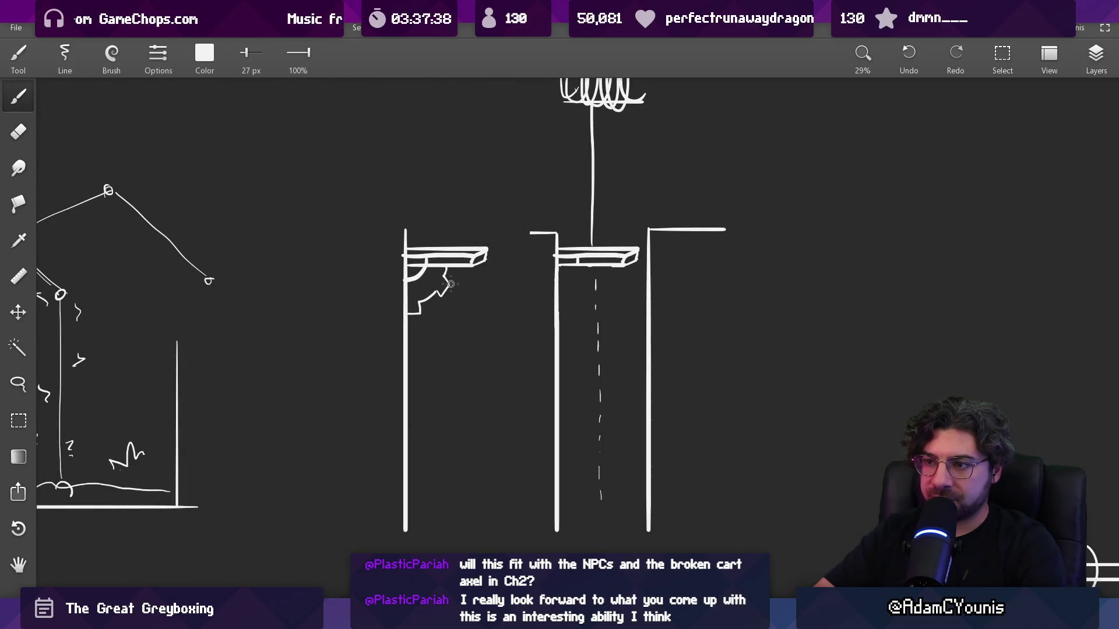
pyautogui.moveTo(450, 276)
pyautogui.mouseDown()
pyautogui.moveTo(457, 283)
pyautogui.moveTo(422, 303)
pyautogui.moveTo(433, 311)
pyautogui.mouseUp()
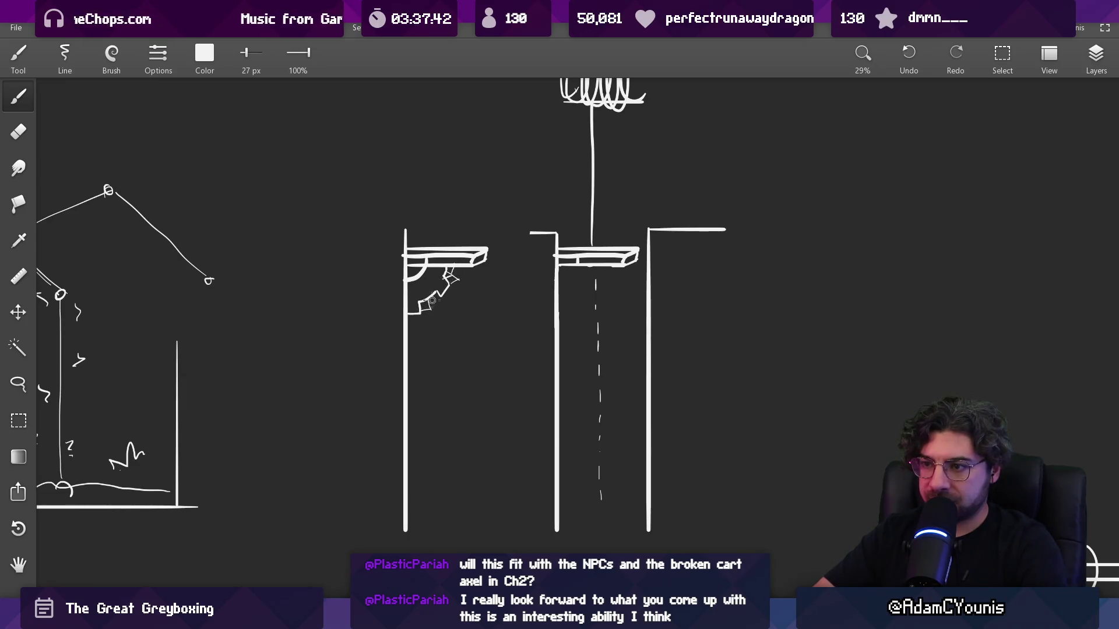
pyautogui.press('e')
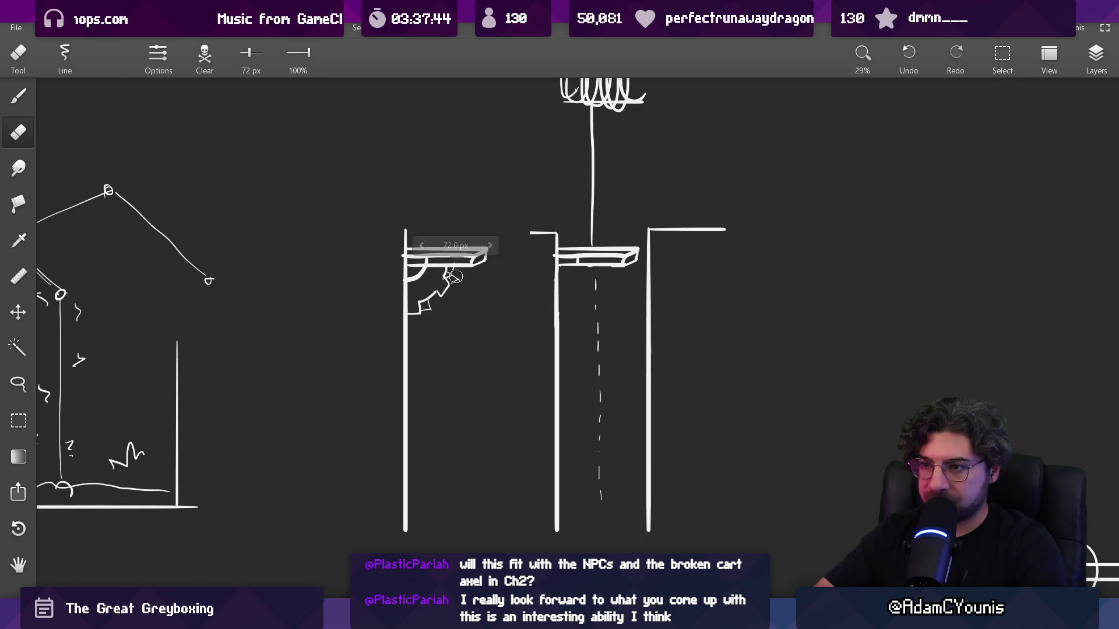
pyautogui.press('b')
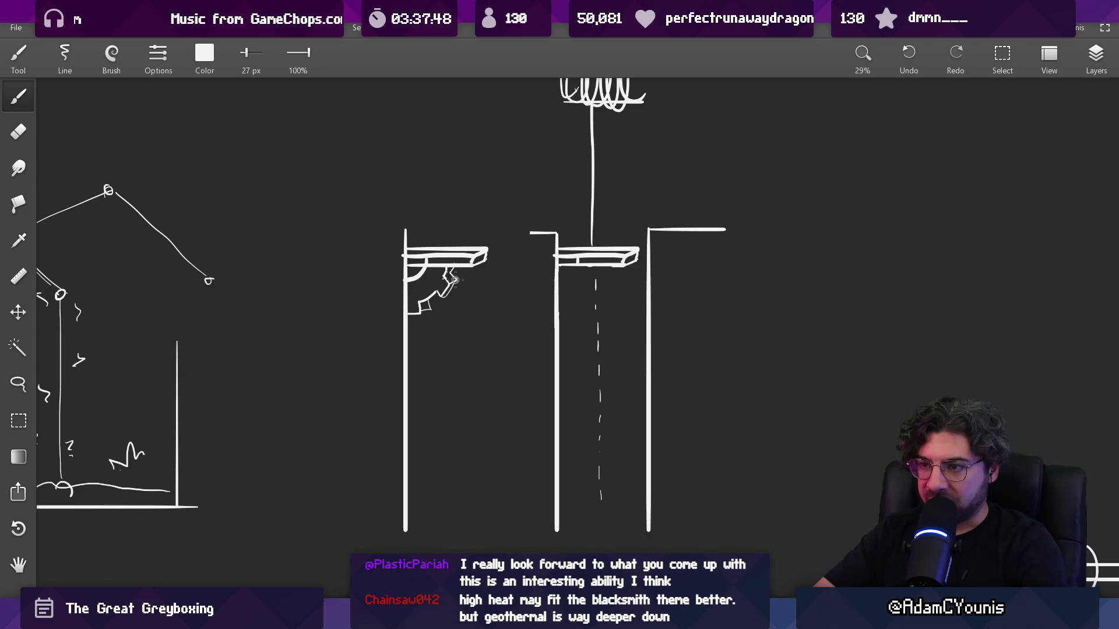
pyautogui.scroll(-3, 479, 266)
pyautogui.scroll(5, 480, 267)
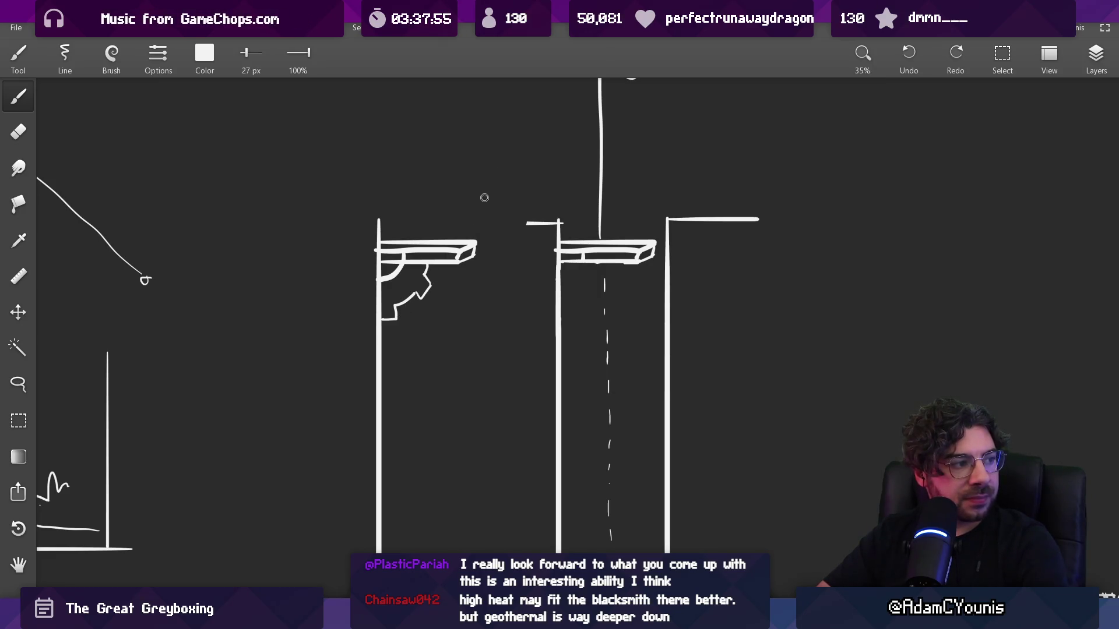
# - Trim the bracket strokes into a sharper stepped shape with a diagonal stroke, then zoom out
pyautogui.press('e')
pyautogui.moveTo(432, 280)
pyautogui.mouseDown()
pyautogui.moveTo(421, 272)
pyautogui.moveTo(410, 296)
pyautogui.moveTo(426, 296)
pyautogui.mouseUp()
pyautogui.press('b')
pyautogui.press('e')
pyautogui.press('b')
pyautogui.press('e')
pyautogui.press('b')
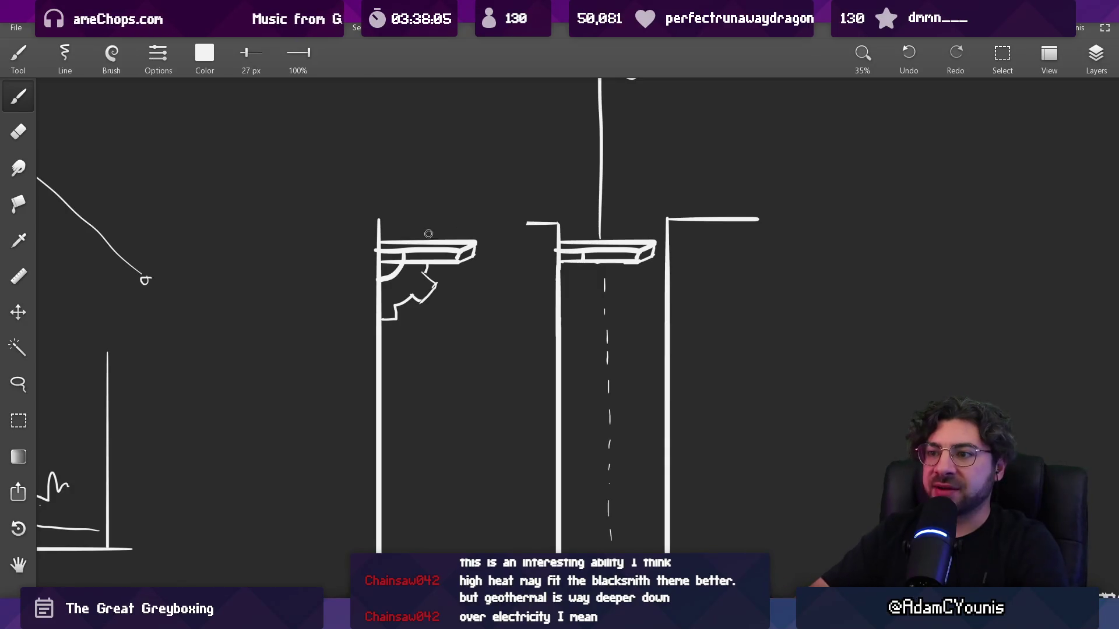
pyautogui.press('e')
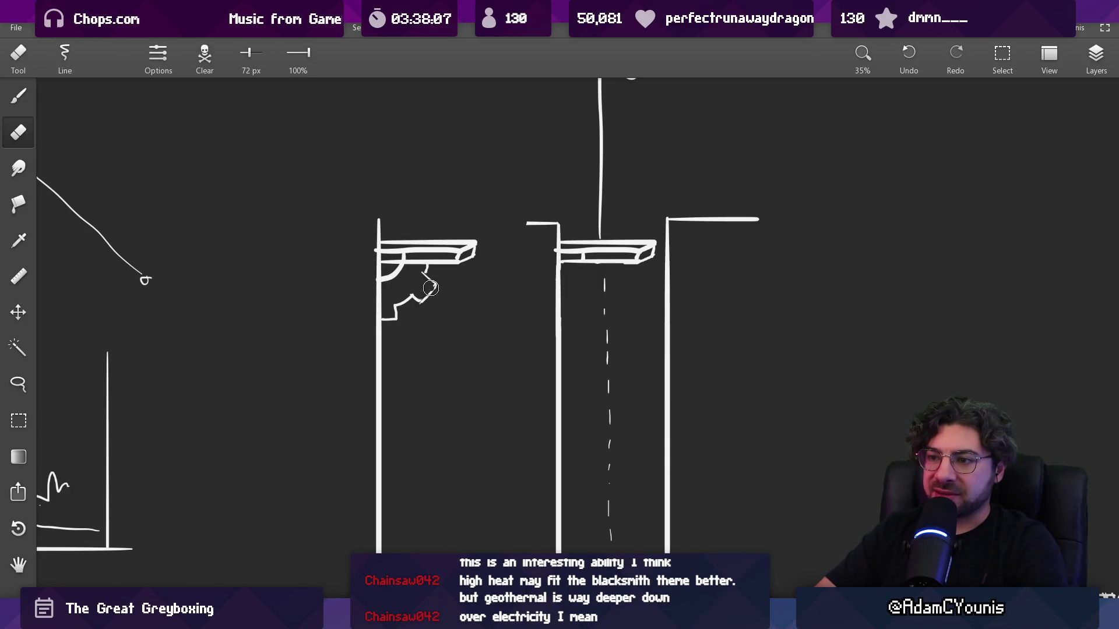
pyautogui.moveTo(430, 287)
pyautogui.mouseDown()
pyautogui.moveTo(419, 298)
pyautogui.moveTo(435, 288)
pyautogui.mouseUp()
pyautogui.press('b')
pyautogui.press('e')
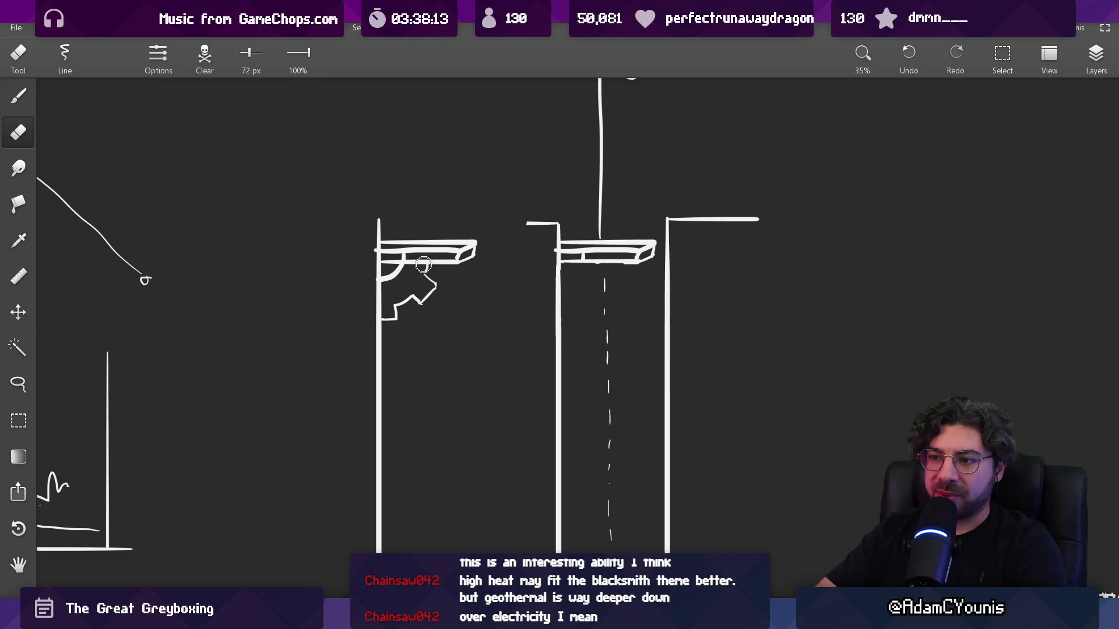
pyautogui.press('b')
pyautogui.scroll(-3, 460, 307)
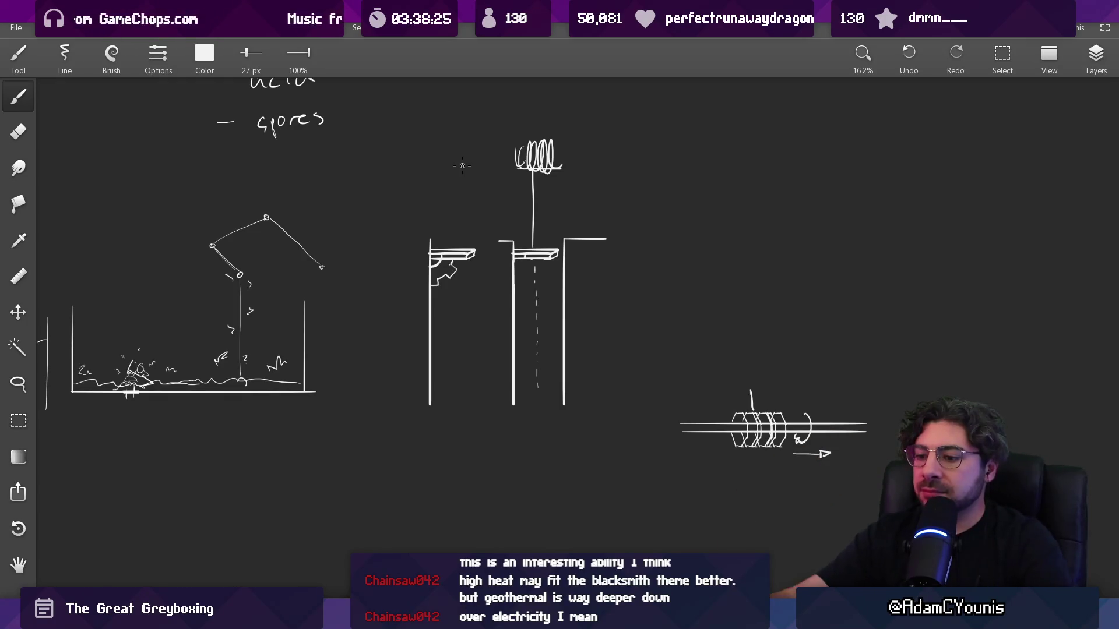
# - Draw the rope dropping from the crossbar to a rounded weight with an inner fold line
pyautogui.hotkey('alt', 'Tab')
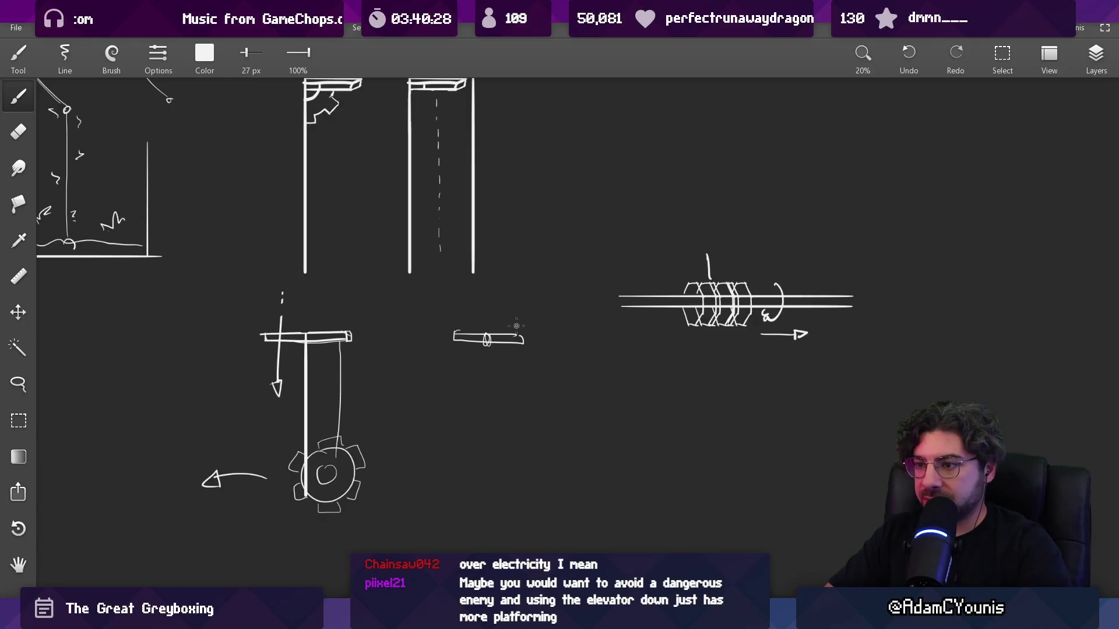
pyautogui.moveTo(487, 313)
pyautogui.mouseDown()
pyautogui.moveTo(545, 313)
pyautogui.moveTo(540, 460)
pyautogui.mouseUp()
pyautogui.hotkey('ctrl', 'z')
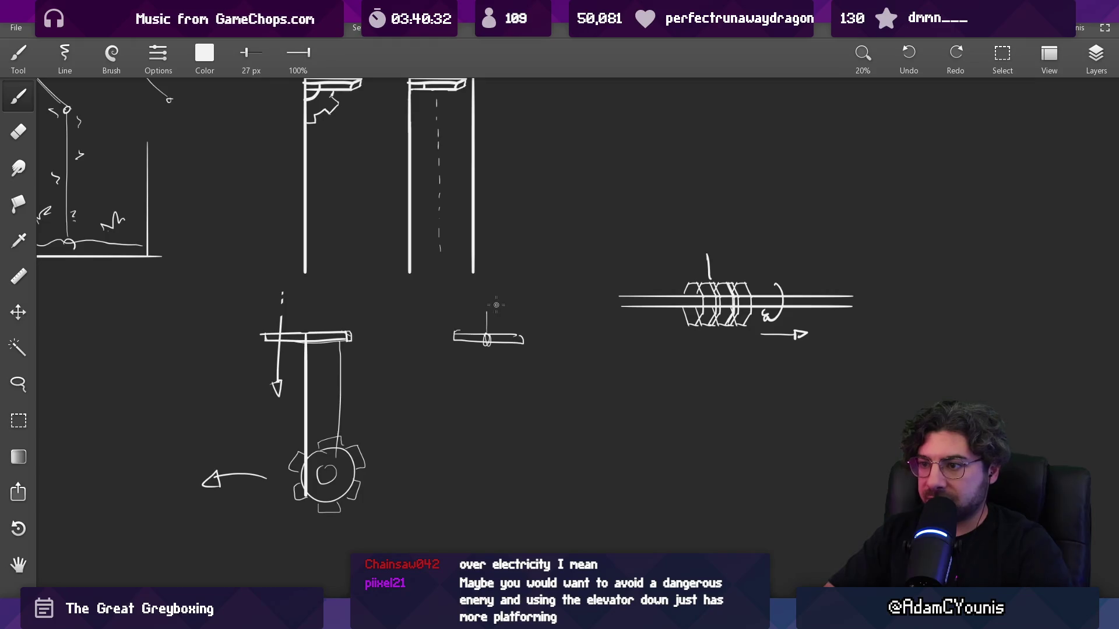
pyautogui.moveTo(487, 307)
pyautogui.mouseDown()
pyautogui.moveTo(562, 314)
pyautogui.moveTo(568, 468)
pyautogui.moveTo(547, 460)
pyautogui.moveTo(575, 449)
pyautogui.mouseUp()
pyautogui.hotkey('ctrl', 'z')
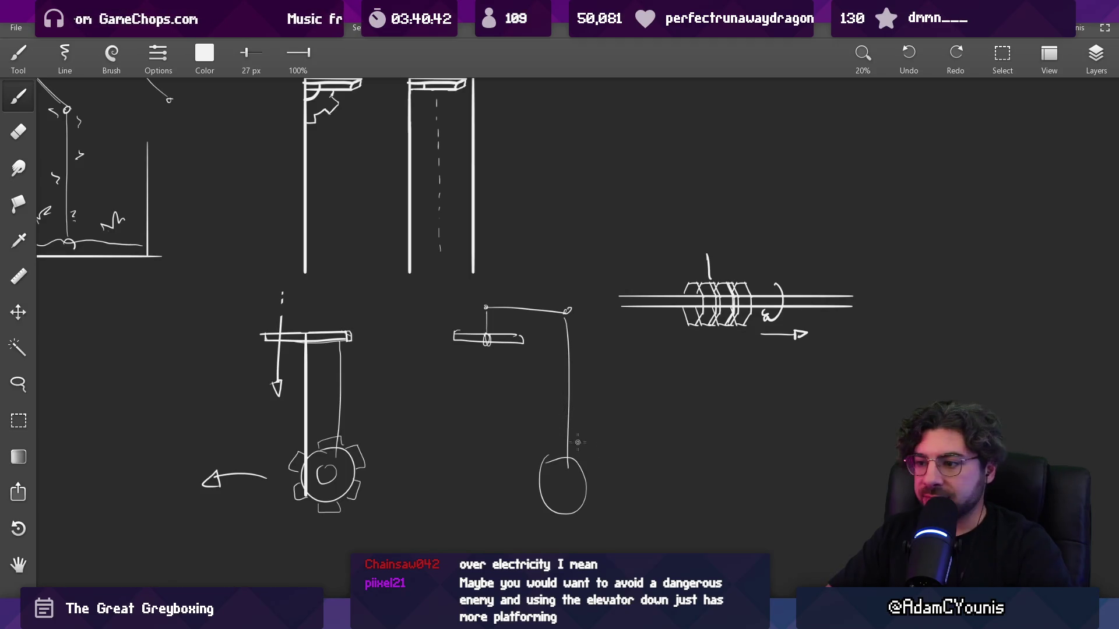
pyautogui.moveTo(546, 455)
pyautogui.mouseDown()
pyautogui.moveTo(580, 451)
pyautogui.moveTo(593, 494)
pyautogui.mouseUp()
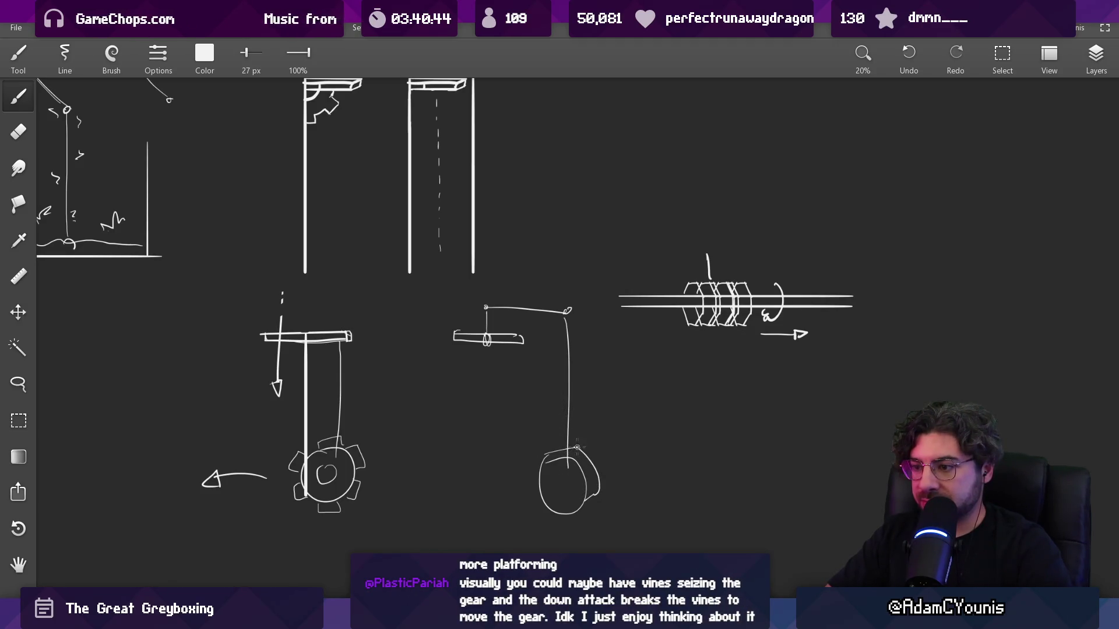
pyautogui.moveTo(577, 448)
pyautogui.mouseDown()
pyautogui.moveTo(561, 501)
pyautogui.moveTo(577, 457)
pyautogui.mouseUp()
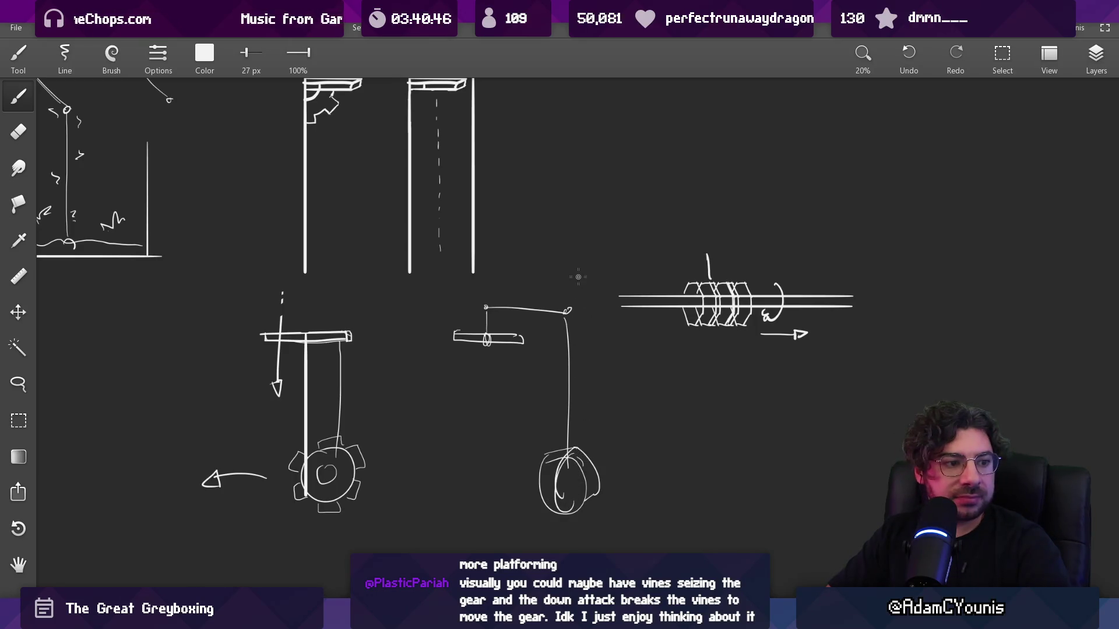
pyautogui.moveTo(559, 618)
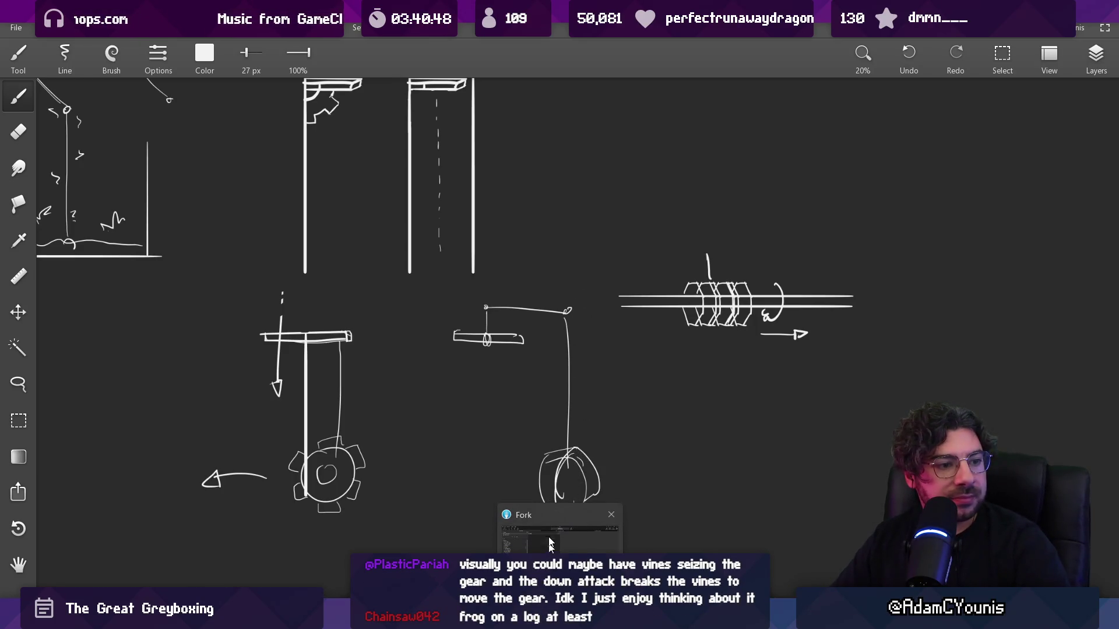
pyautogui.click(550, 535)
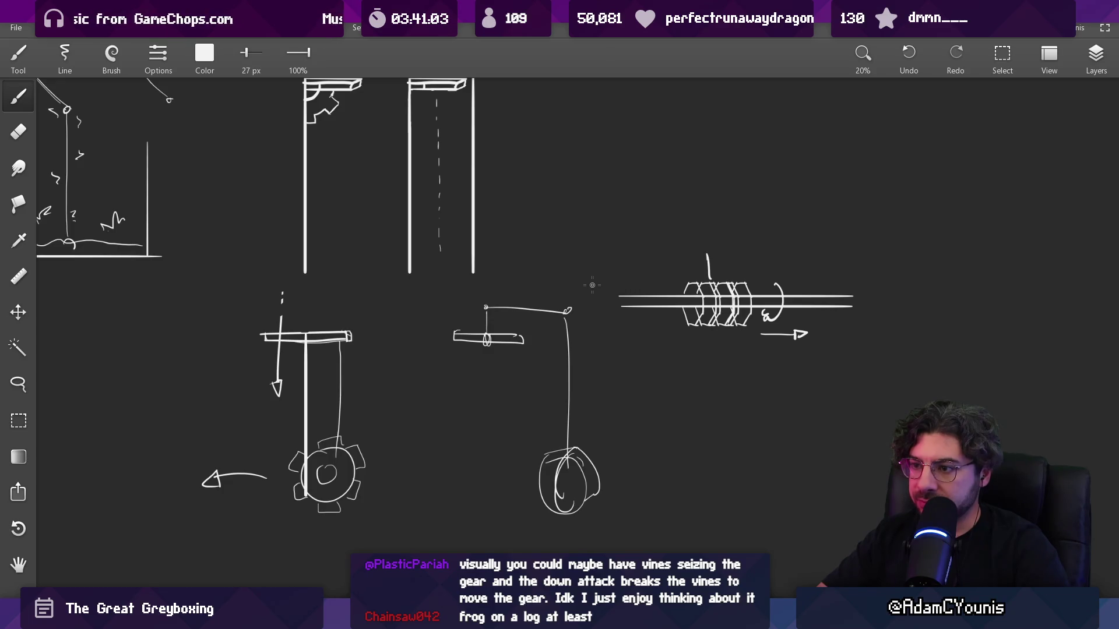
# - Shift the small bar right onto the rope using a region selection
pyautogui.press('m')
pyautogui.moveTo(446, 324)
pyautogui.mouseDown()
pyautogui.moveTo(533, 352)
pyautogui.moveTo(574, 347)
pyautogui.mouseUp()
pyautogui.press('Escape')
# - Erase the leftover thin horizontal line and extend the crossbar to the left
pyautogui.press('e')
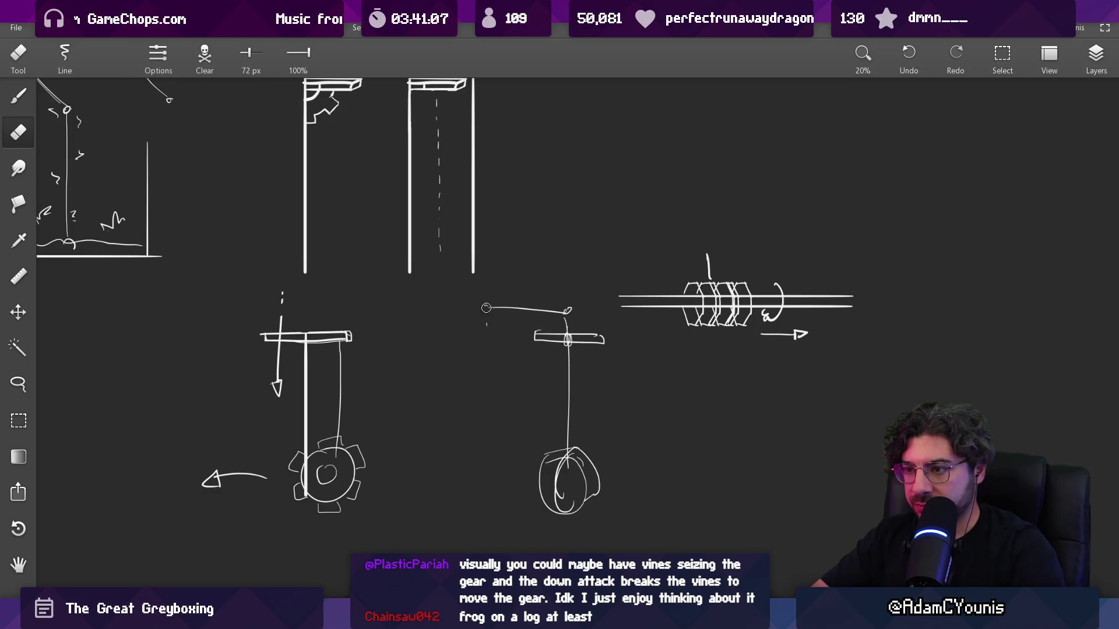
pyautogui.hscroll(3, 507, 330)
pyautogui.scroll(-1, 508, 330)
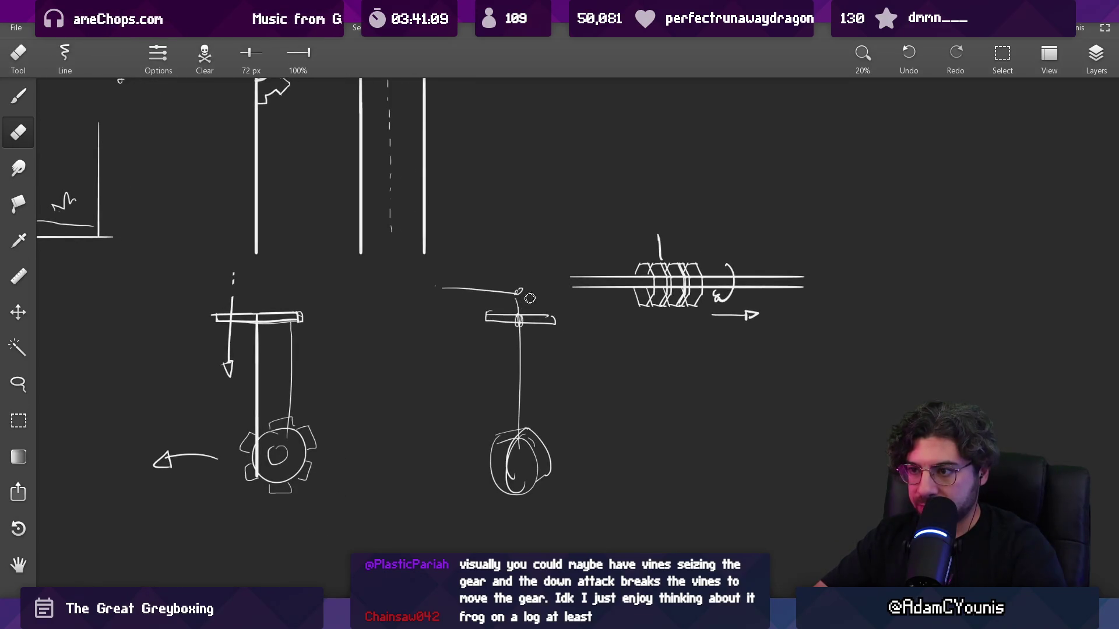
pyautogui.moveTo(469, 298)
pyautogui.mouseDown()
pyautogui.moveTo(425, 287)
pyautogui.moveTo(506, 291)
pyautogui.moveTo(520, 429)
pyautogui.mouseUp()
pyautogui.press('b')
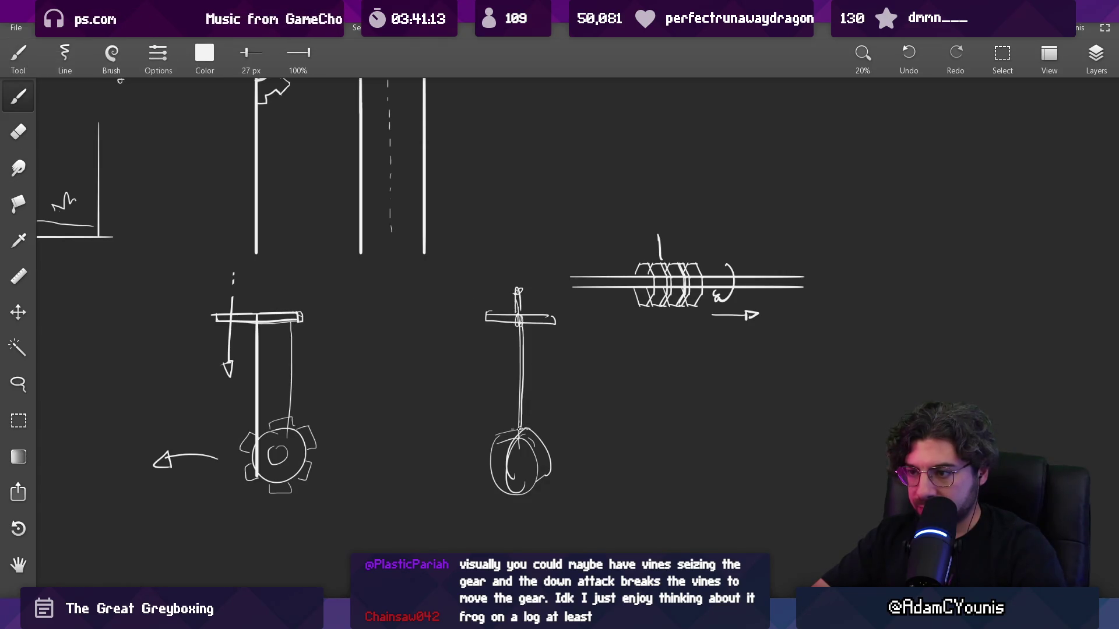
pyautogui.moveTo(436, 318); pyautogui.dragTo(563, 319)
pyautogui.scroll(-3, 587, 274)
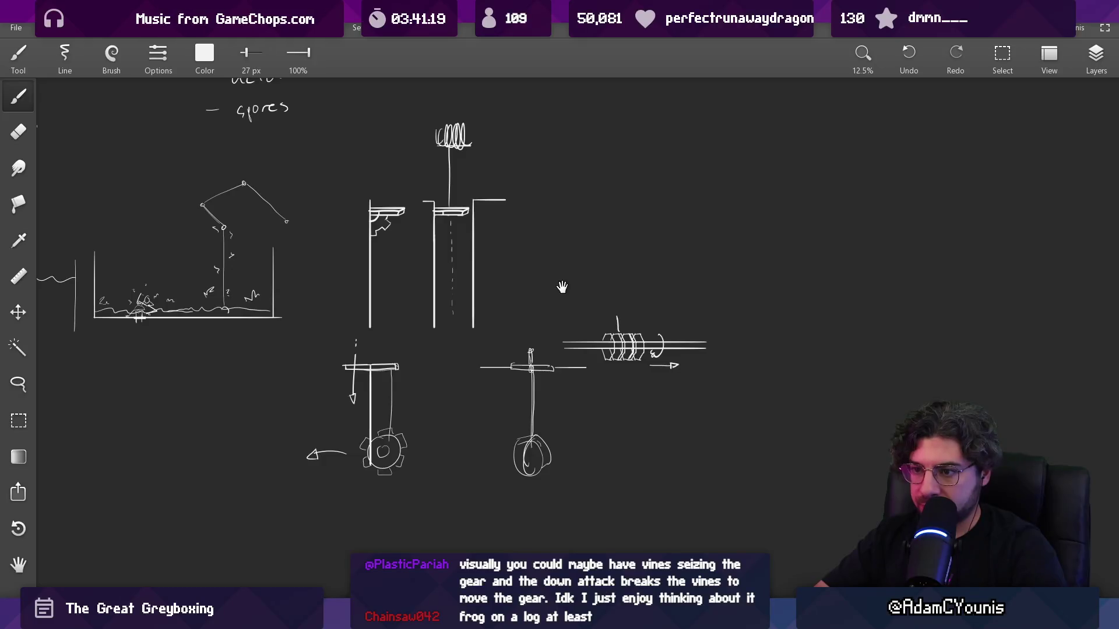
# - Redraw the oval weight as a faceted rock shape, then pan and zoom across the sketches
pyautogui.moveTo(561, 286)
pyautogui.mouseDown()
pyautogui.moveTo(600, 332)
pyautogui.moveTo(599, 292)
pyautogui.moveTo(585, 290)
pyautogui.mouseUp()
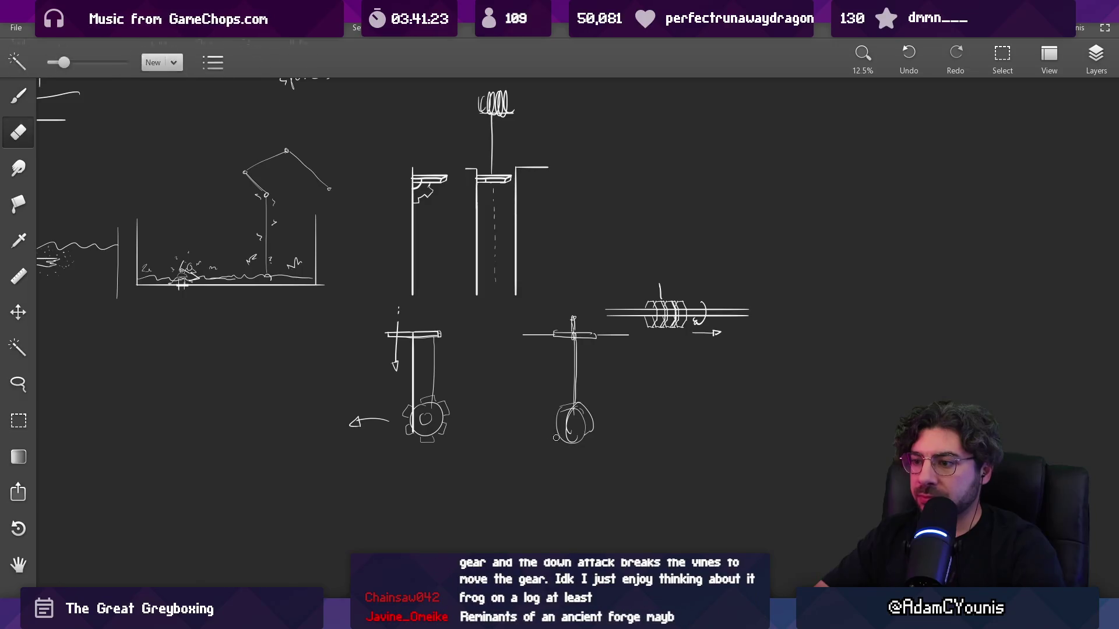
pyautogui.moveTo(574, 436)
pyautogui.mouseDown()
pyautogui.moveTo(564, 444)
pyautogui.moveTo(594, 415)
pyautogui.mouseUp()
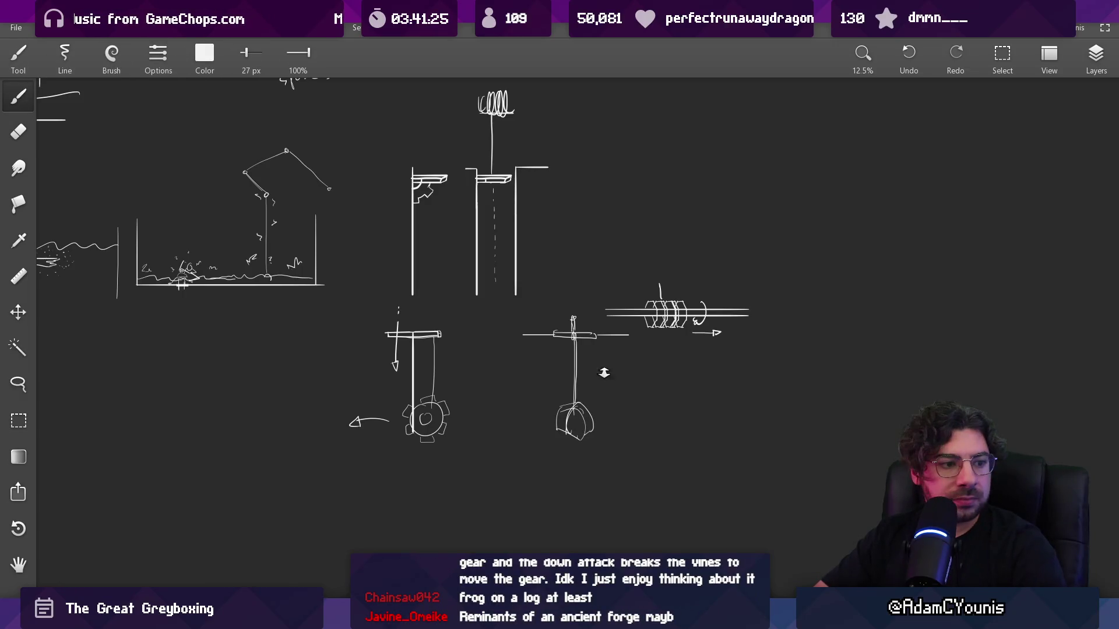
pyautogui.scroll(5, 603, 373)
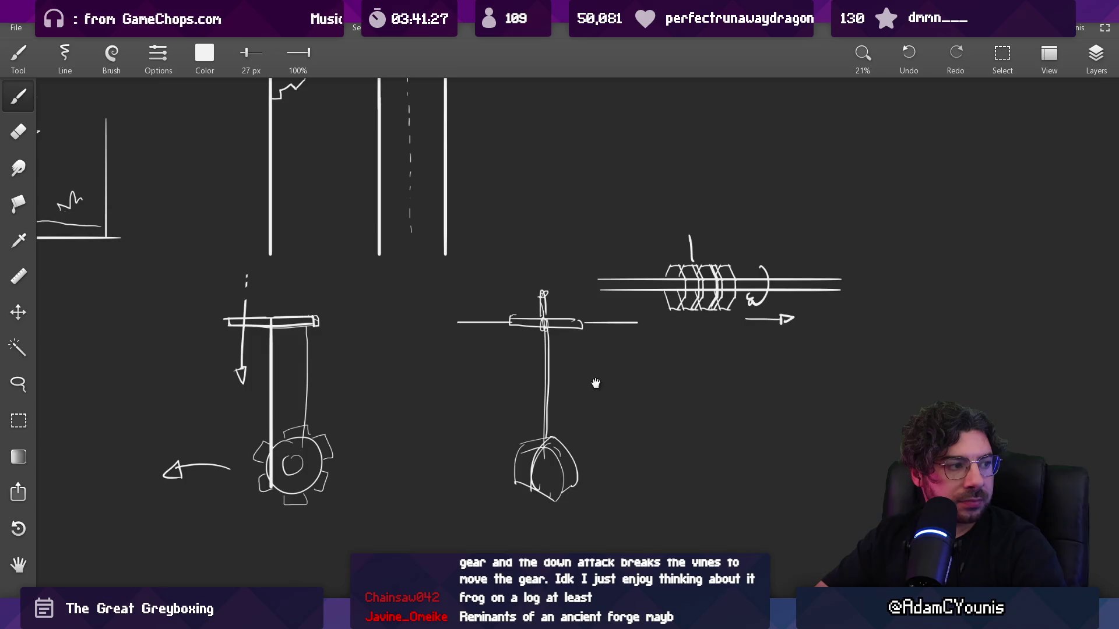
pyautogui.scroll(-3, 595, 383)
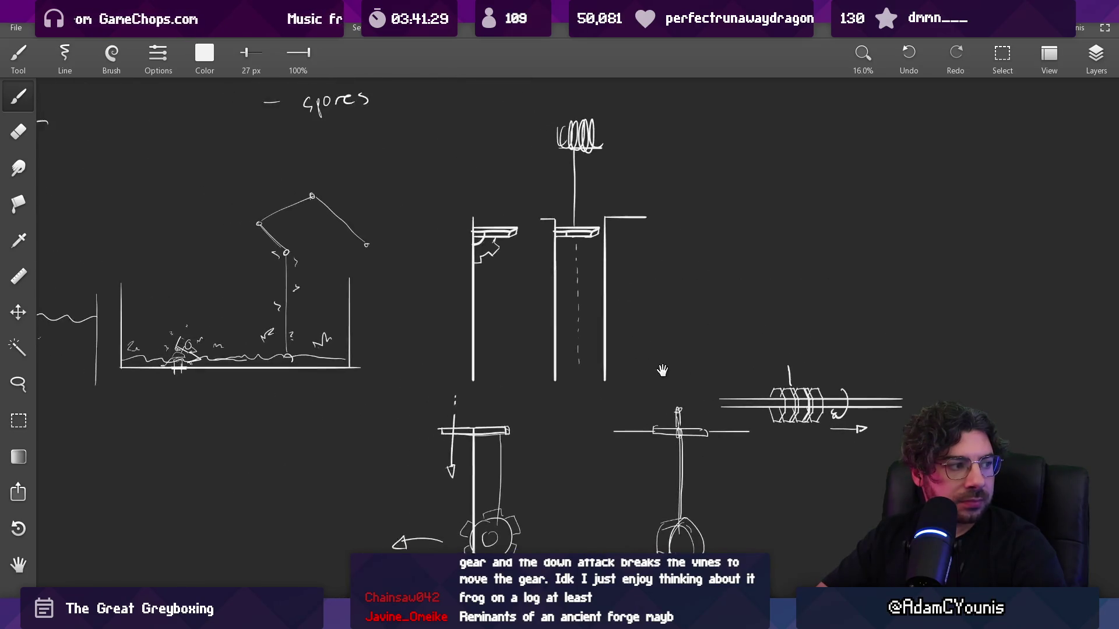
pyautogui.moveTo(662, 370)
pyautogui.mouseDown()
pyautogui.moveTo(689, 320)
pyautogui.moveTo(671, 307)
pyautogui.mouseUp()
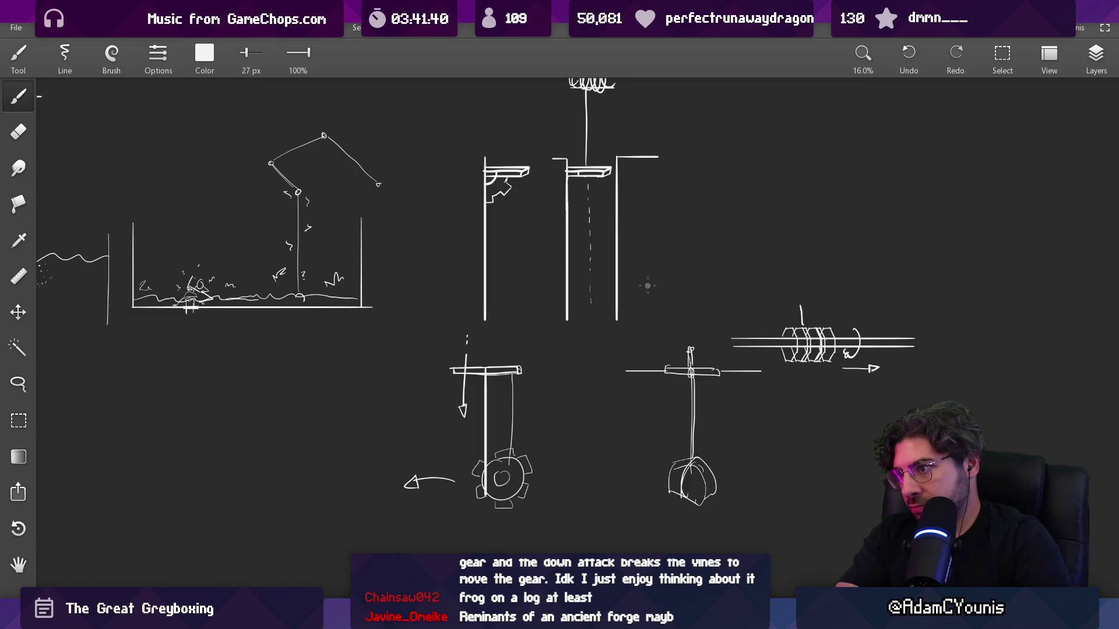
pyautogui.scroll(-3, 648, 285)
pyautogui.moveTo(640, 366); pyautogui.dragTo(705, 414)
pyautogui.scroll(5, 587, 375)
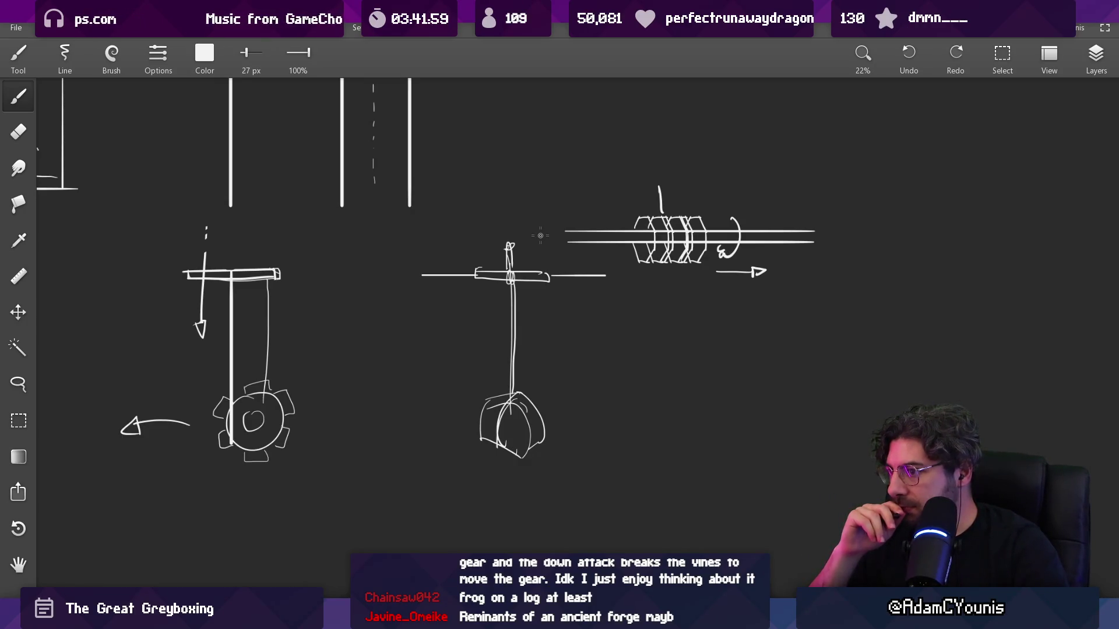
# - Draw a small box in empty canvas space and close its bottom edge
pyautogui.moveTo(643, 385); pyautogui.dragTo(358, 282)
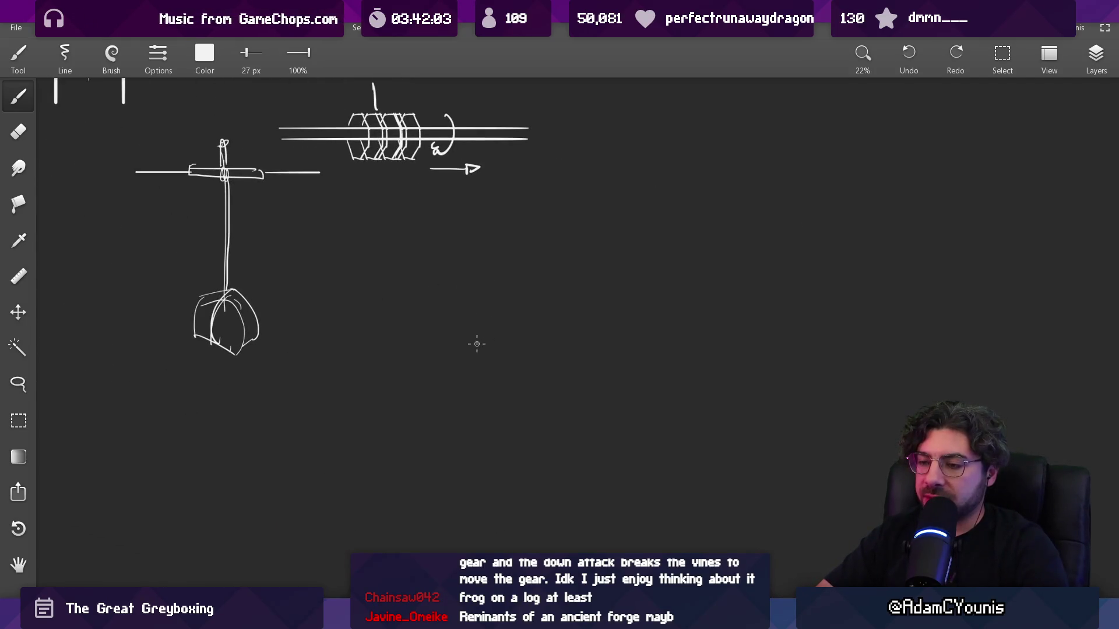
pyautogui.moveTo(500, 352)
pyautogui.mouseDown()
pyautogui.moveTo(432, 357)
pyautogui.moveTo(508, 410)
pyautogui.mouseUp()
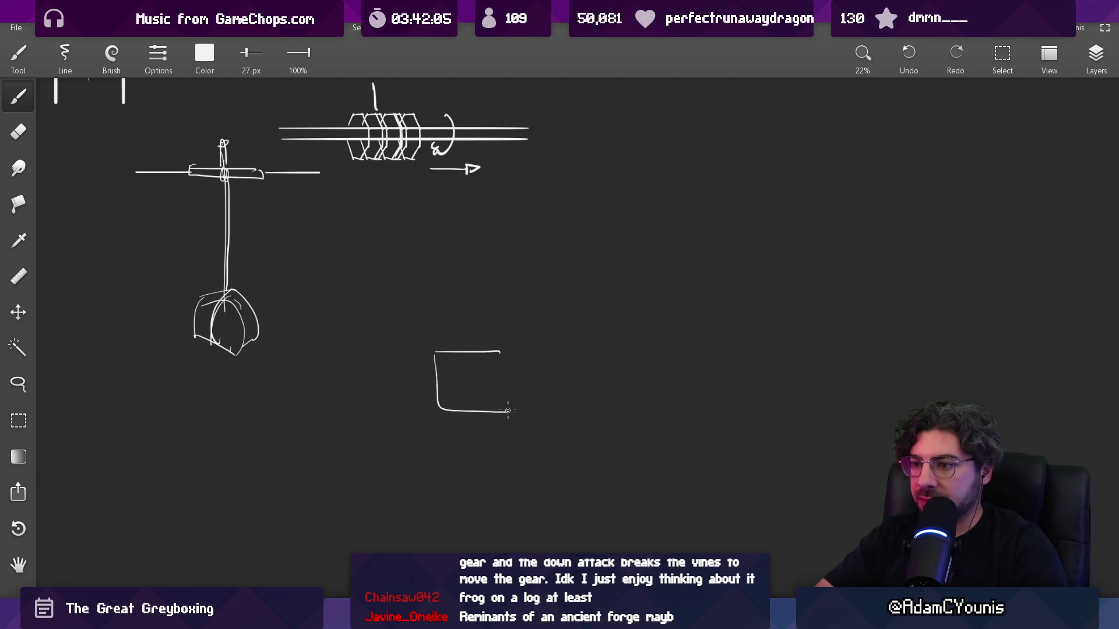
pyautogui.press('e')
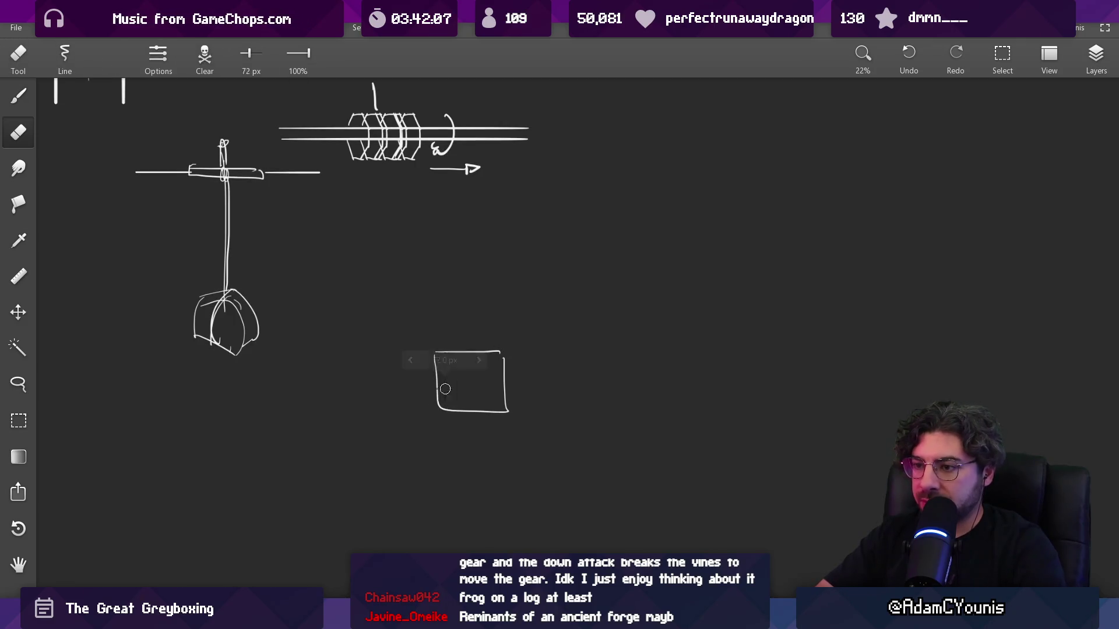
pyautogui.moveTo(435, 376); pyautogui.dragTo(436, 402)
pyautogui.moveTo(504, 373)
pyautogui.mouseDown()
pyautogui.moveTo(505, 408)
pyautogui.moveTo(426, 407)
pyautogui.moveTo(508, 411)
pyautogui.mouseUp()
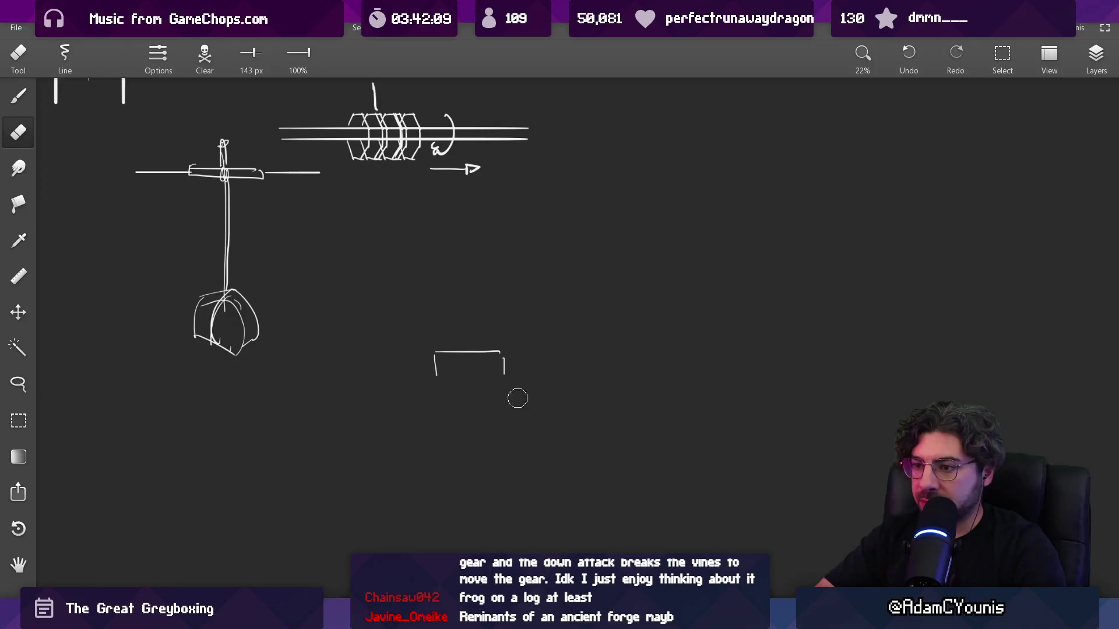
pyautogui.press('b')
pyautogui.moveTo(432, 374); pyautogui.dragTo(504, 374)
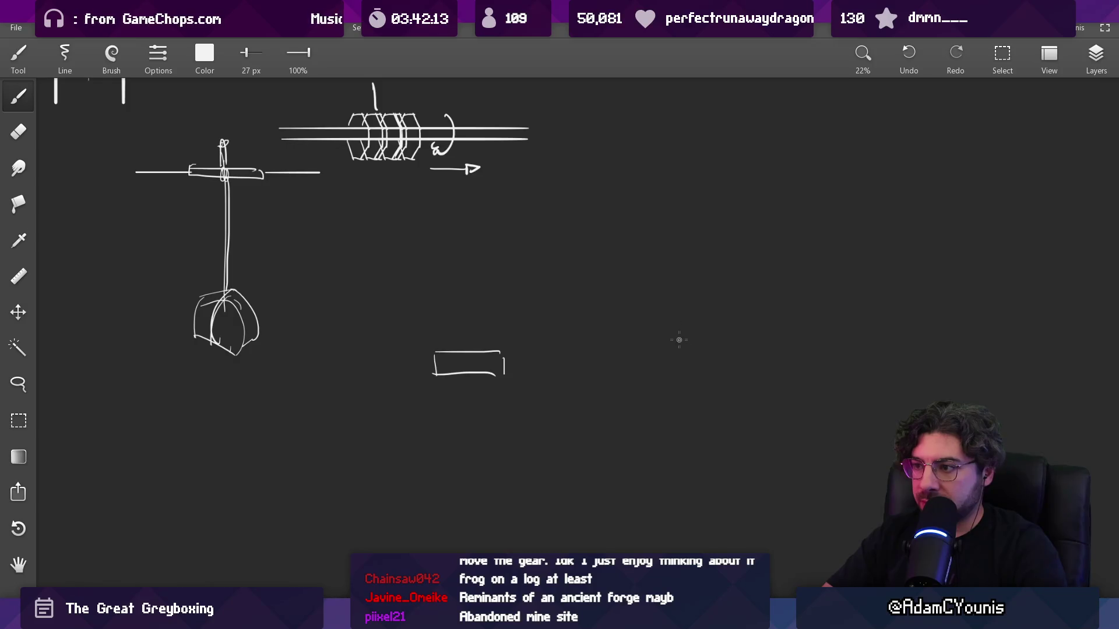
# - Draw a tall rectangle to the right and a floor line linking it to the small box
pyautogui.moveTo(673, 373)
pyautogui.mouseDown()
pyautogui.moveTo(670, 295)
pyautogui.moveTo(712, 306)
pyautogui.moveTo(710, 383)
pyautogui.mouseUp()
pyautogui.moveTo(670, 376); pyautogui.dragTo(723, 377)
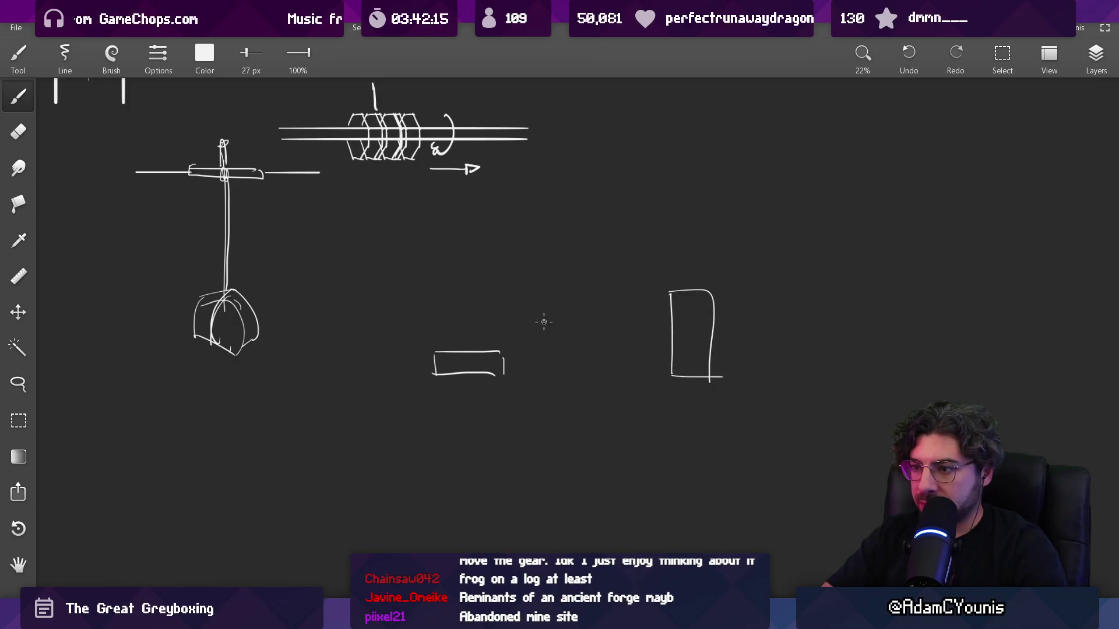
pyautogui.moveTo(466, 379); pyautogui.dragTo(469, 428)
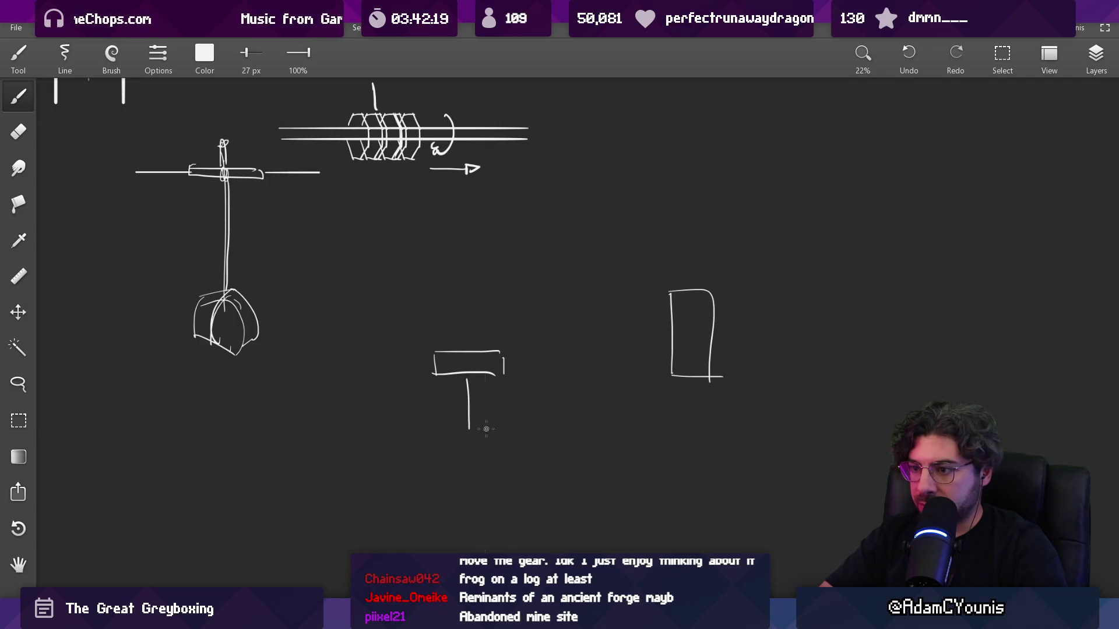
pyautogui.moveTo(476, 424)
pyautogui.mouseDown()
pyautogui.moveTo(703, 424)
pyautogui.moveTo(687, 380)
pyautogui.mouseUp()
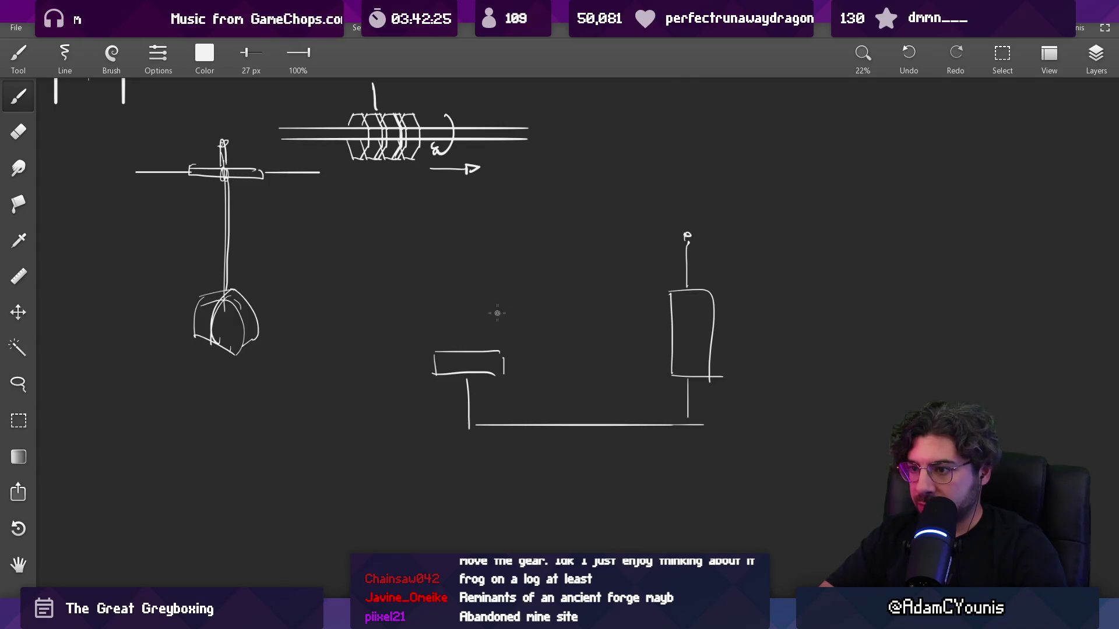
# - Draw an overhead line from the small box to the tall box, marking its corner with a dot
pyautogui.press('e')
pyautogui.moveTo(467, 379)
pyautogui.mouseDown()
pyautogui.moveTo(469, 428)
pyautogui.moveTo(479, 425)
pyautogui.mouseUp()
pyautogui.press('b')
pyautogui.moveTo(468, 351); pyautogui.dragTo(475, 251)
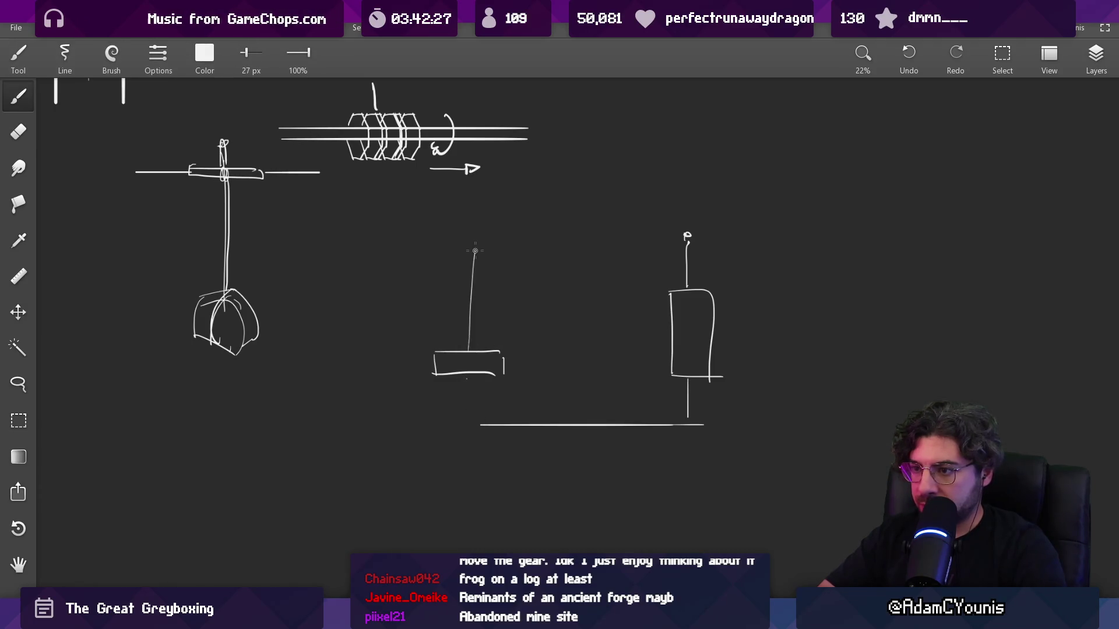
pyautogui.hotkey('ctrl', 'z')
pyautogui.moveTo(462, 352)
pyautogui.mouseDown()
pyautogui.moveTo(462, 266)
pyautogui.moveTo(677, 251)
pyautogui.mouseUp()
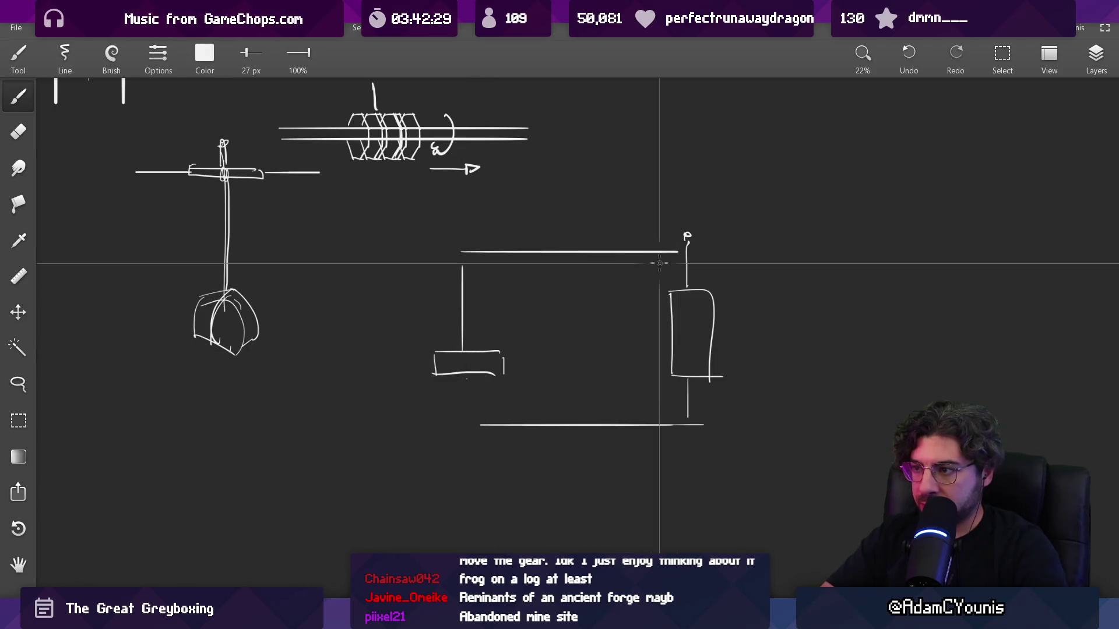
pyautogui.press('e')
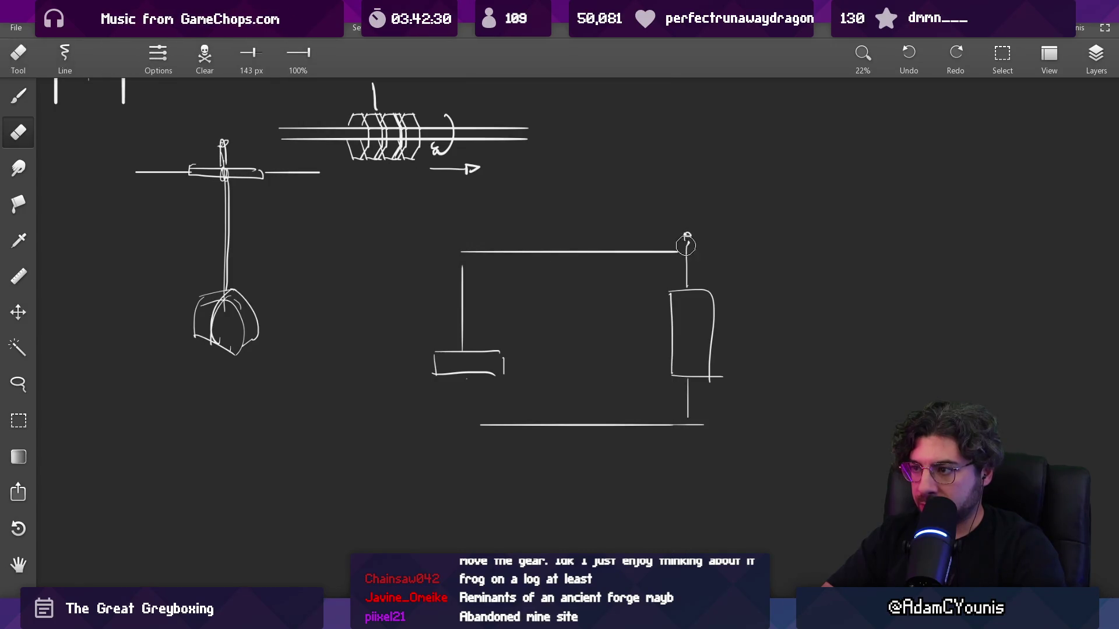
pyautogui.press('b')
pyautogui.click(685, 249)
pyautogui.press('e')
pyautogui.moveTo(691, 231); pyautogui.dragTo(686, 238)
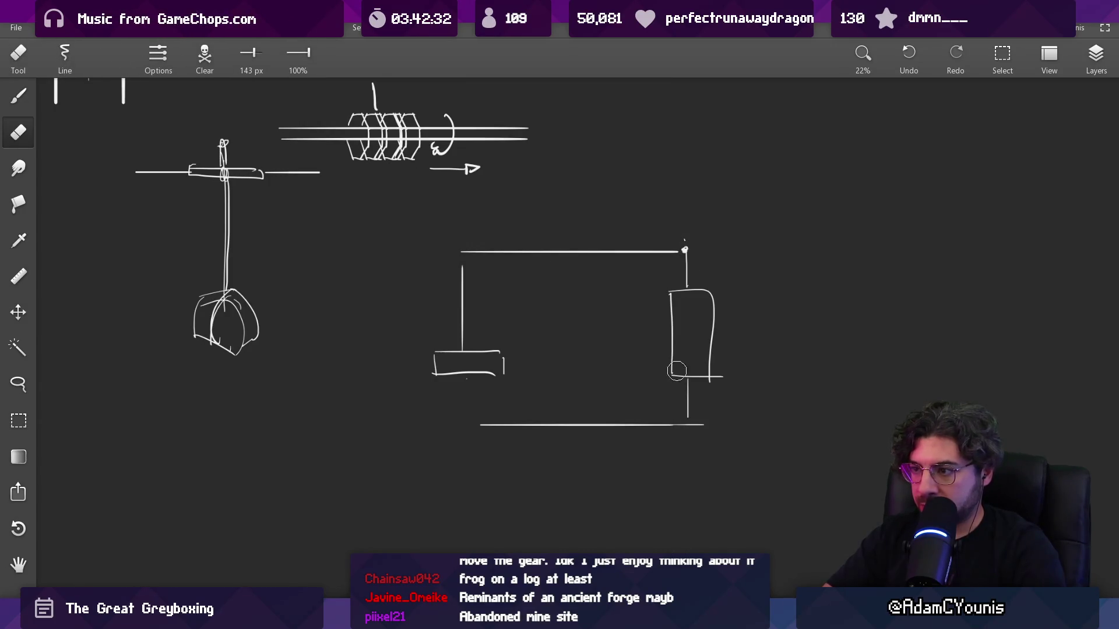
pyautogui.moveTo(677, 370)
pyautogui.mouseDown()
pyautogui.moveTo(692, 417)
pyautogui.moveTo(507, 417)
pyautogui.moveTo(696, 423)
pyautogui.mouseUp()
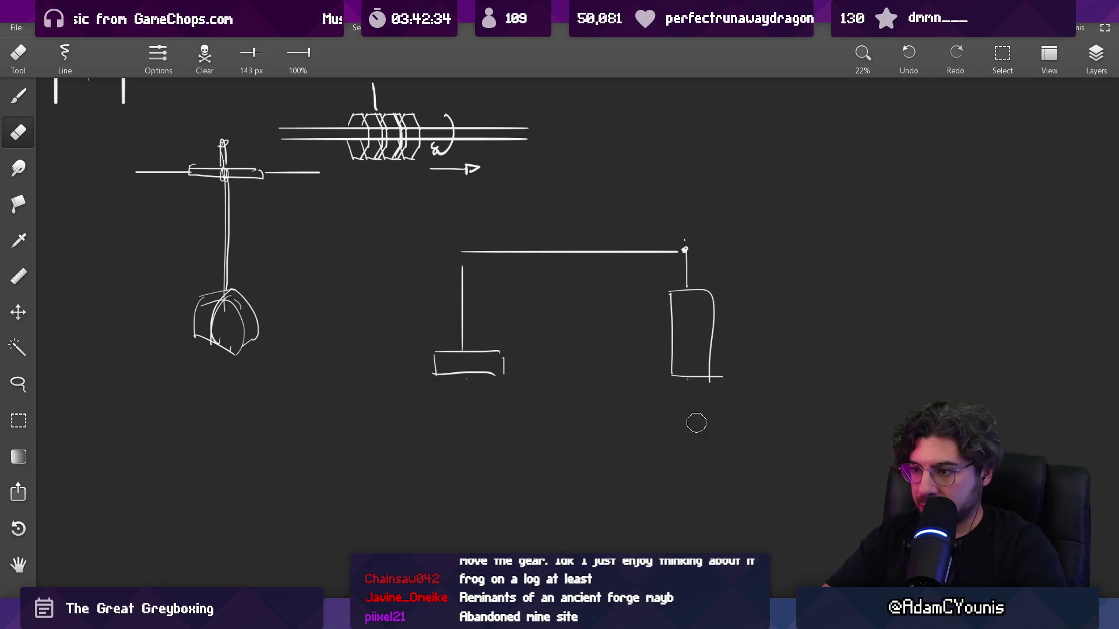
# - Draw a long ground line and a shaft with left and right walls, clearing old box lines
pyautogui.press('b')
pyautogui.moveTo(400, 379); pyautogui.dragTo(820, 379)
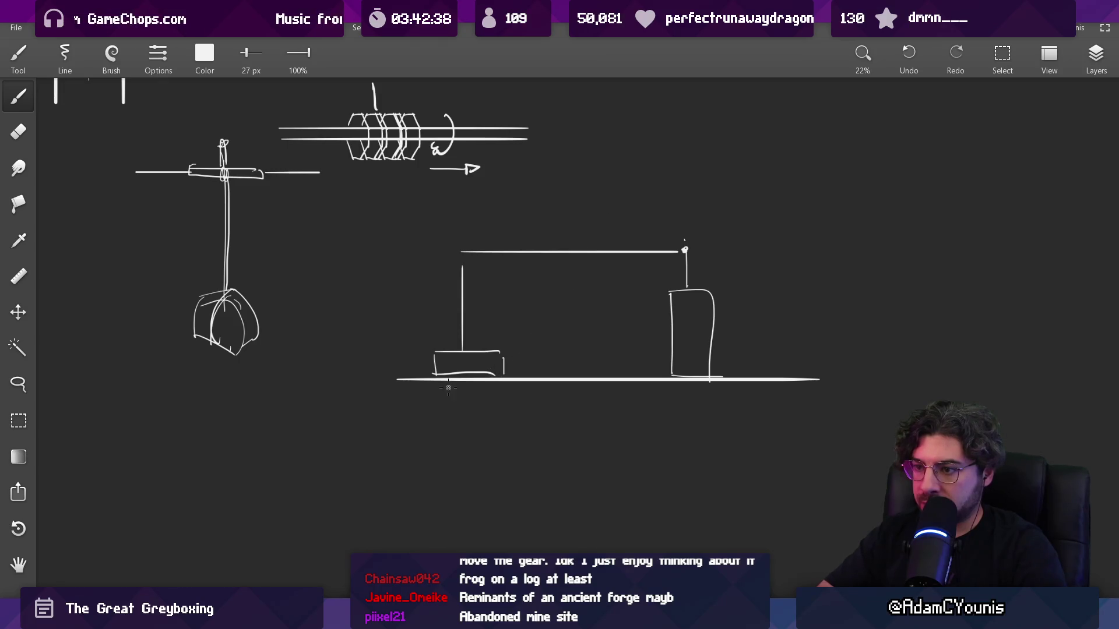
pyautogui.moveTo(431, 379); pyautogui.dragTo(430, 501)
pyautogui.moveTo(504, 378); pyautogui.dragTo(505, 486)
pyautogui.press('e')
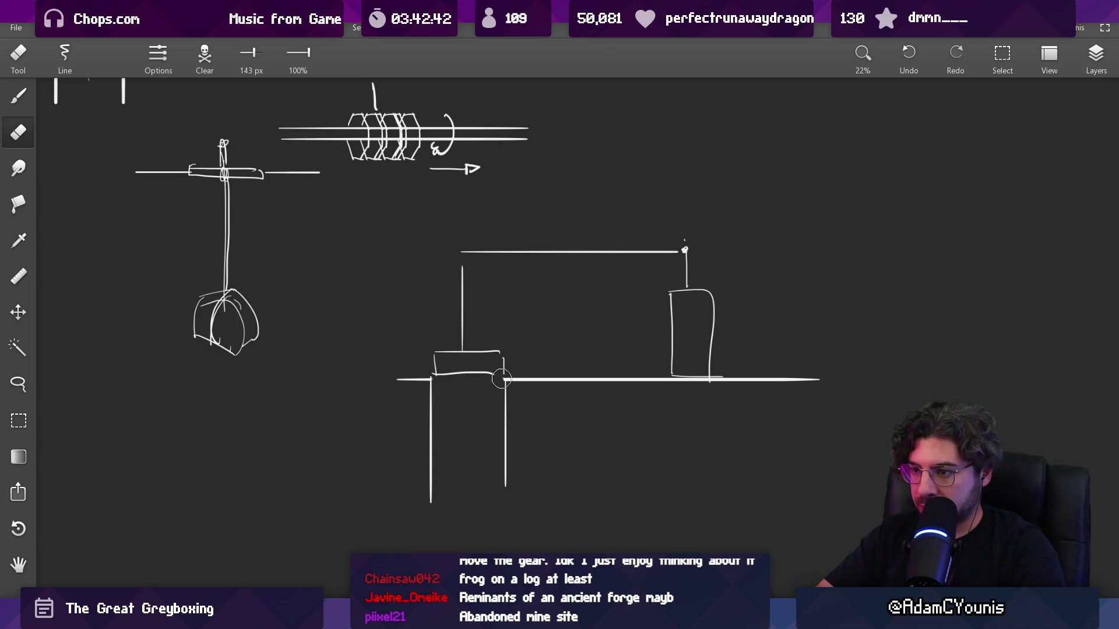
pyautogui.press('b')
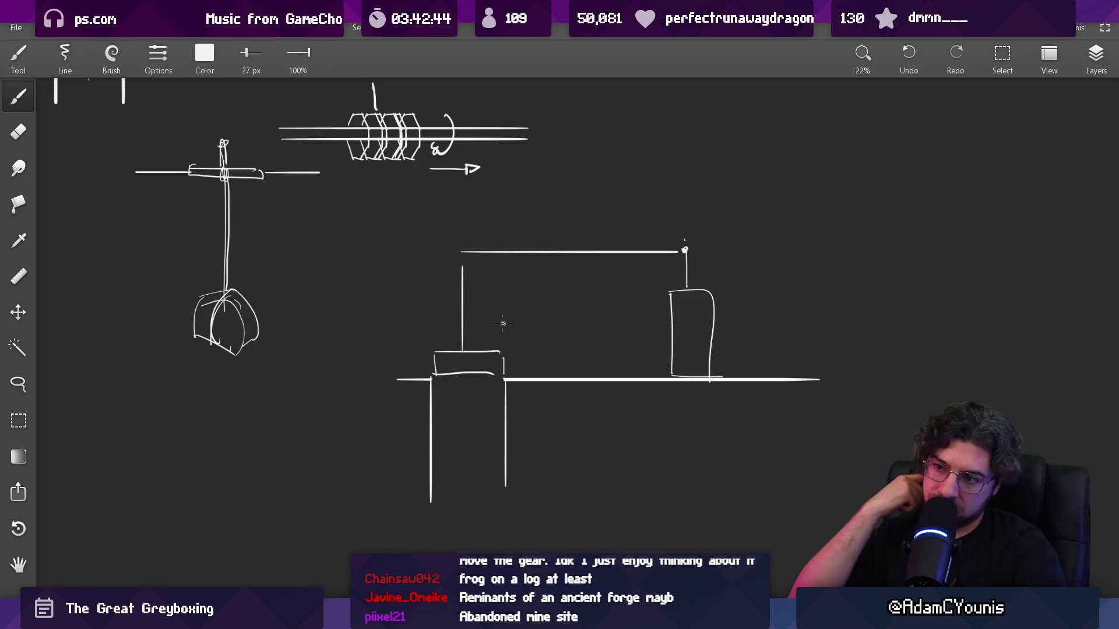
pyautogui.moveTo(534, 320); pyautogui.dragTo(529, 342)
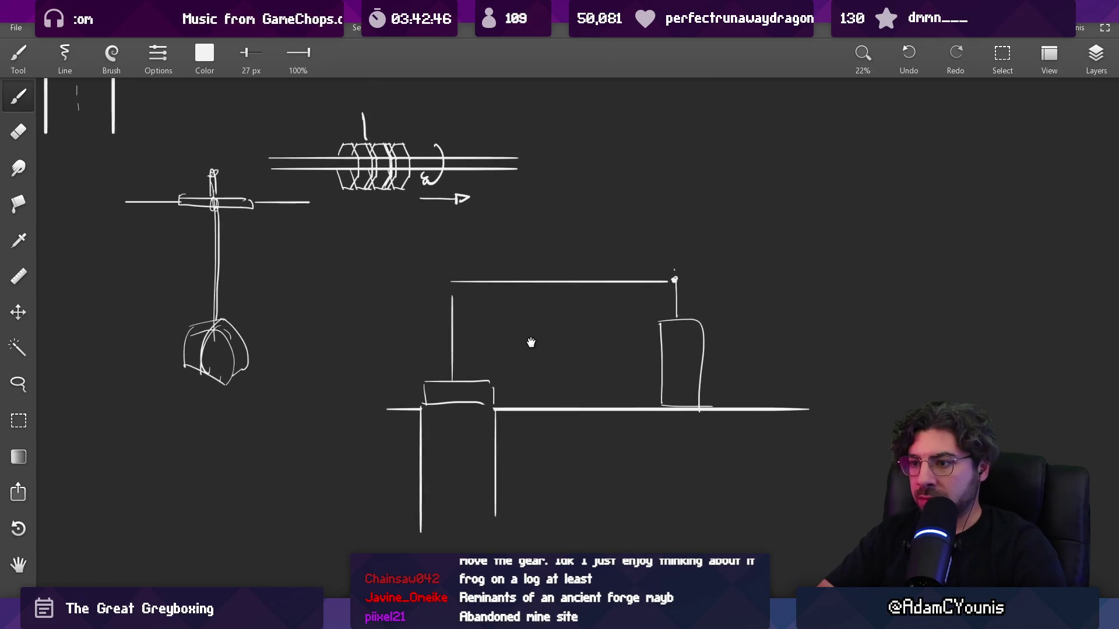
pyautogui.press('e')
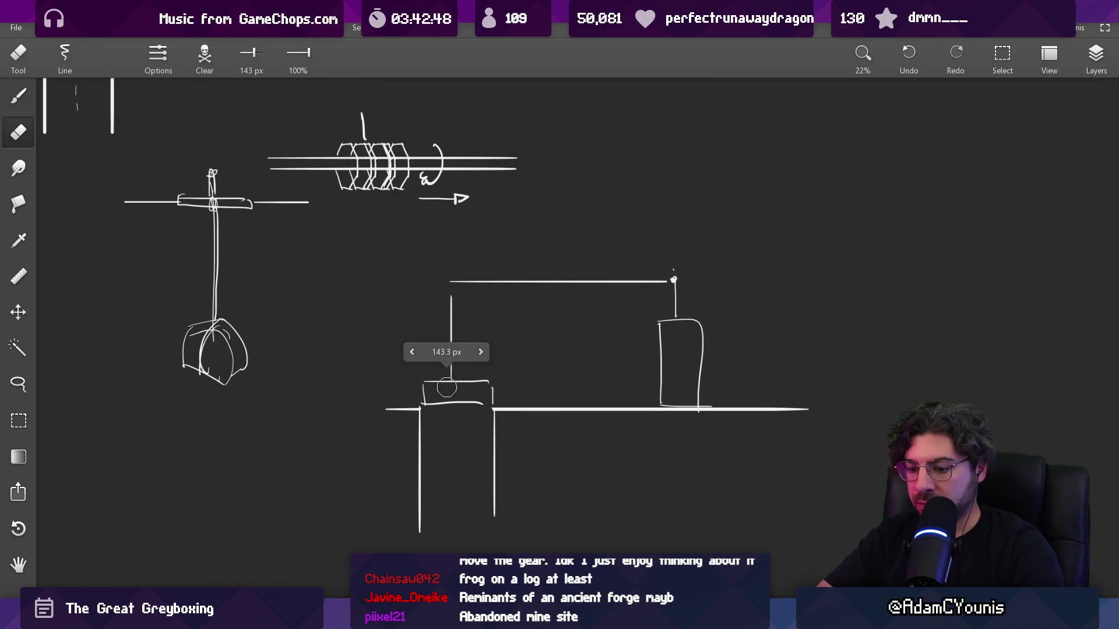
pyautogui.moveTo(426, 404)
pyautogui.mouseDown()
pyautogui.moveTo(425, 387)
pyautogui.moveTo(465, 384)
pyautogui.mouseUp()
pyautogui.press('b')
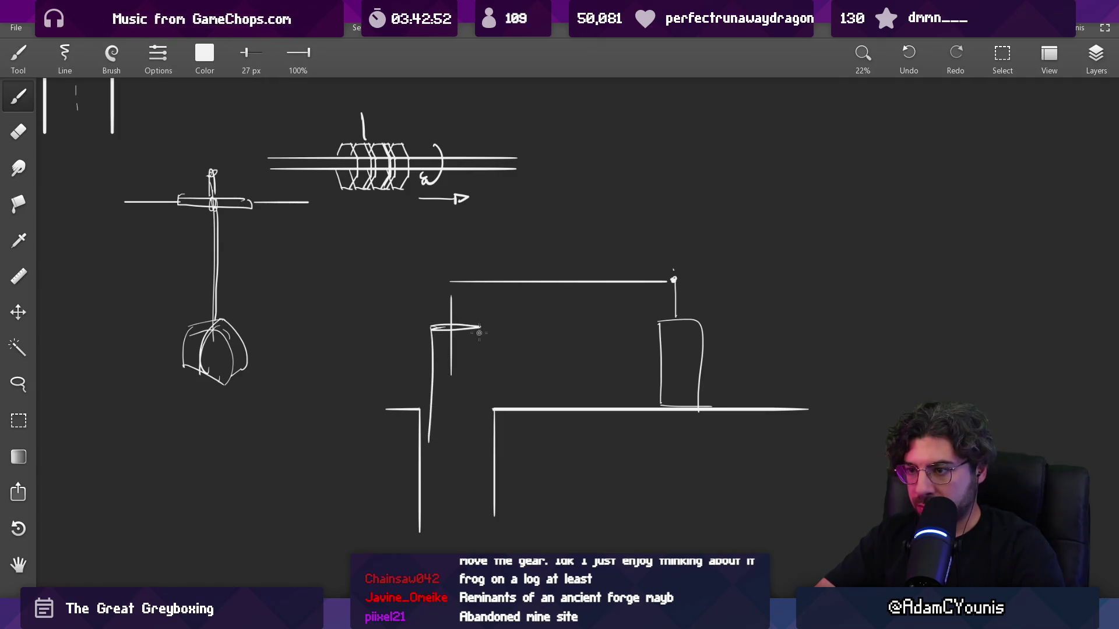
pyautogui.press('e')
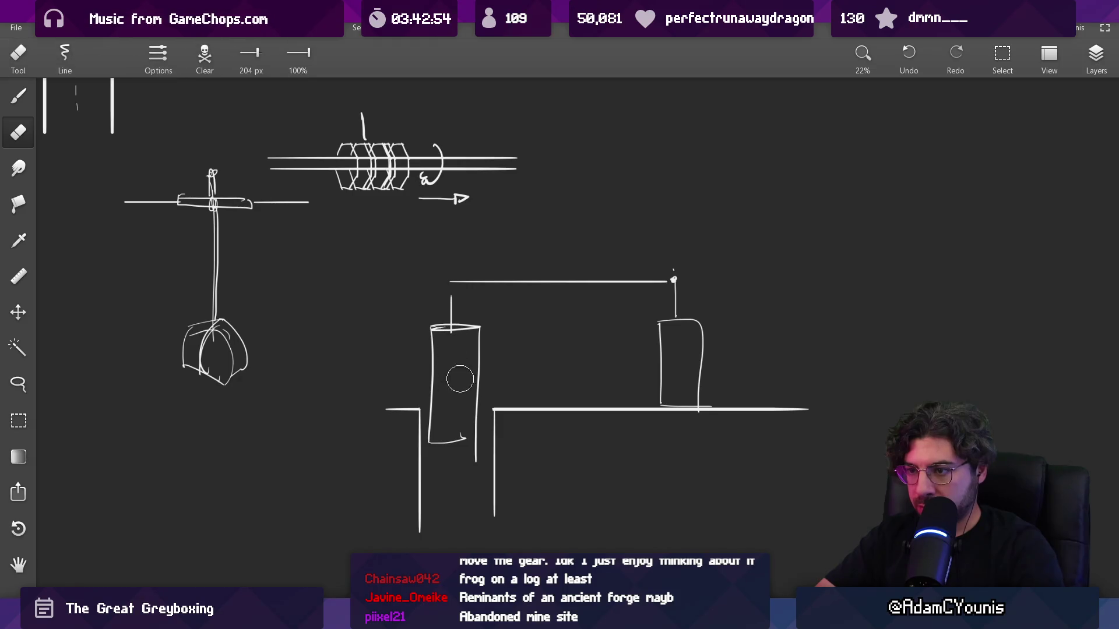
pyautogui.press('b')
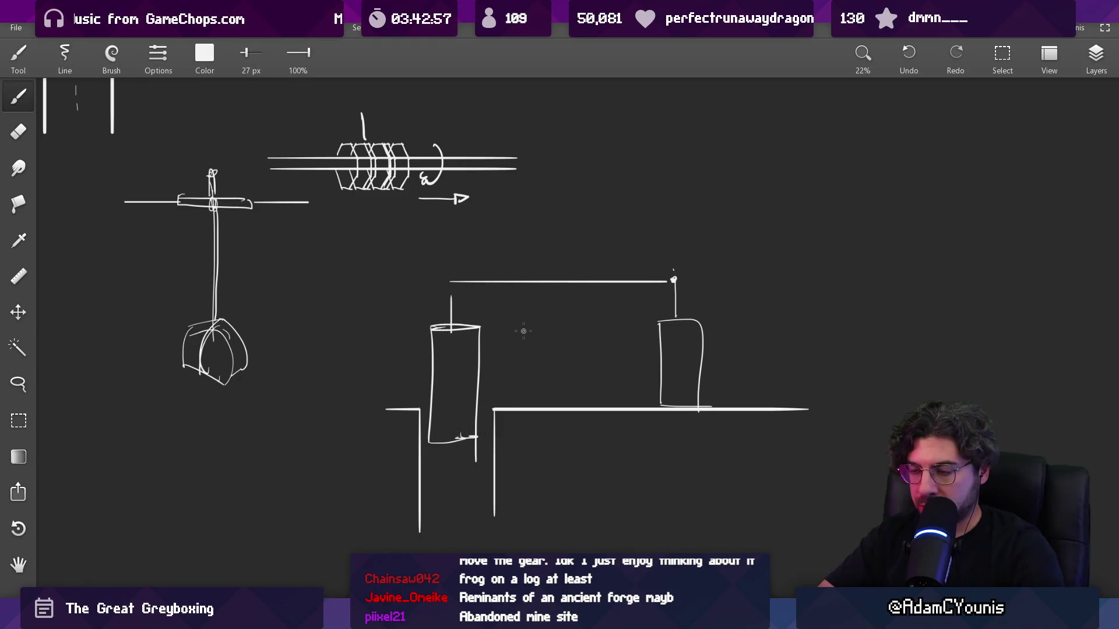
# - Extend the right post below ground, close the block in the shaft, and add side ledges
pyautogui.moveTo(633, 333); pyautogui.dragTo(609, 357)
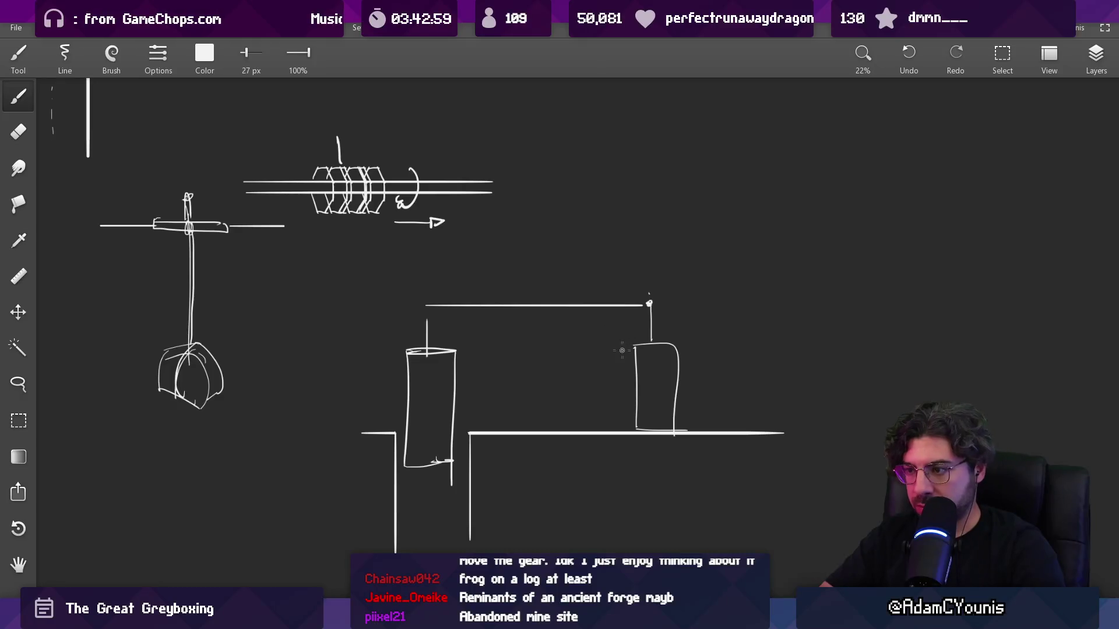
pyautogui.press('e')
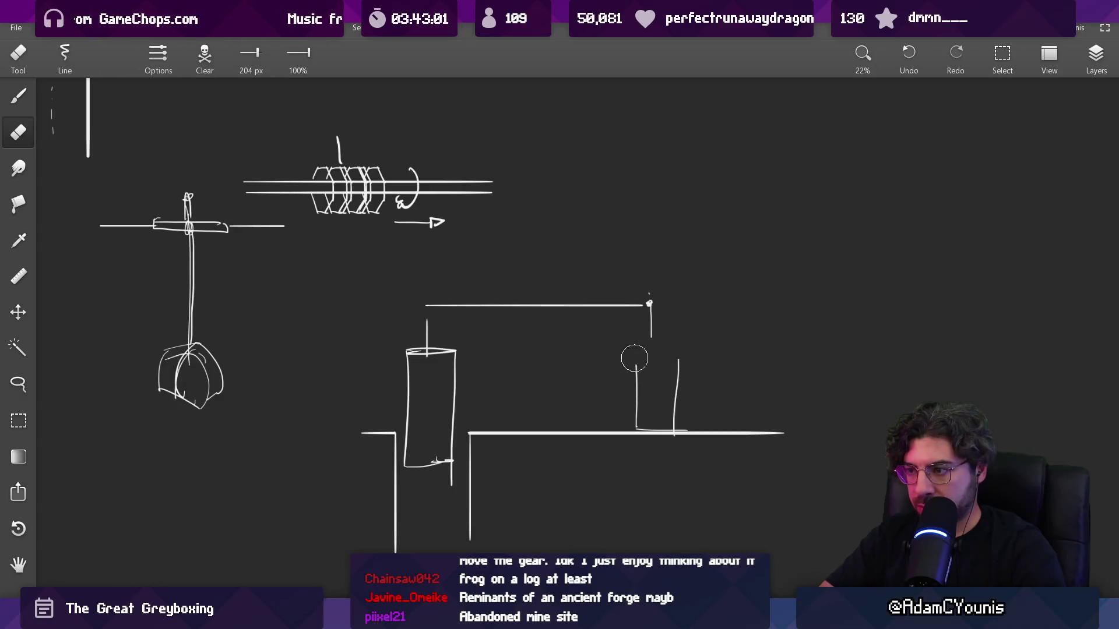
pyautogui.moveTo(638, 432)
pyautogui.mouseDown()
pyautogui.moveTo(665, 432)
pyautogui.moveTo(655, 432)
pyautogui.mouseUp()
pyautogui.press('b')
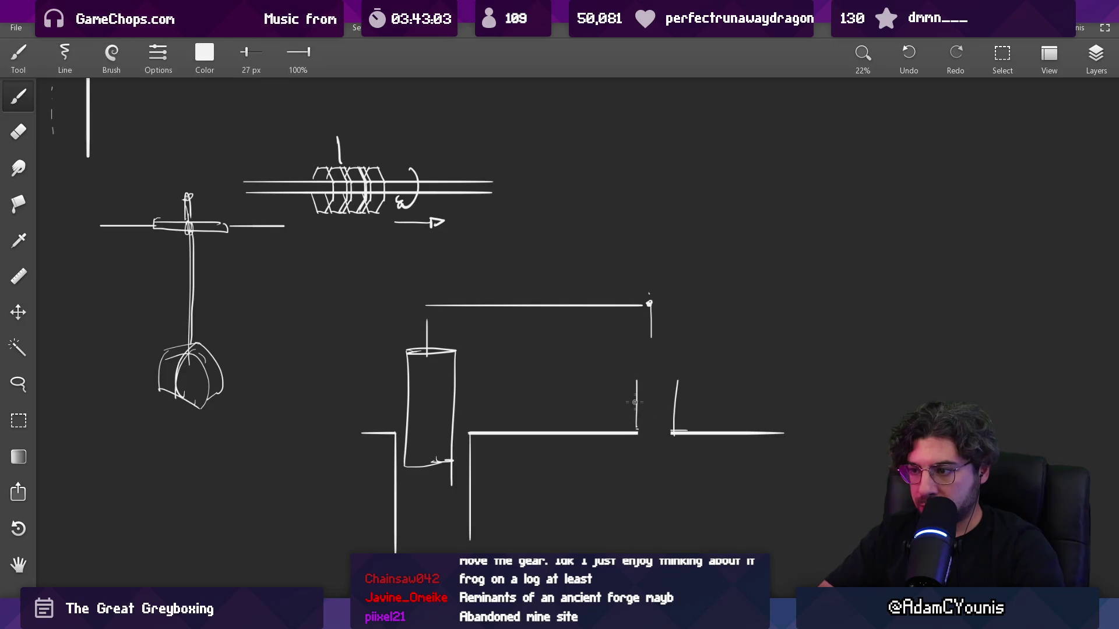
pyautogui.moveTo(637, 380); pyautogui.dragTo(639, 470)
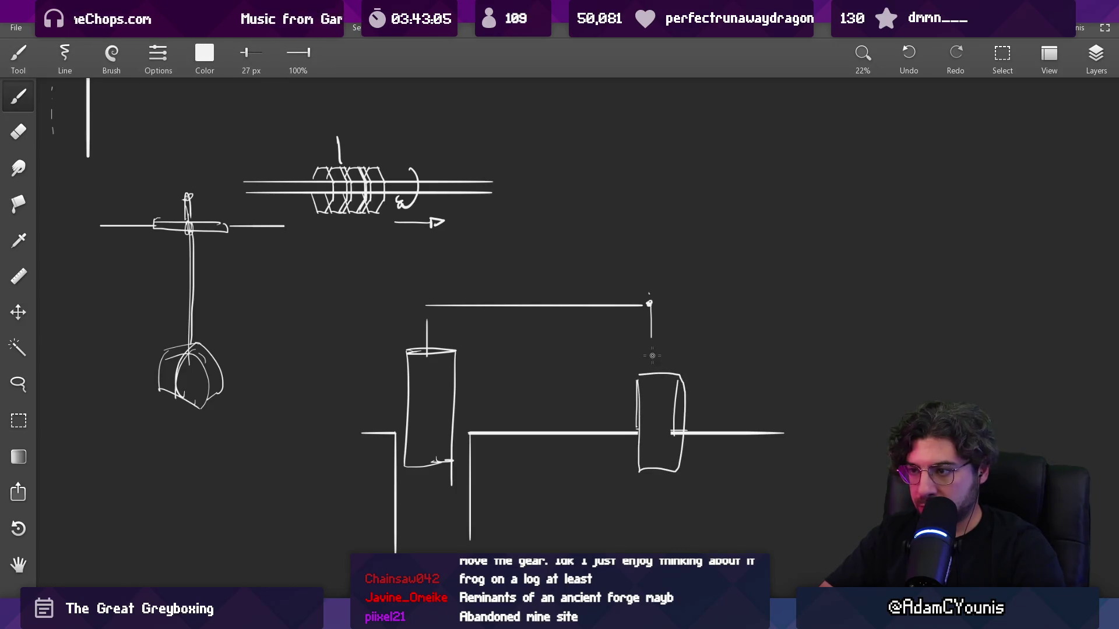
pyautogui.press('e')
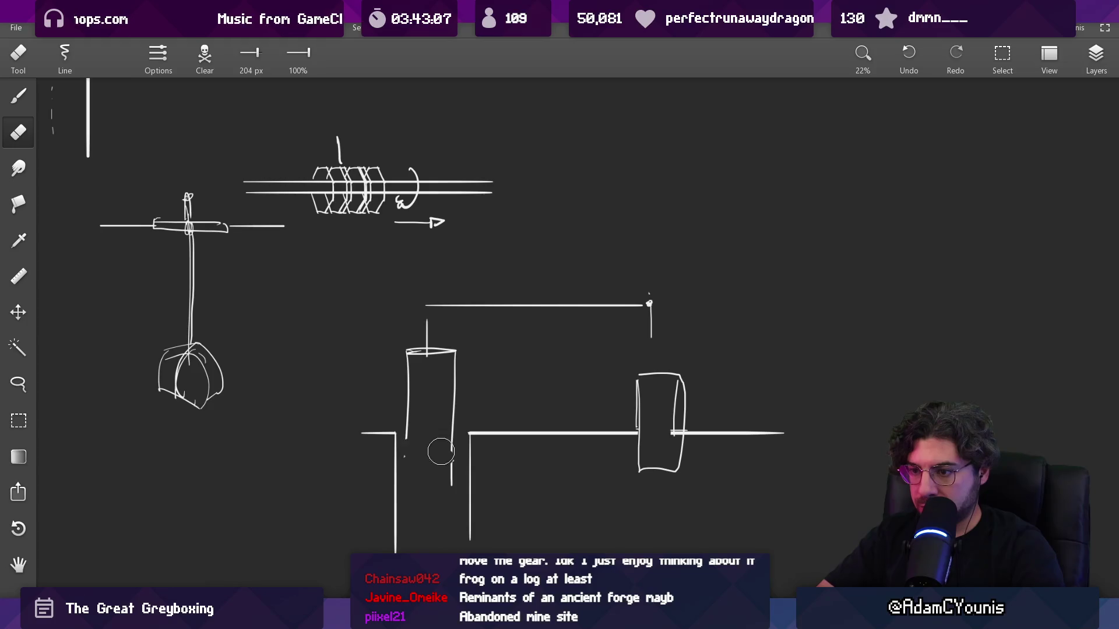
pyautogui.press('b')
pyautogui.moveTo(406, 428); pyautogui.dragTo(442, 428)
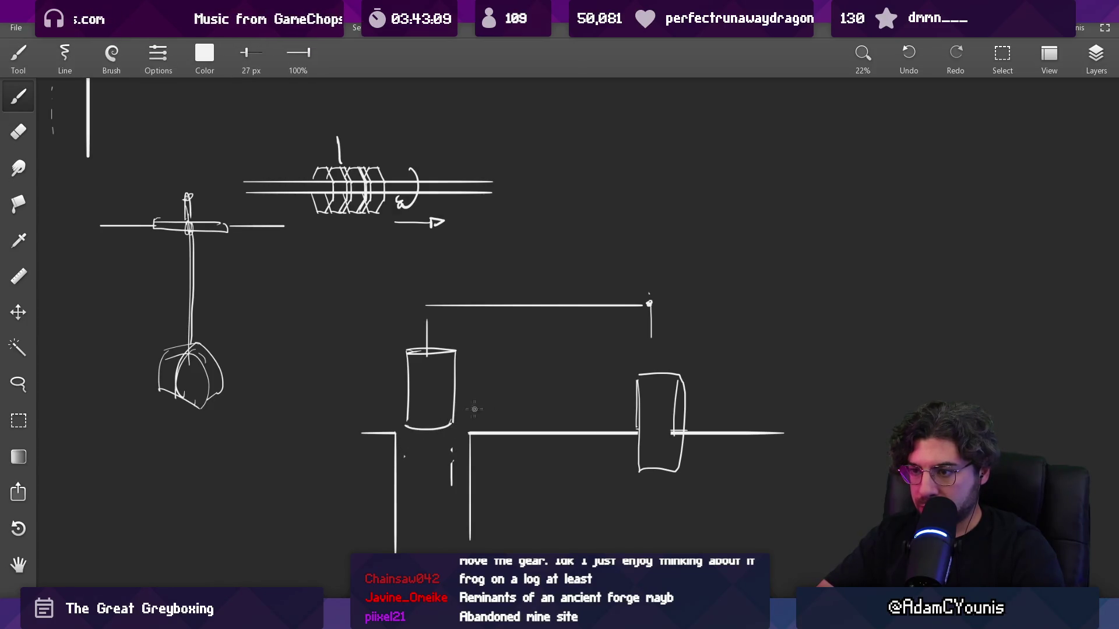
pyautogui.press('e')
pyautogui.moveTo(676, 381); pyautogui.dragTo(667, 448)
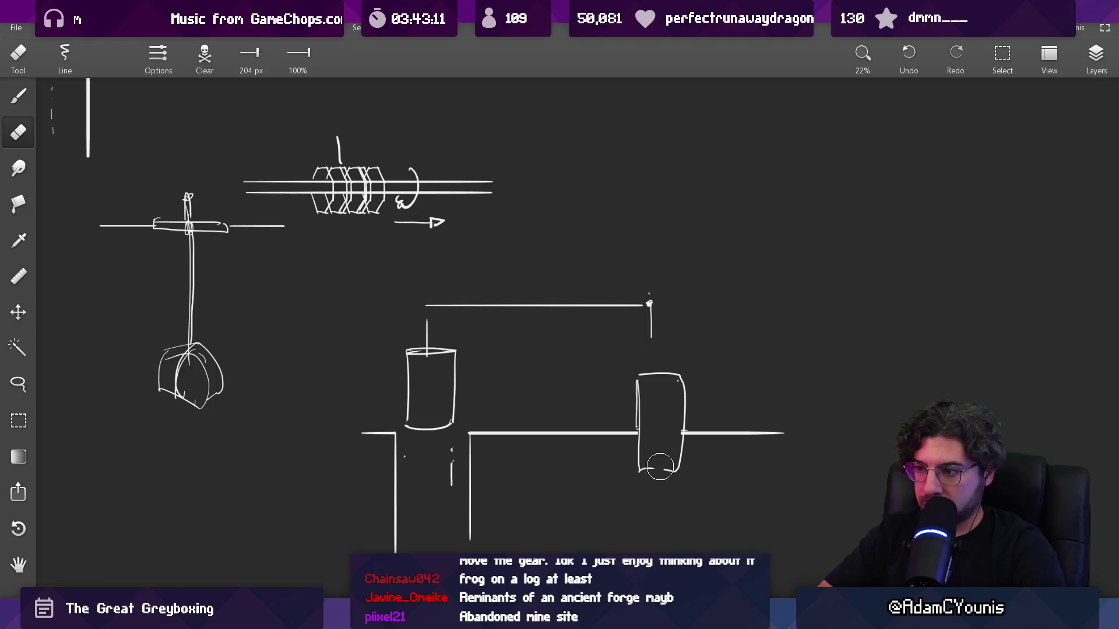
pyautogui.press('b')
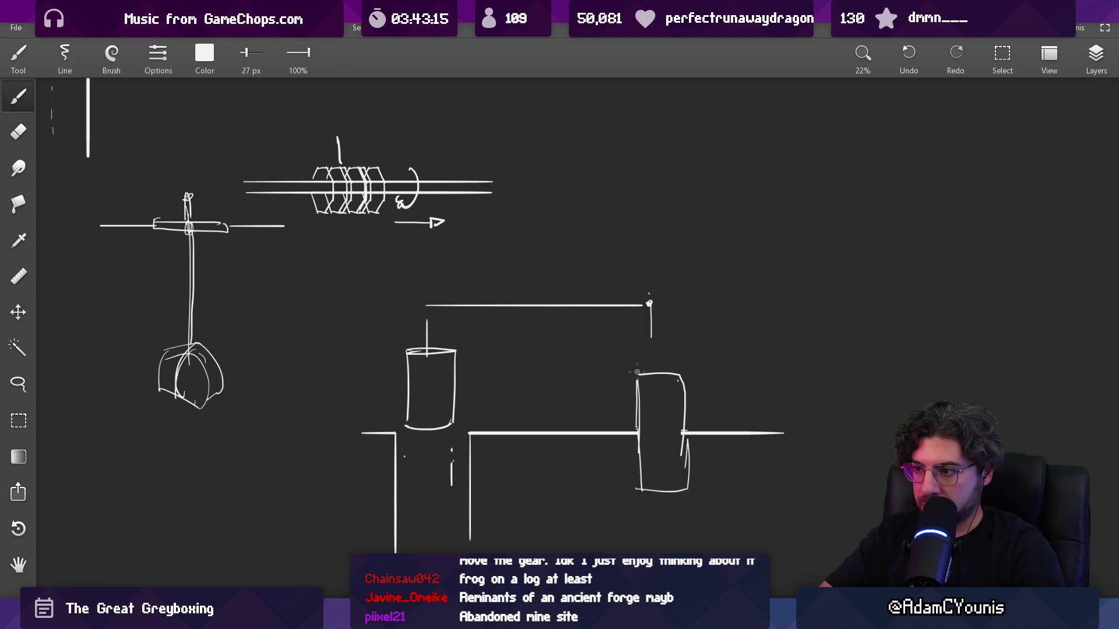
pyautogui.moveTo(580, 390); pyautogui.dragTo(818, 391)
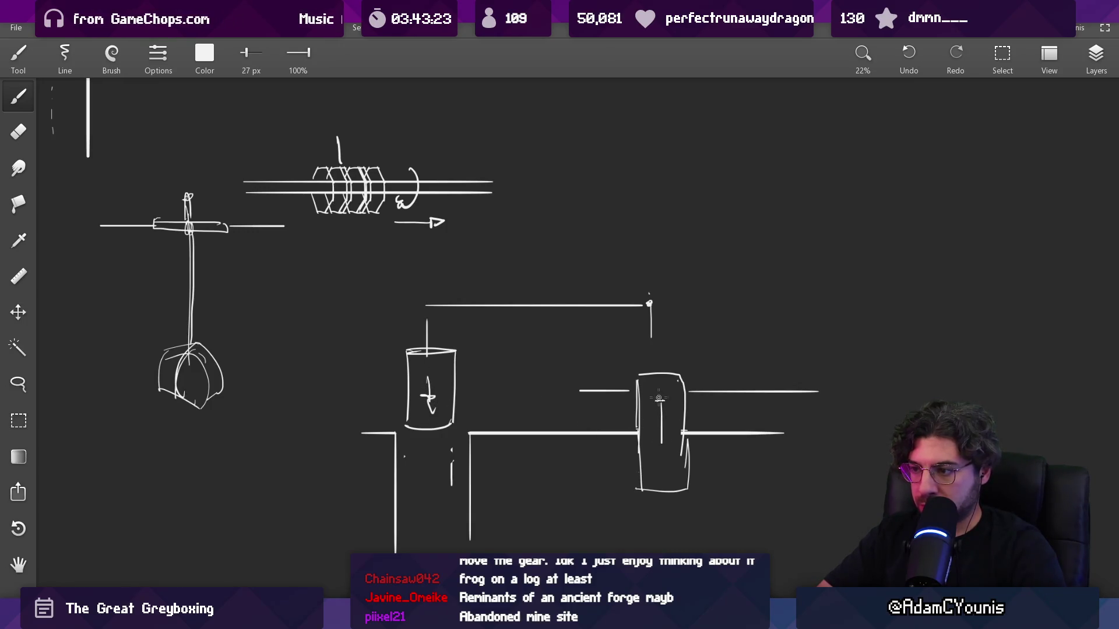
pyautogui.scroll(-5, 684, 380)
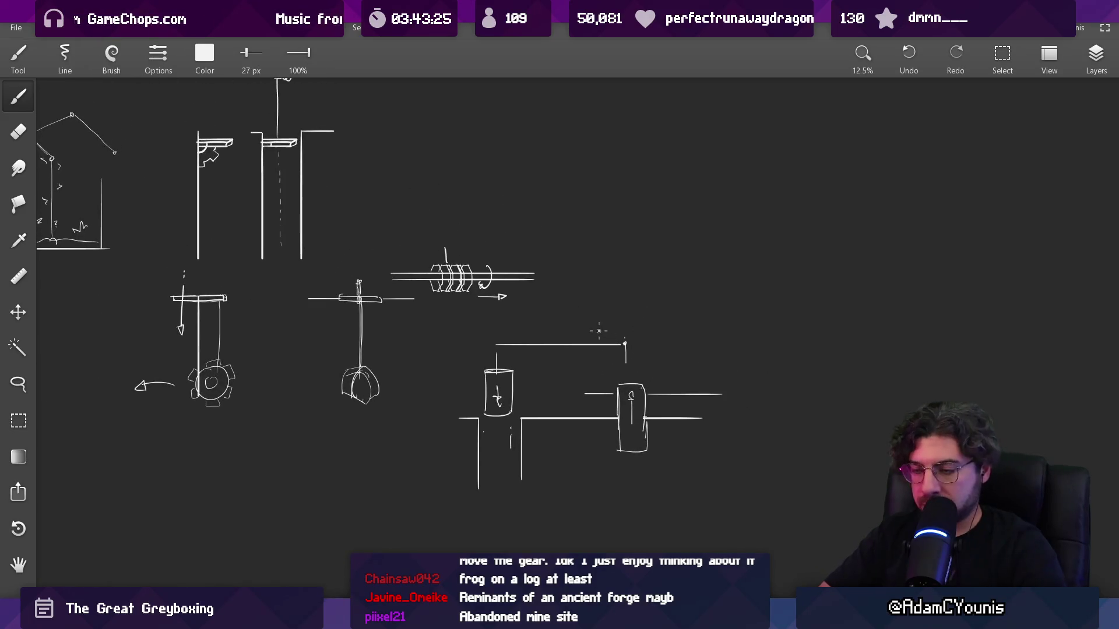
# - Erase the block top and small marks in the shaft, then close the ground line across it
pyautogui.scroll(6, 543, 362)
pyautogui.press('e')
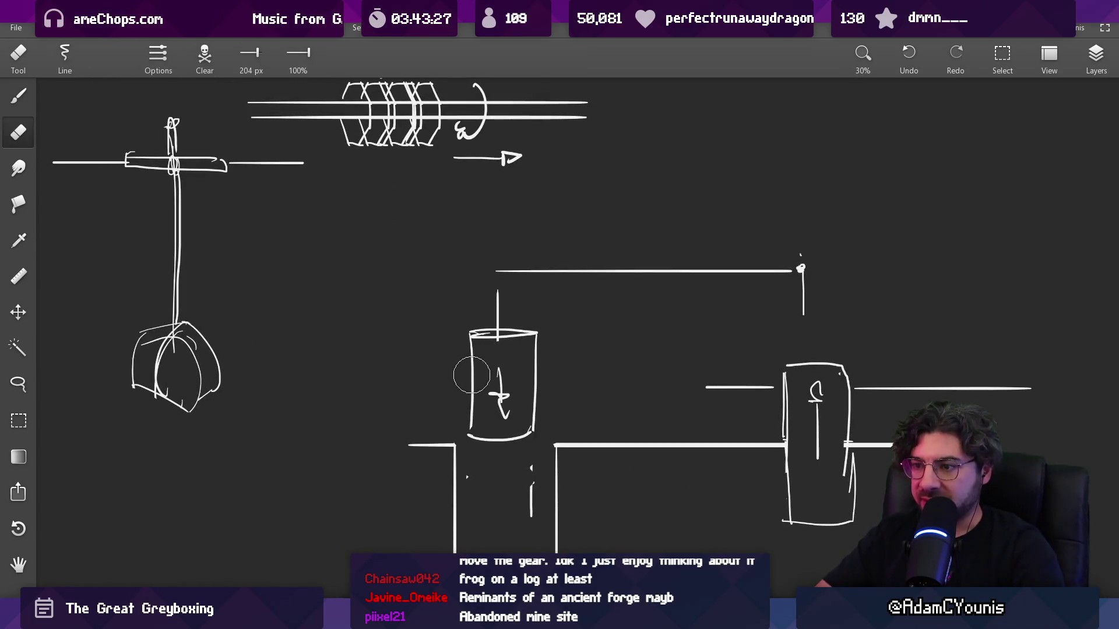
pyautogui.moveTo(470, 341)
pyautogui.mouseDown()
pyautogui.moveTo(539, 350)
pyautogui.moveTo(481, 396)
pyautogui.moveTo(481, 422)
pyautogui.moveTo(497, 404)
pyautogui.moveTo(469, 379)
pyautogui.moveTo(534, 359)
pyautogui.mouseUp()
pyautogui.press('b')
pyautogui.press('e')
pyautogui.press('b')
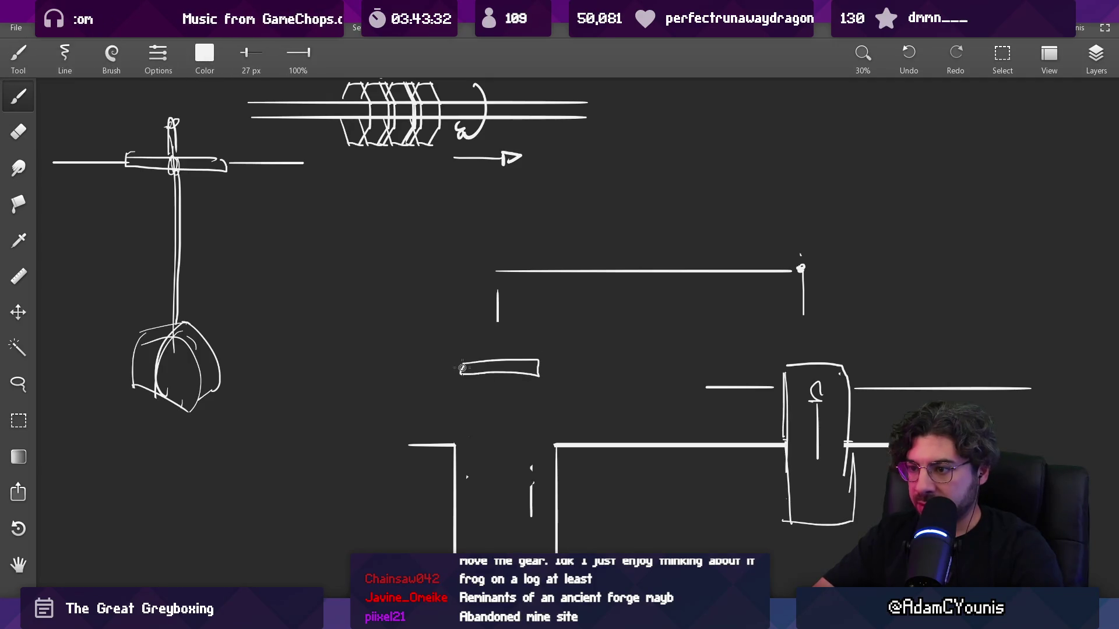
pyautogui.press('e')
pyautogui.moveTo(531, 466); pyautogui.dragTo(532, 487)
pyautogui.press('b')
pyautogui.moveTo(456, 445); pyautogui.dragTo(560, 448)
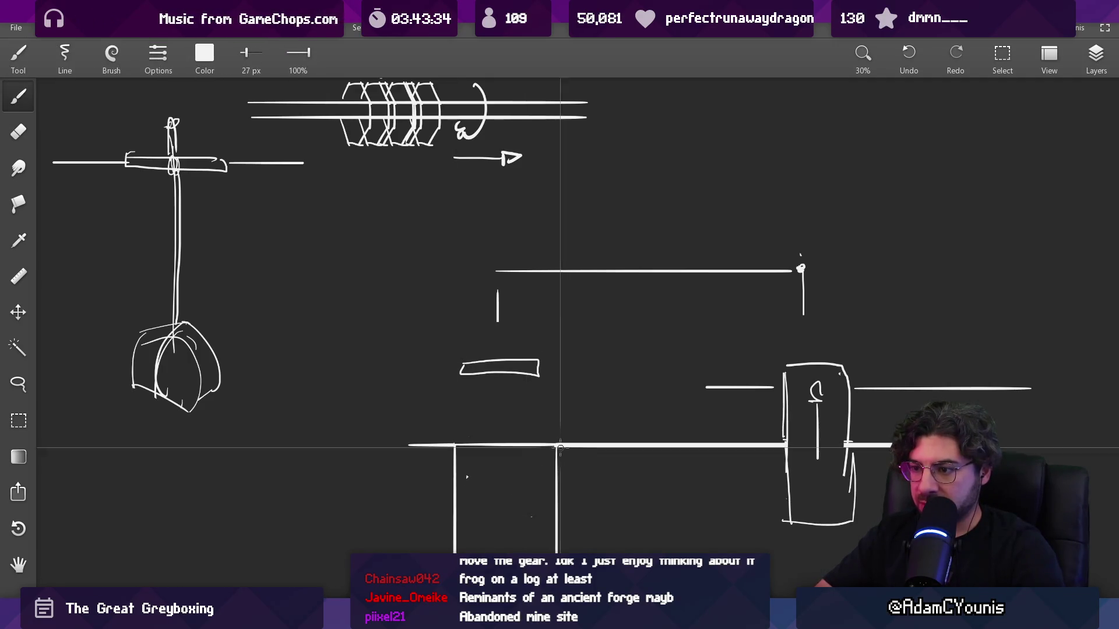
# - Erase the vertical lines under the floor line and undo an accidental stroke
pyautogui.press('e')
pyautogui.moveTo(462, 460); pyautogui.dragTo(460, 550)
pyautogui.scroll(-5, 466, 445)
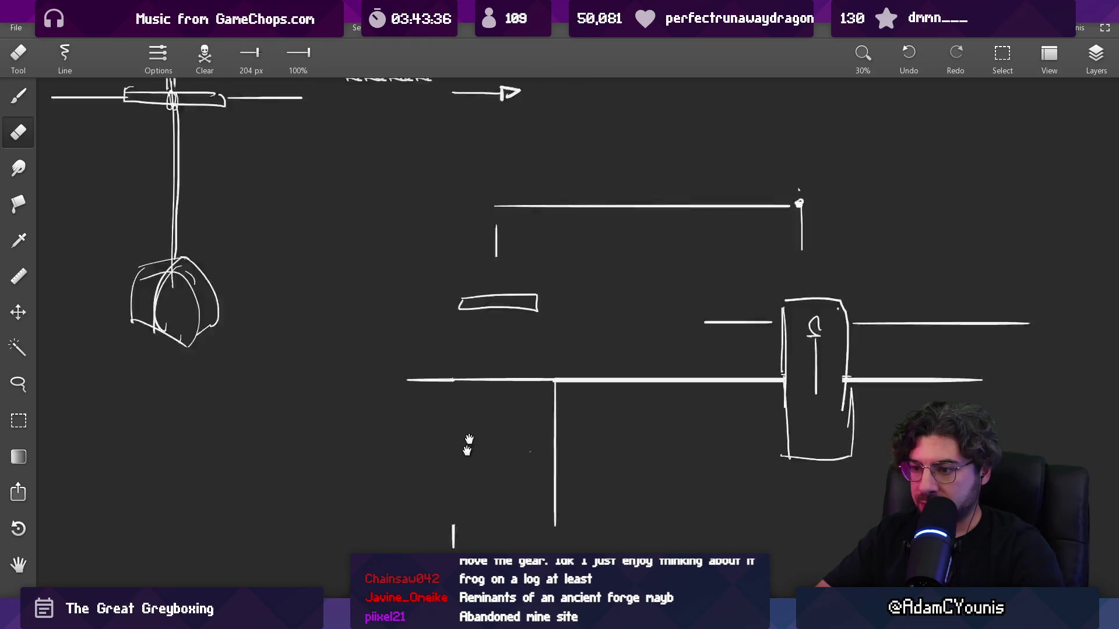
pyautogui.moveTo(571, 332); pyautogui.dragTo(563, 489)
pyautogui.scroll(5, 577, 352)
pyautogui.press('b')
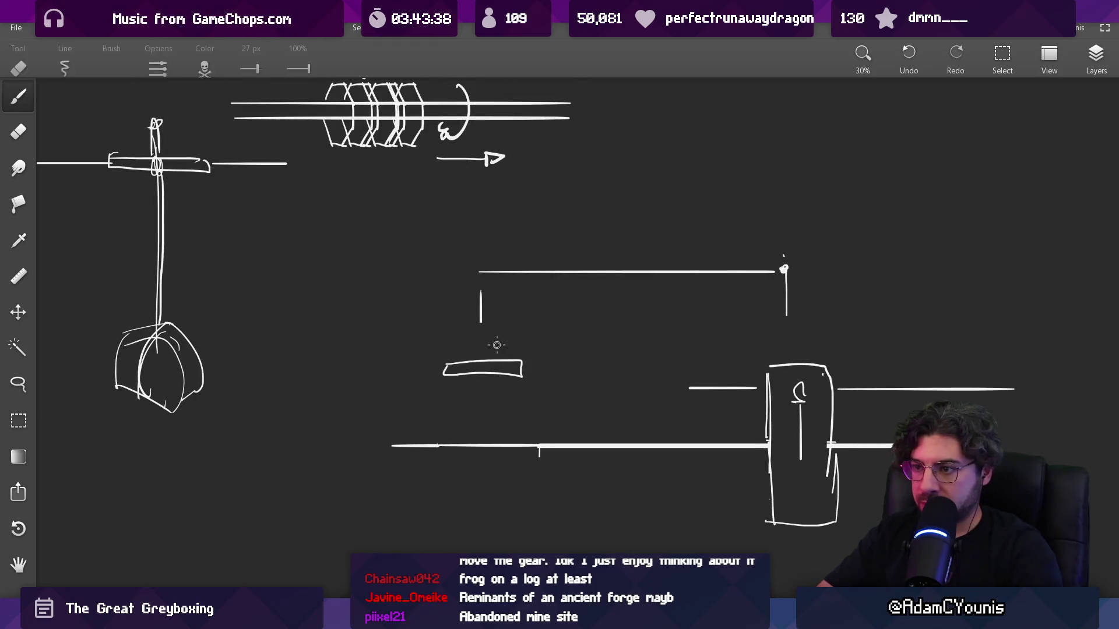
pyautogui.moveTo(495, 349)
pyautogui.mouseDown()
pyautogui.moveTo(485, 282)
pyautogui.moveTo(483, 351)
pyautogui.mouseUp()
pyautogui.hotkey('ctrl', 'z')
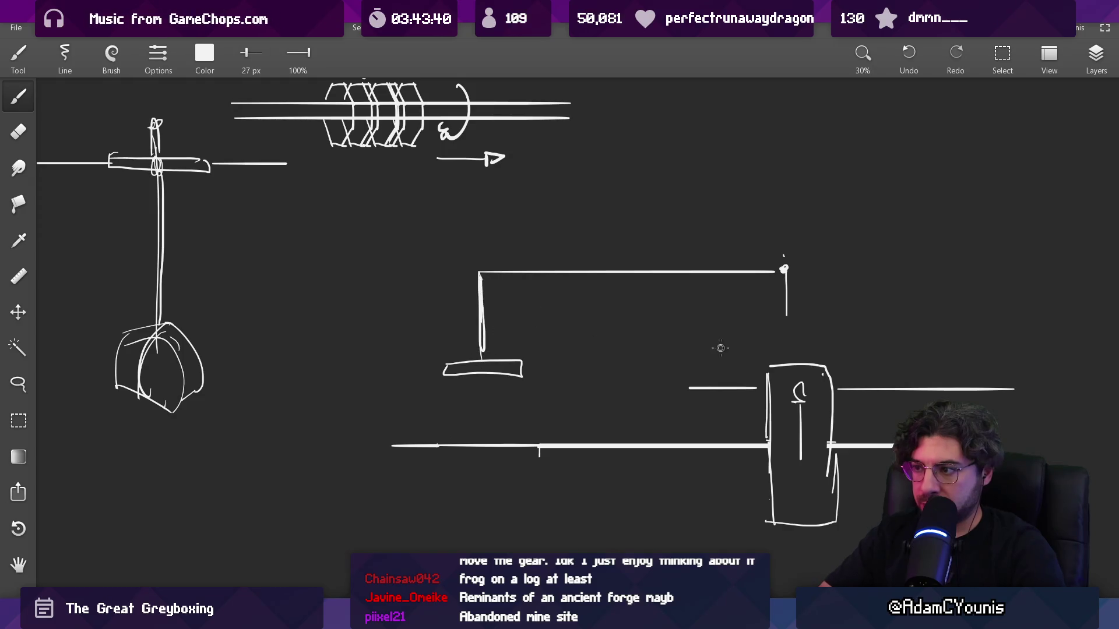
pyautogui.scroll(-2, 787, 336)
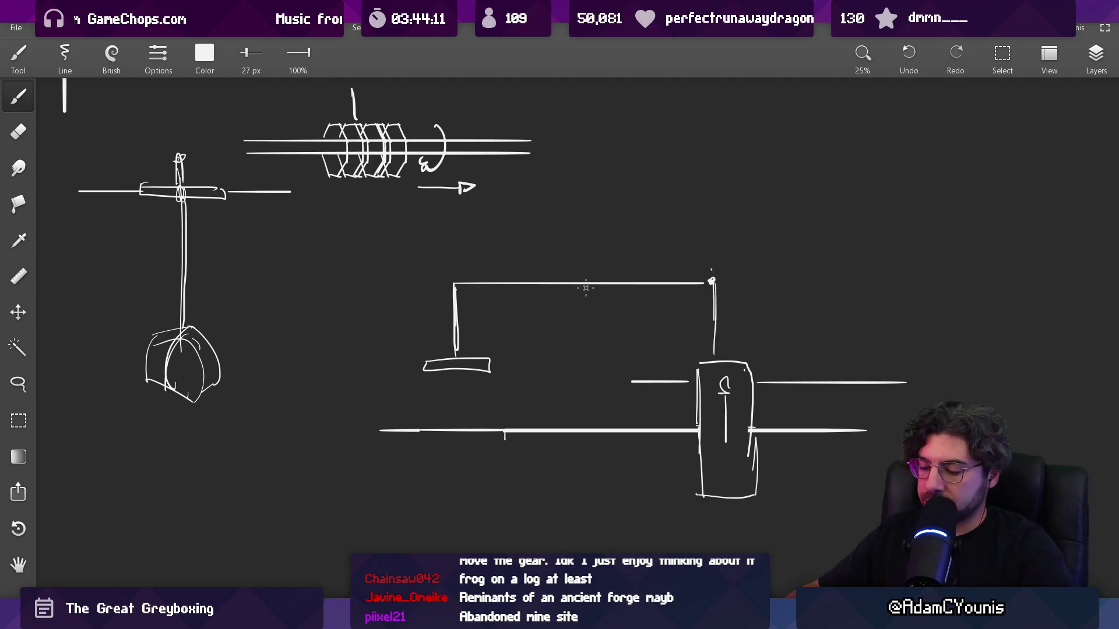
pyautogui.scroll(5, 567, 342)
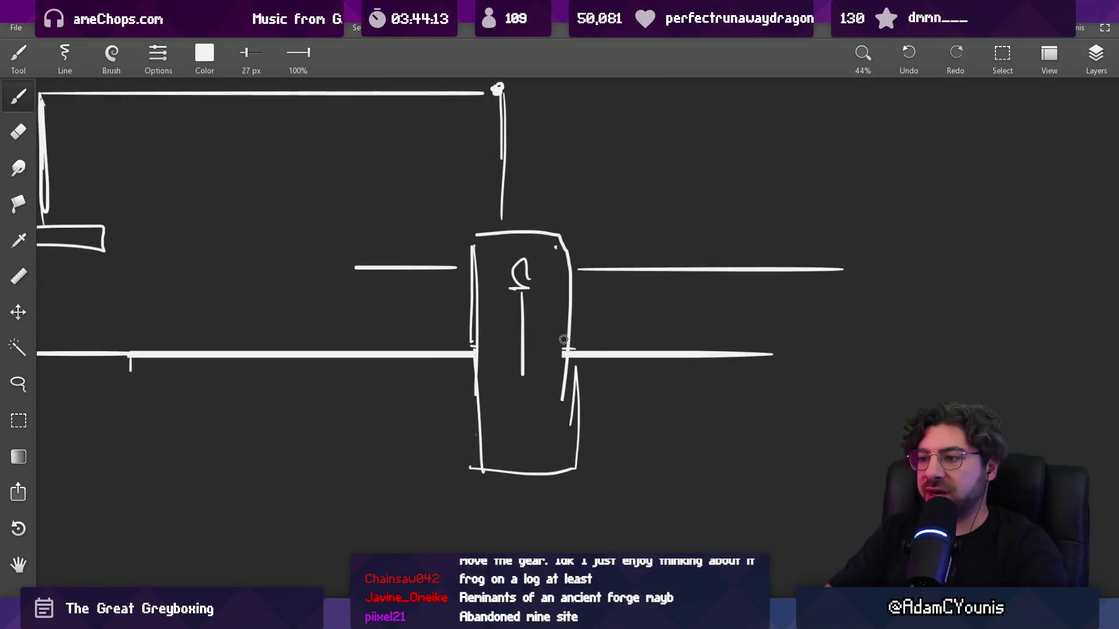
# - Erase the box's messy lower-right edge, redraw the right edge, and add a ragged squiggle along the base
pyautogui.press('e')
pyautogui.moveTo(597, 367); pyautogui.dragTo(584, 440)
pyautogui.press('b')
pyautogui.moveTo(572, 251); pyautogui.dragTo(569, 455)
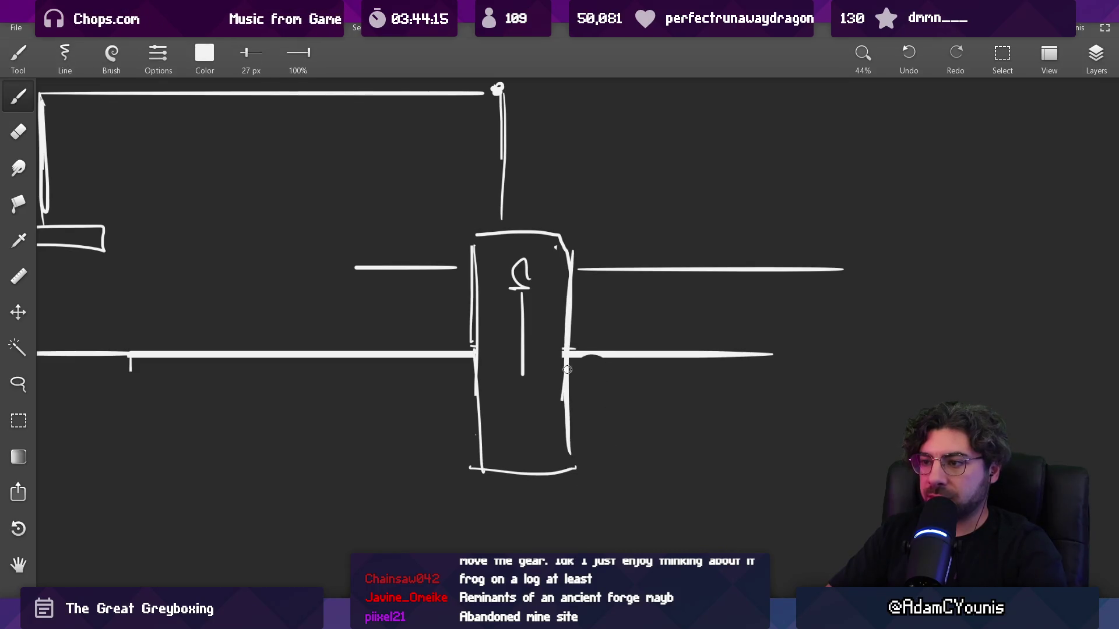
pyautogui.press('e')
pyautogui.press('[')
pyautogui.press('[')
pyautogui.press('[')
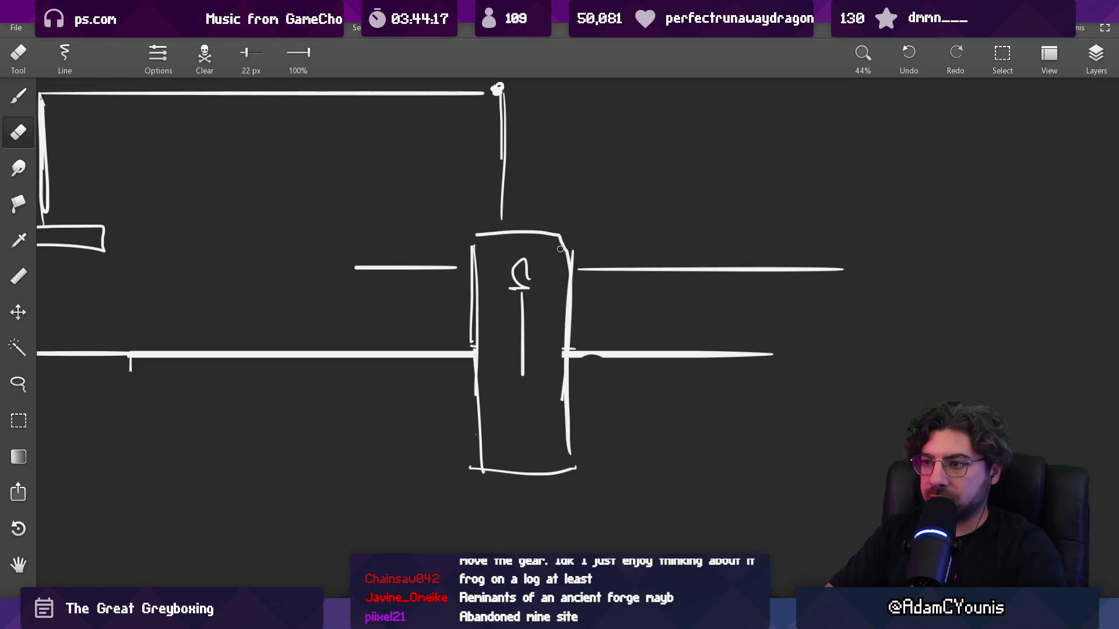
pyautogui.press('b')
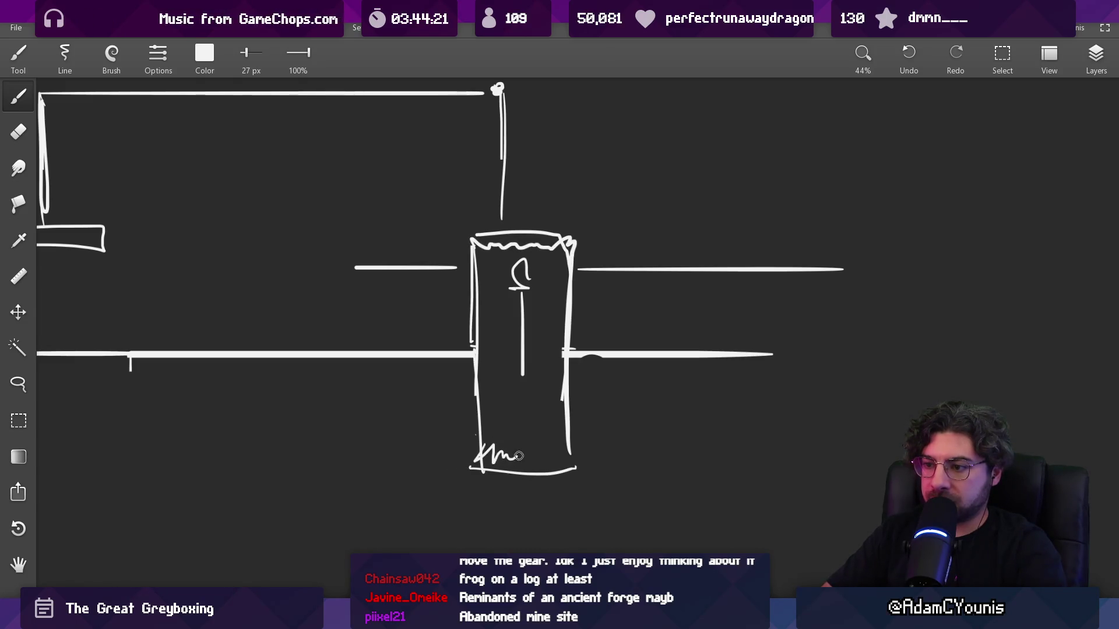
pyautogui.moveTo(551, 452)
pyautogui.mouseDown()
pyautogui.moveTo(574, 444)
pyautogui.moveTo(577, 461)
pyautogui.mouseUp()
# - Erase stretches of the box's right and left edges and redraw the left-edge gap jaggedly
pyautogui.press('e')
pyautogui.moveTo(565, 372); pyautogui.dragTo(571, 402)
pyautogui.press('b')
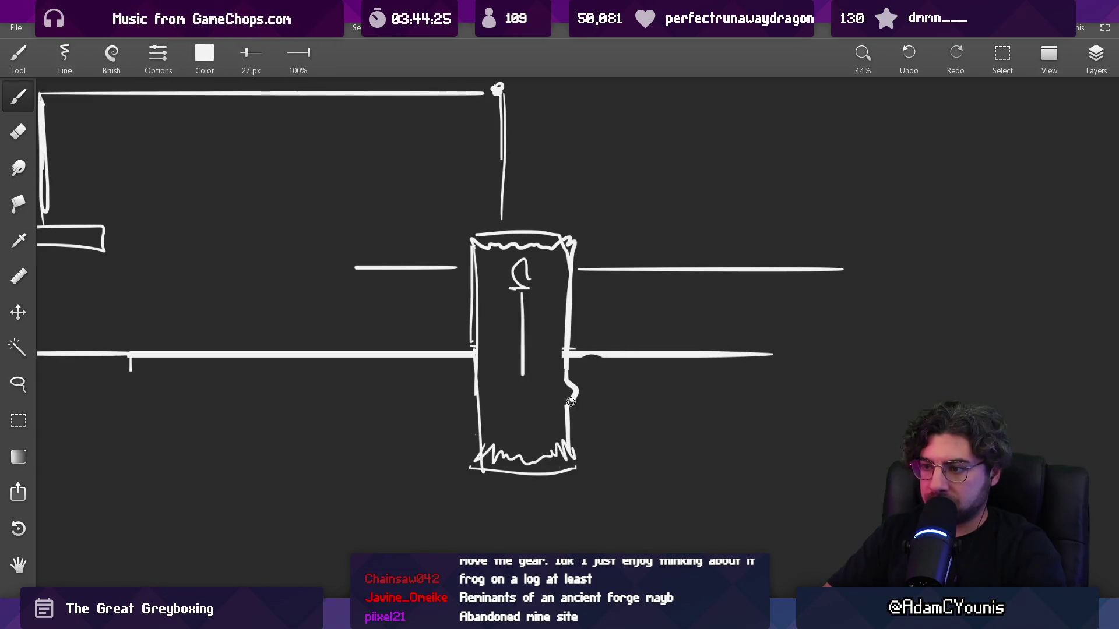
pyautogui.press('e')
pyautogui.moveTo(473, 342); pyautogui.dragTo(470, 281)
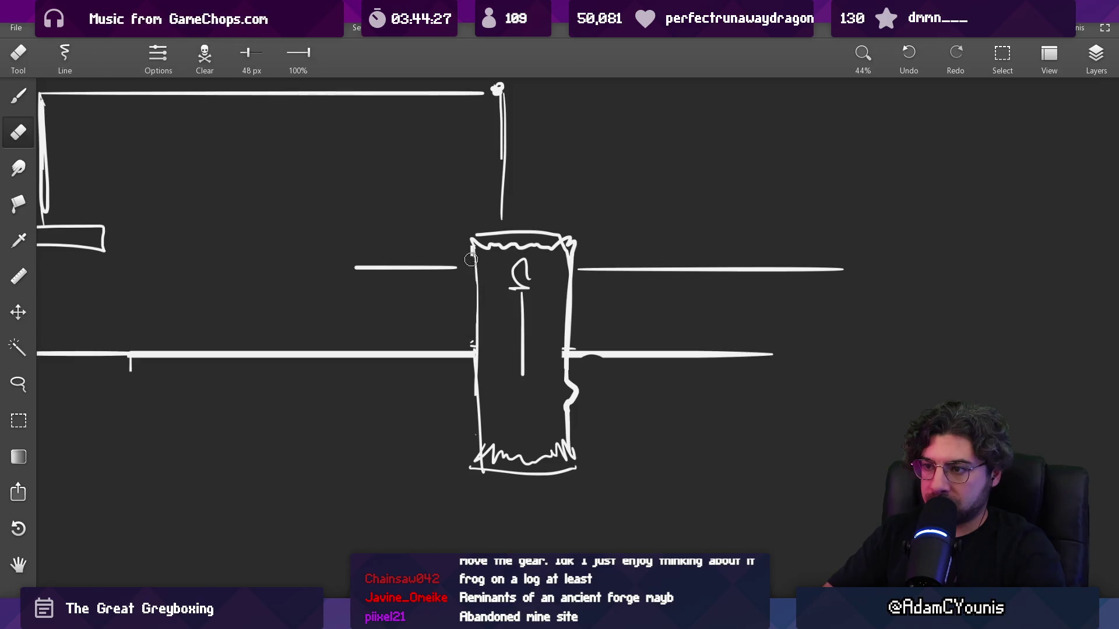
pyautogui.press('b')
pyautogui.press('e')
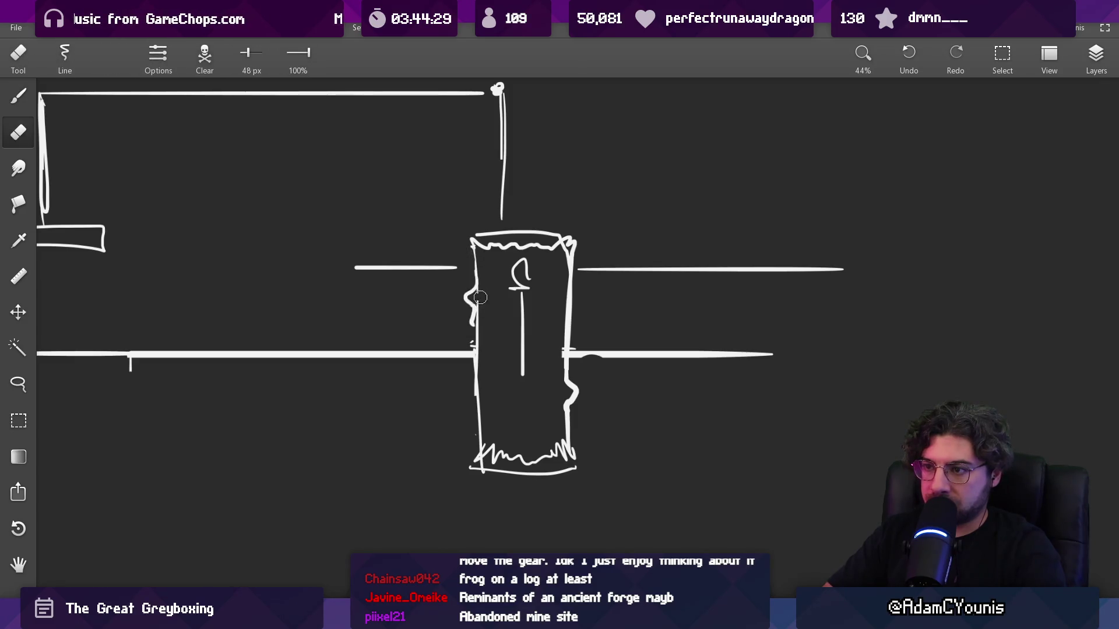
pyautogui.press('b')
pyautogui.moveTo(473, 319); pyautogui.dragTo(473, 349)
pyautogui.press('e')
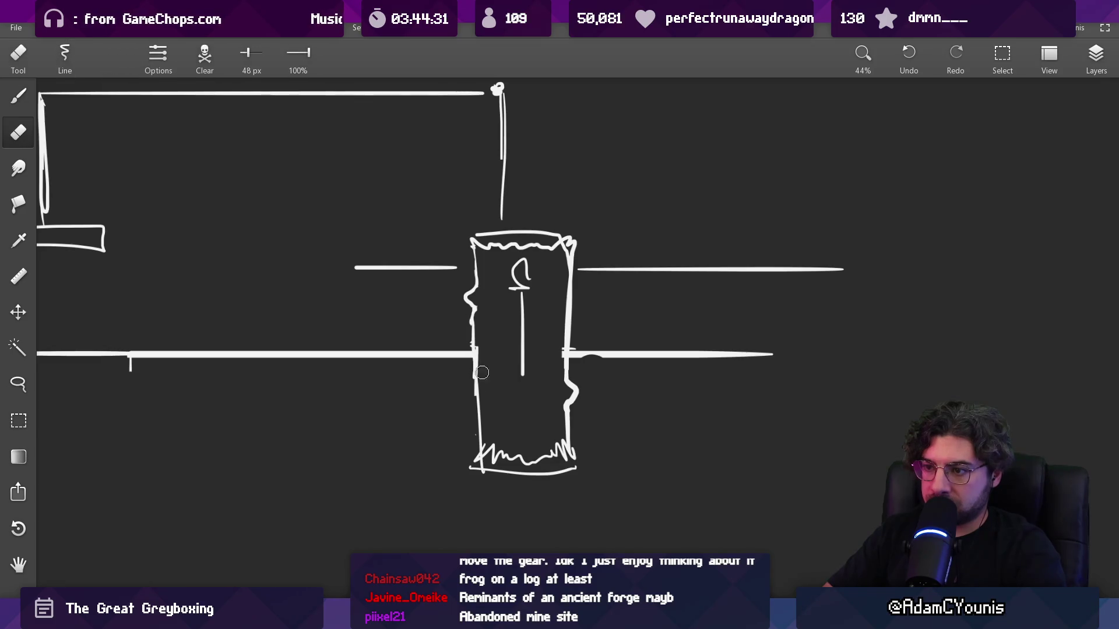
pyautogui.press('b')
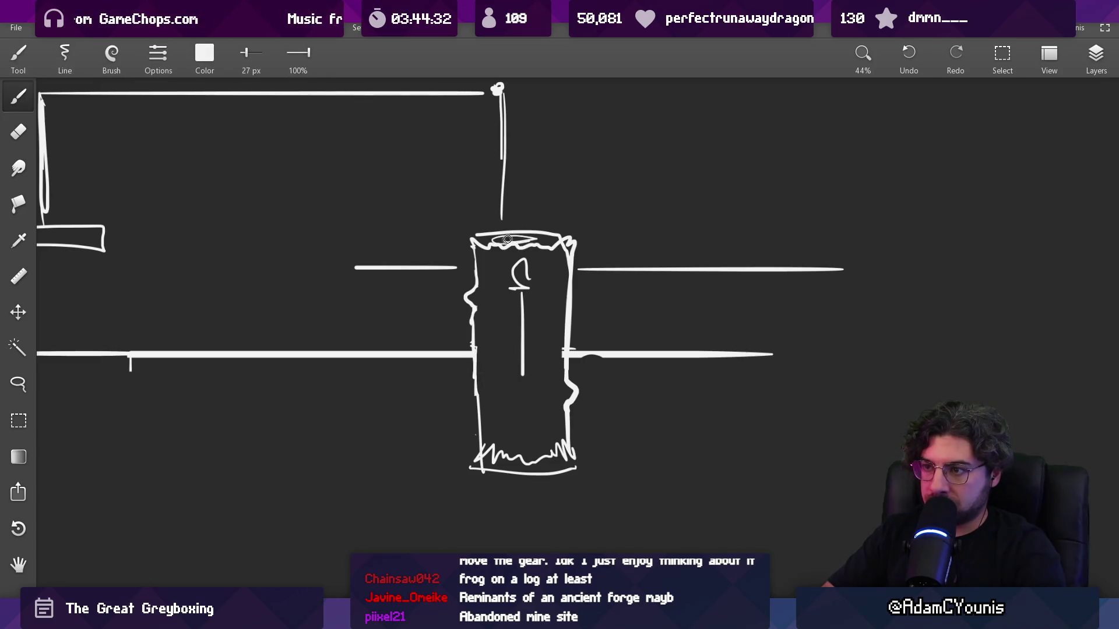
pyautogui.scroll(-5, 564, 424)
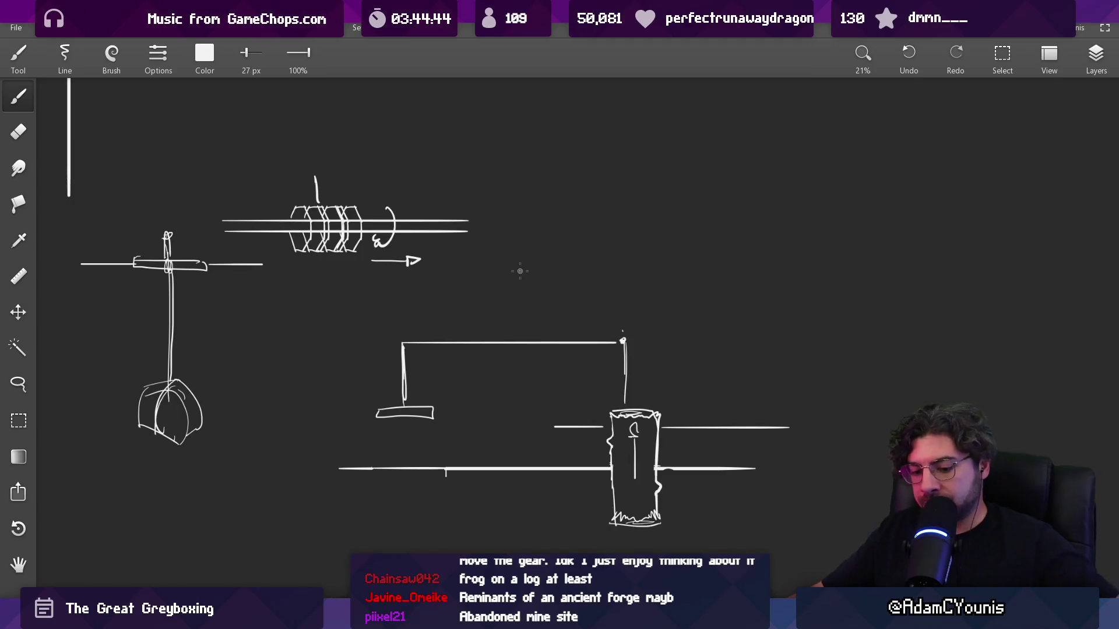
# - Select the gear and pendulum sketches and move them up and to the right
pyautogui.scroll(-2, 596, 282)
pyautogui.moveTo(440, 302)
pyautogui.mouseDown()
pyautogui.moveTo(767, 320)
pyautogui.moveTo(744, 365)
pyautogui.moveTo(702, 400)
pyautogui.moveTo(682, 400)
pyautogui.mouseUp()
pyautogui.press('e')
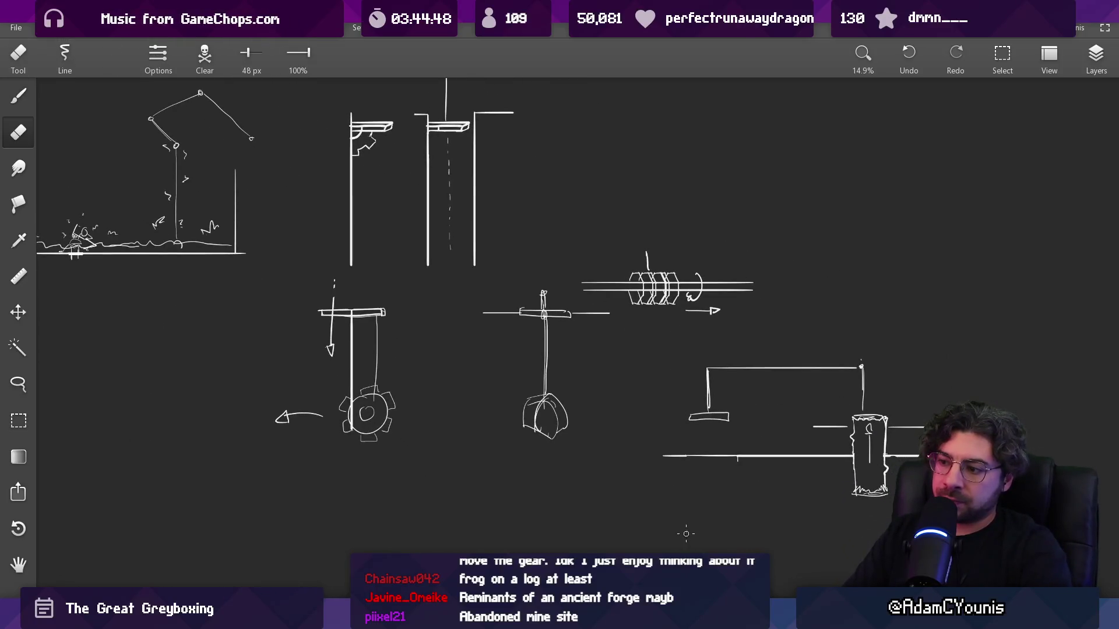
pyautogui.moveTo(687, 528); pyautogui.dragTo(666, 487)
pyautogui.moveTo(500, 369)
pyautogui.mouseDown()
pyautogui.moveTo(593, 457)
pyautogui.moveTo(455, 423)
pyautogui.mouseUp()
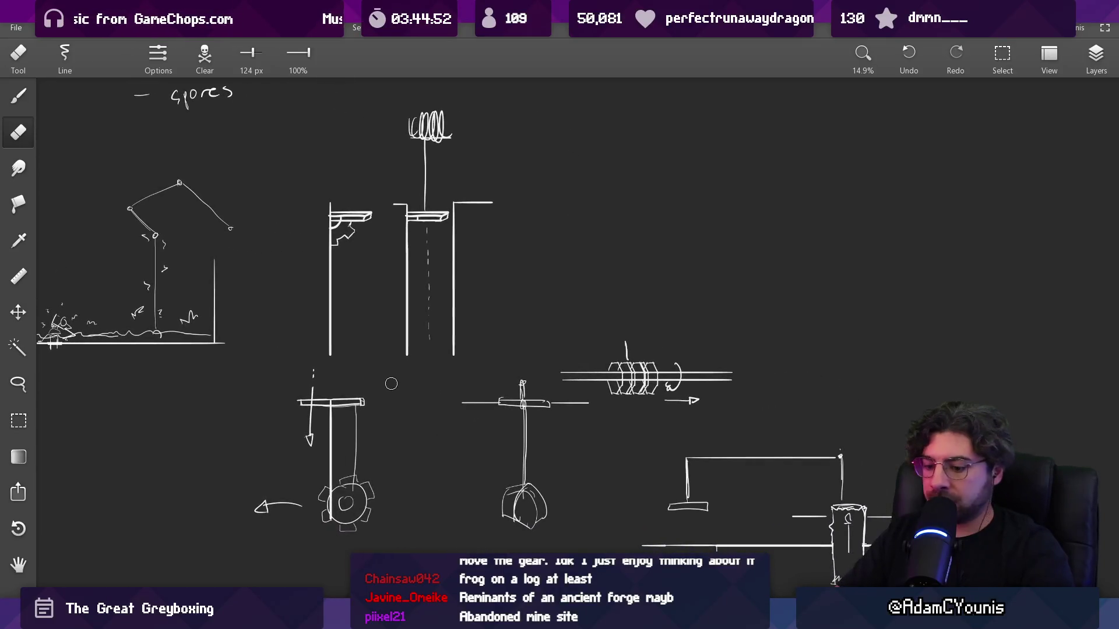
pyautogui.press('m')
pyautogui.moveTo(247, 362)
pyautogui.mouseDown()
pyautogui.moveTo(529, 511)
pyautogui.moveTo(548, 545)
pyautogui.mouseUp()
pyautogui.moveTo(446, 460)
pyautogui.mouseDown()
pyautogui.moveTo(562, 236)
pyautogui.moveTo(674, 241)
pyautogui.moveTo(683, 252)
pyautogui.mouseUp()
pyautogui.moveTo(683, 140)
pyautogui.mouseDown()
pyautogui.moveTo(767, 304)
pyautogui.moveTo(839, 353)
pyautogui.mouseUp()
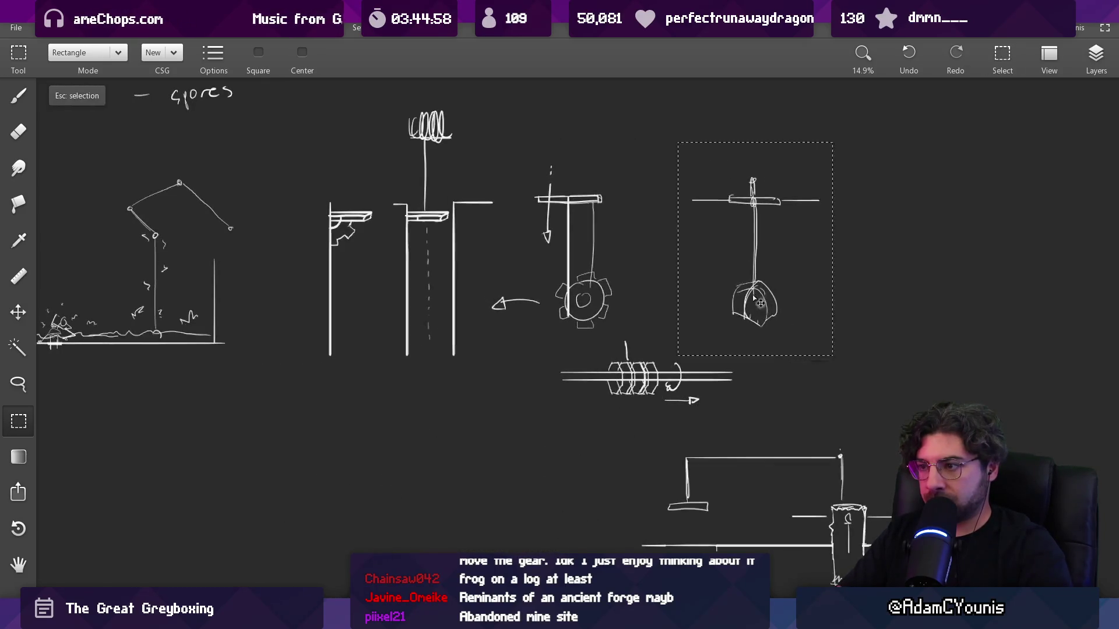
# - Reposition the right pendulum and place the gear-shaft sketch above the others
pyautogui.moveTo(779, 294); pyautogui.dragTo(708, 295)
pyautogui.moveTo(556, 335); pyautogui.dragTo(751, 423)
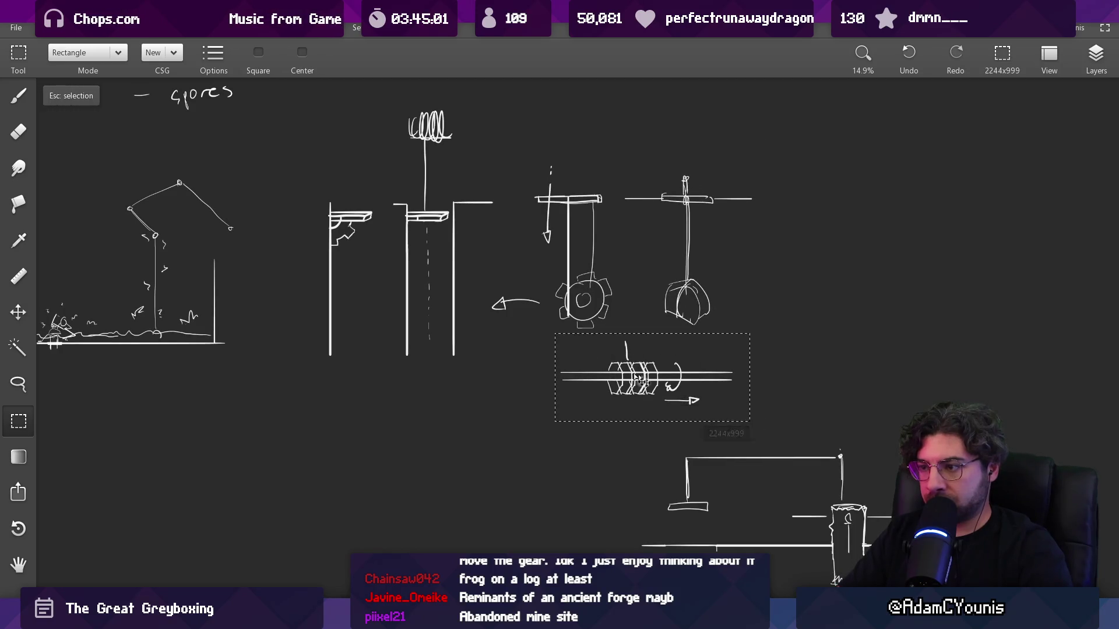
pyautogui.moveTo(642, 336)
pyautogui.mouseDown()
pyautogui.moveTo(857, 240)
pyautogui.moveTo(564, 75)
pyautogui.moveTo(638, 70)
pyautogui.moveTo(628, 68)
pyautogui.mouseUp()
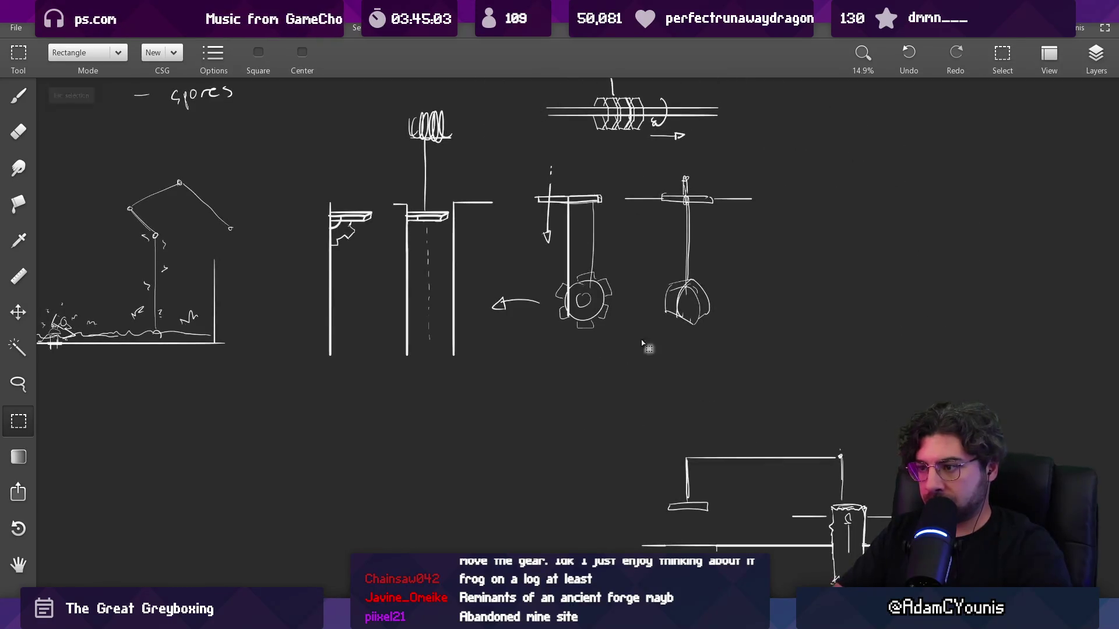
pyautogui.moveTo(617, 420); pyautogui.dragTo(791, 554)
pyautogui.moveTo(671, 224); pyautogui.dragTo(462, 252)
pyautogui.moveTo(699, 408); pyautogui.dragTo(734, 286)
pyautogui.moveTo(462, 252); pyautogui.dragTo(451, 304)
# - Lasso the right pendulum sketch, shift it right, and clear the selection
pyautogui.press('l')
pyautogui.moveTo(404, 252)
pyautogui.mouseDown()
pyautogui.moveTo(418, 402)
pyautogui.moveTo(525, 239)
pyautogui.mouseUp()
pyautogui.moveTo(451, 276); pyautogui.dragTo(498, 281)
pyautogui.press('b')
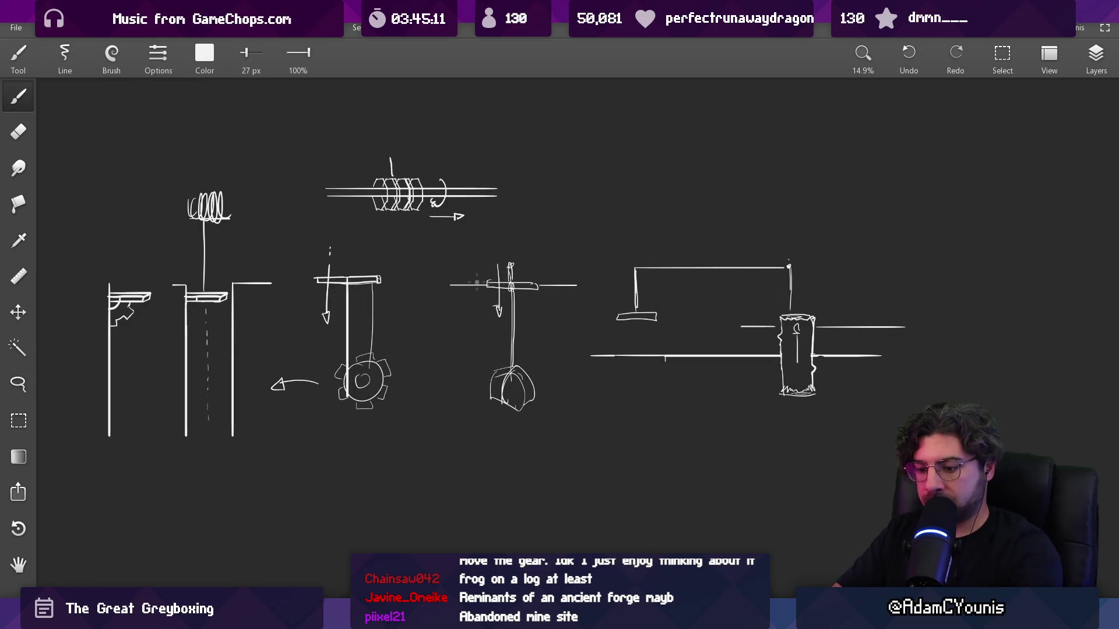
pyautogui.press('m')
pyautogui.moveTo(446, 252); pyautogui.dragTo(578, 417)
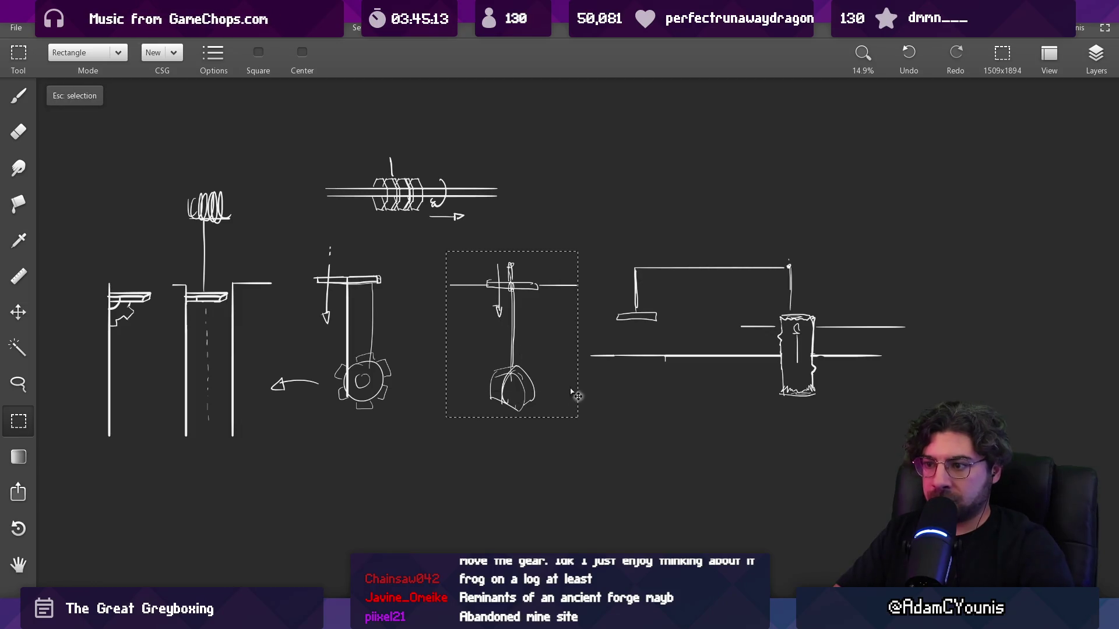
pyautogui.press('Escape')
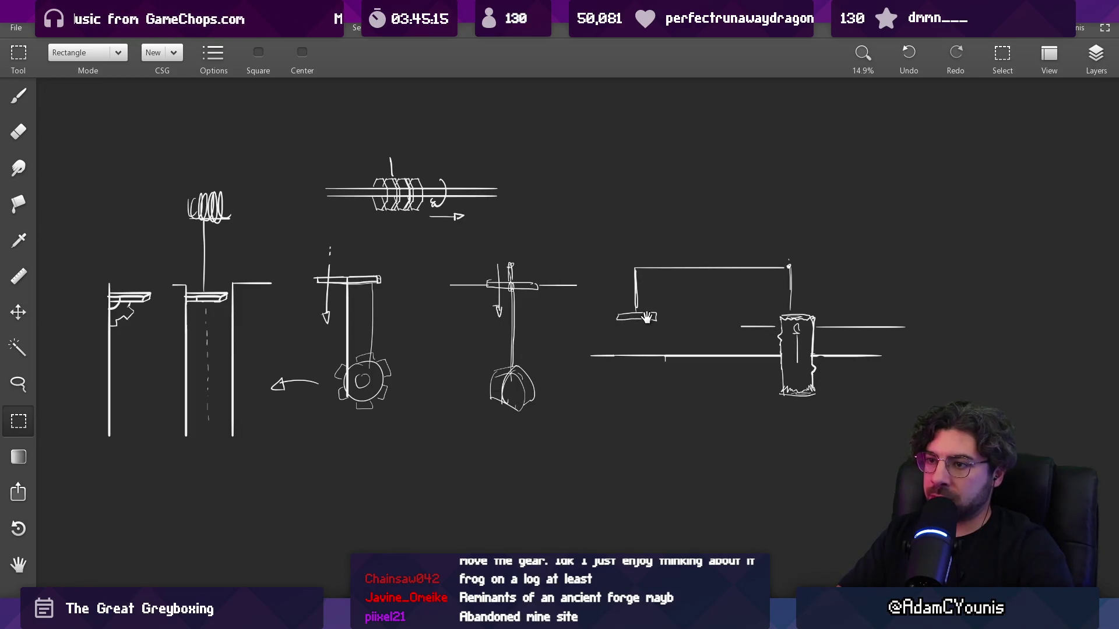
# - Snip the pendulum and lever sketches
pyautogui.scroll(-2, 646, 317)
pyautogui.scroll(5, 647, 318)
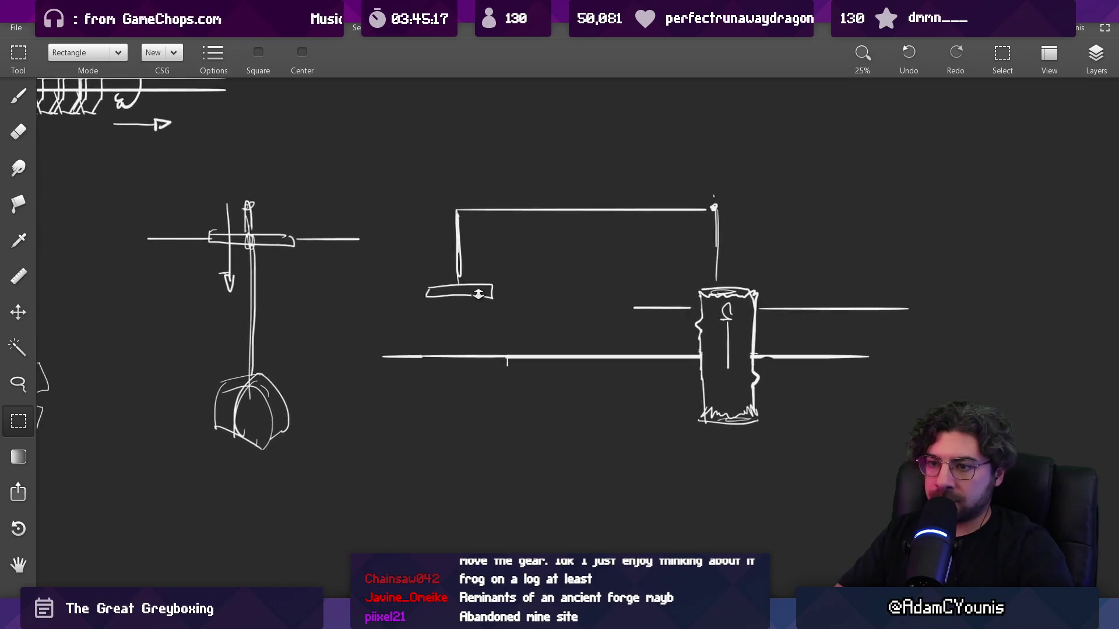
pyautogui.scroll(-1, 478, 294)
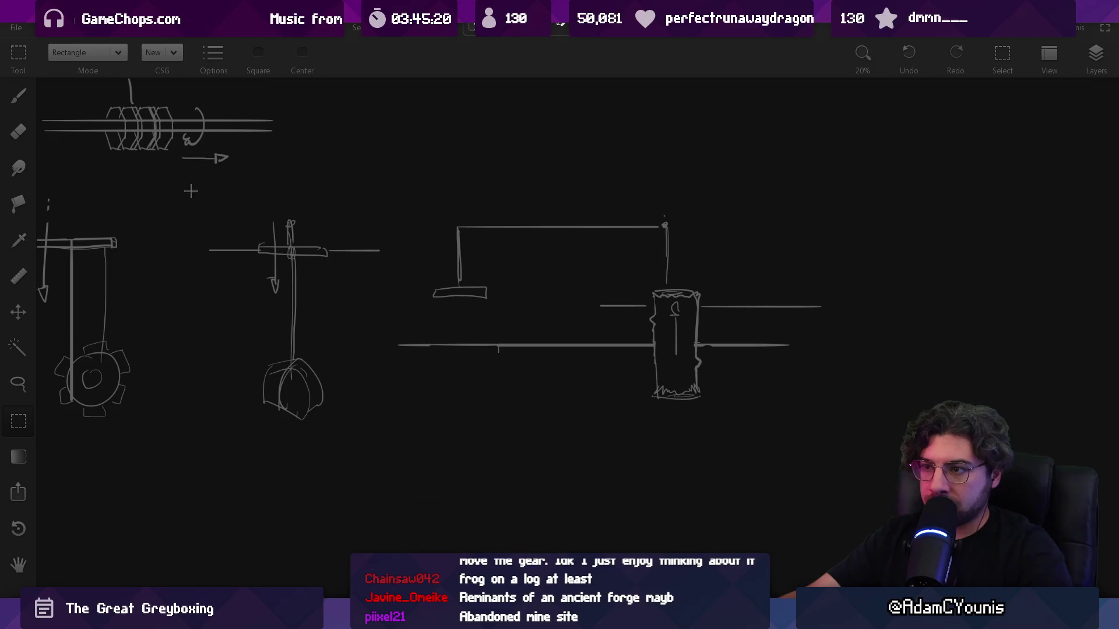
pyautogui.moveTo(191, 191)
pyautogui.mouseDown()
pyautogui.moveTo(839, 429)
pyautogui.moveTo(842, 453)
pyautogui.mouseUp()
# - Paste the captured sketch into the Figma design document and shrink the pasted image
pyautogui.hotkey('alt', 'Tab')
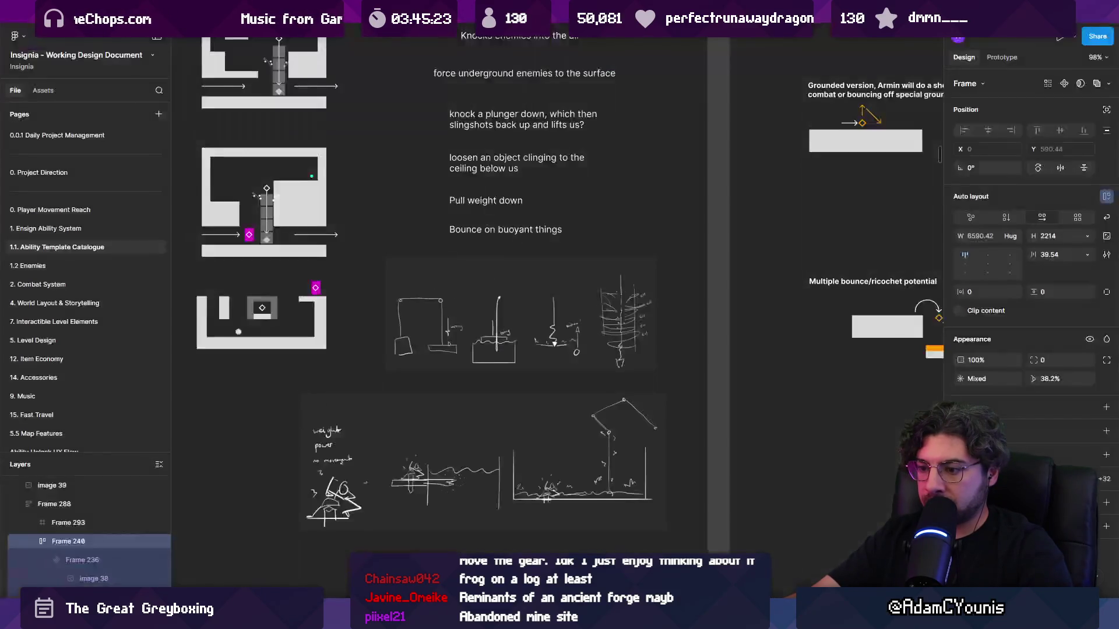
pyautogui.hotkey('ctrl', 'v')
pyautogui.scroll(-3, 457, 396)
pyautogui.hotkey('ctrl', 'v')
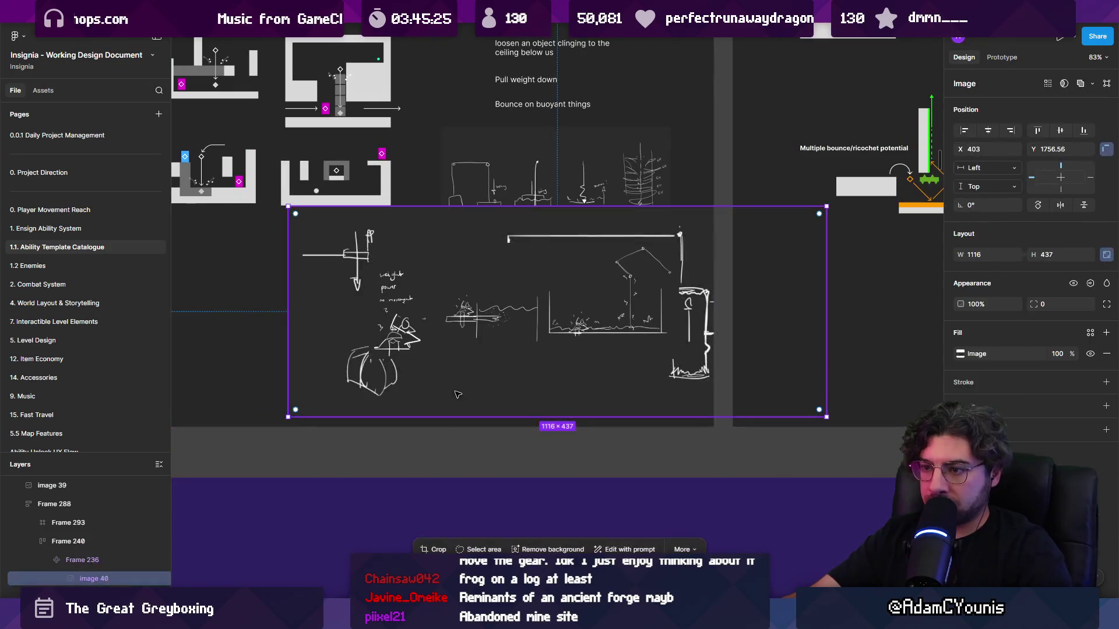
pyautogui.moveTo(824, 207); pyautogui.dragTo(692, 257)
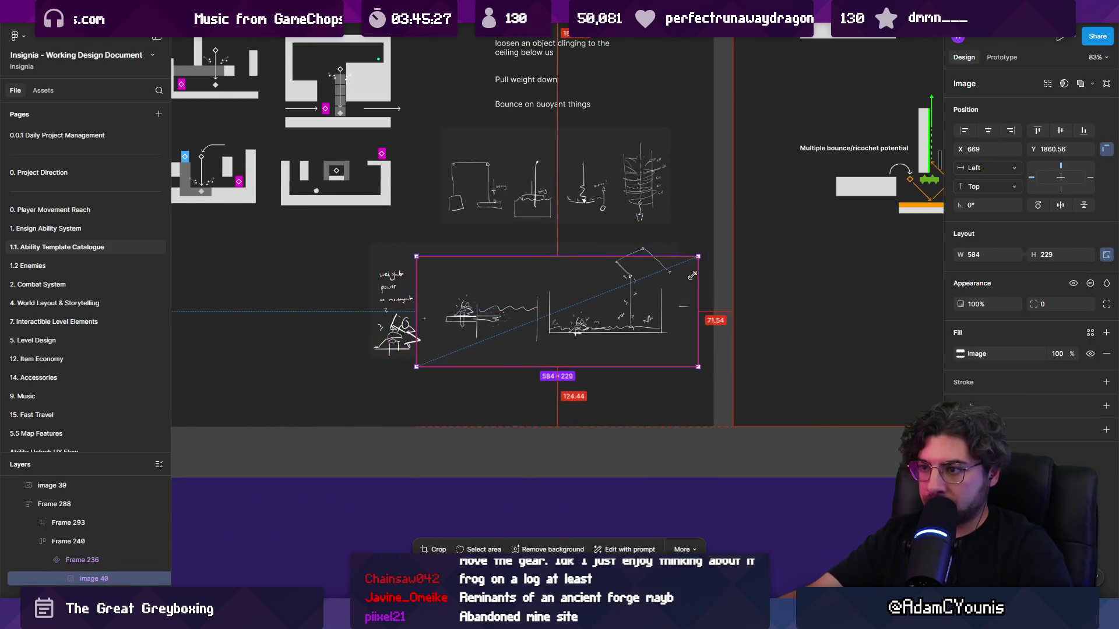
pyautogui.hotkey('ctrl', 'v')
pyautogui.hscroll(-5, 530, 300)
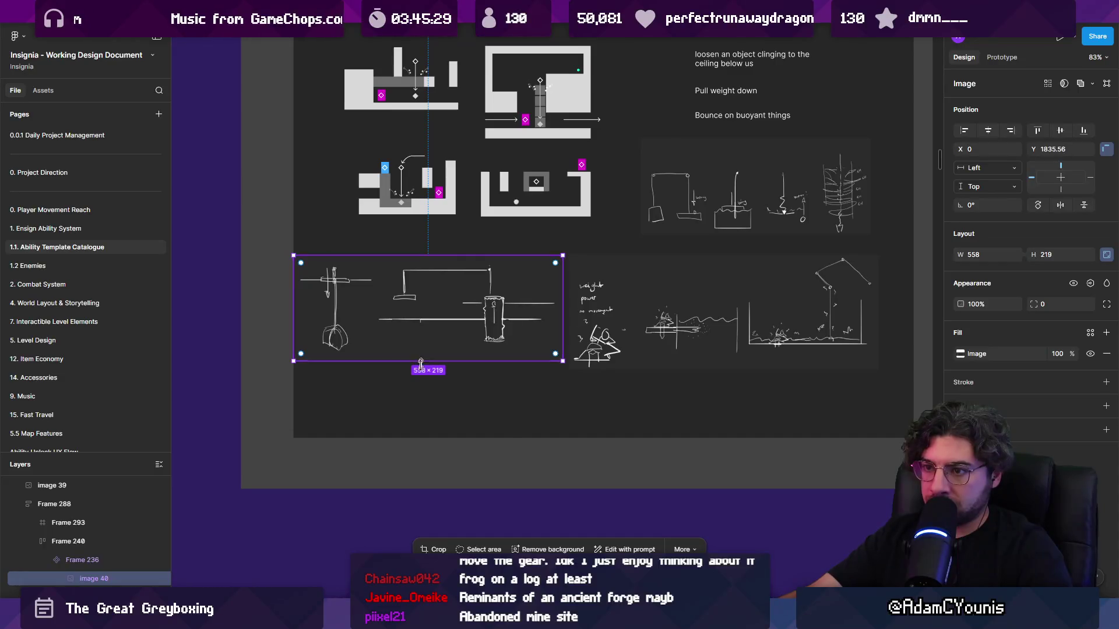
# - Try lengthening the sketch frame downward, undoing the height change
pyautogui.click(402, 424)
pyautogui.moveTo(395, 438); pyautogui.dragTo(395, 501)
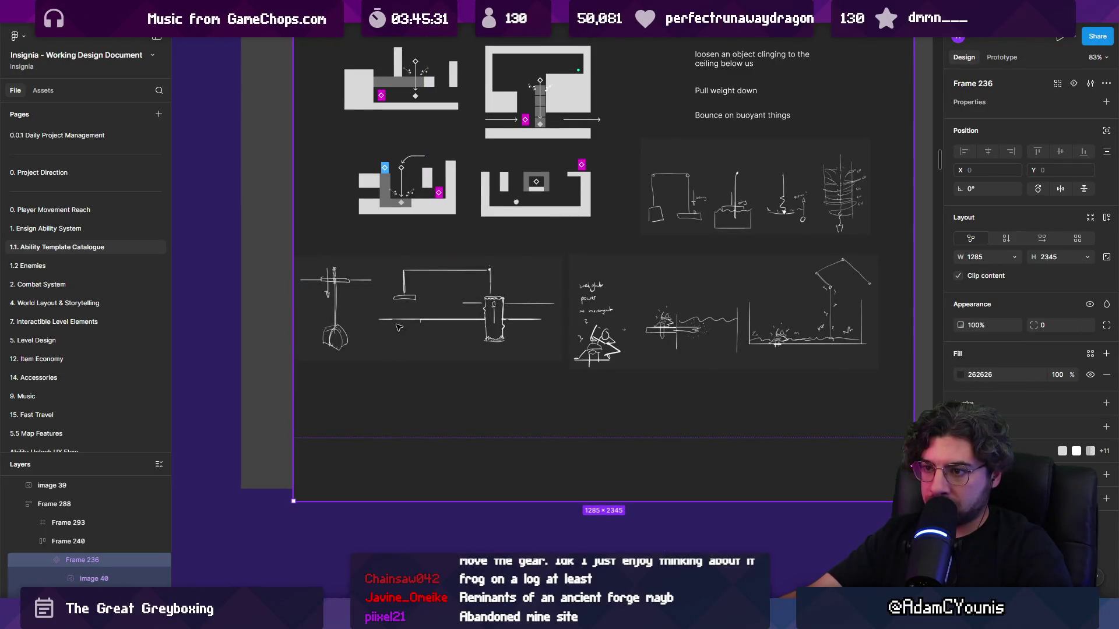
pyautogui.hotkey('ctrl', 'z')
pyautogui.hotkey('shift', 'Return')
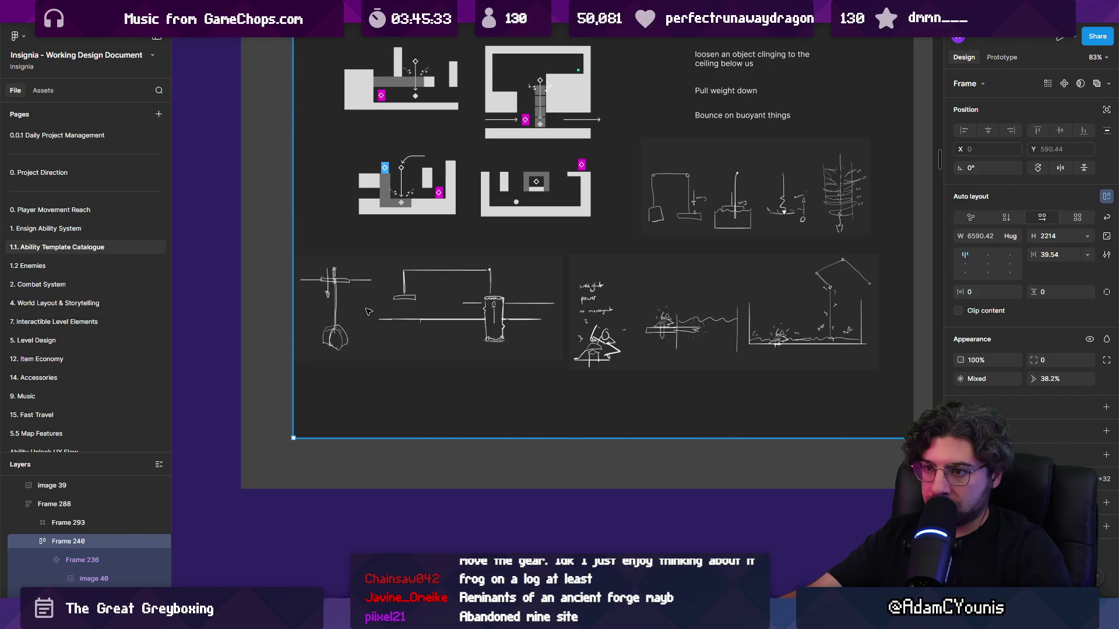
pyautogui.press('Return')
pyautogui.moveTo(395, 439)
pyautogui.mouseDown()
pyautogui.moveTo(395, 512)
pyautogui.moveTo(395, 438)
pyautogui.mouseUp()
# - Place the left sketch beside the right one, then move the cropped right sketch lower
pyautogui.click(600, 324)
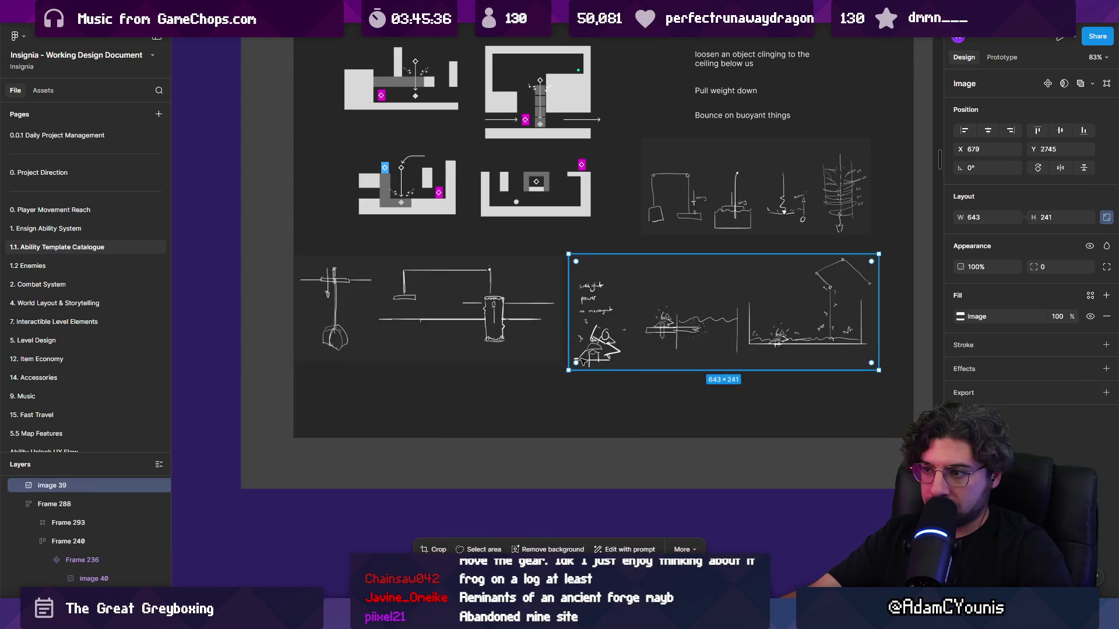
pyautogui.click(502, 328)
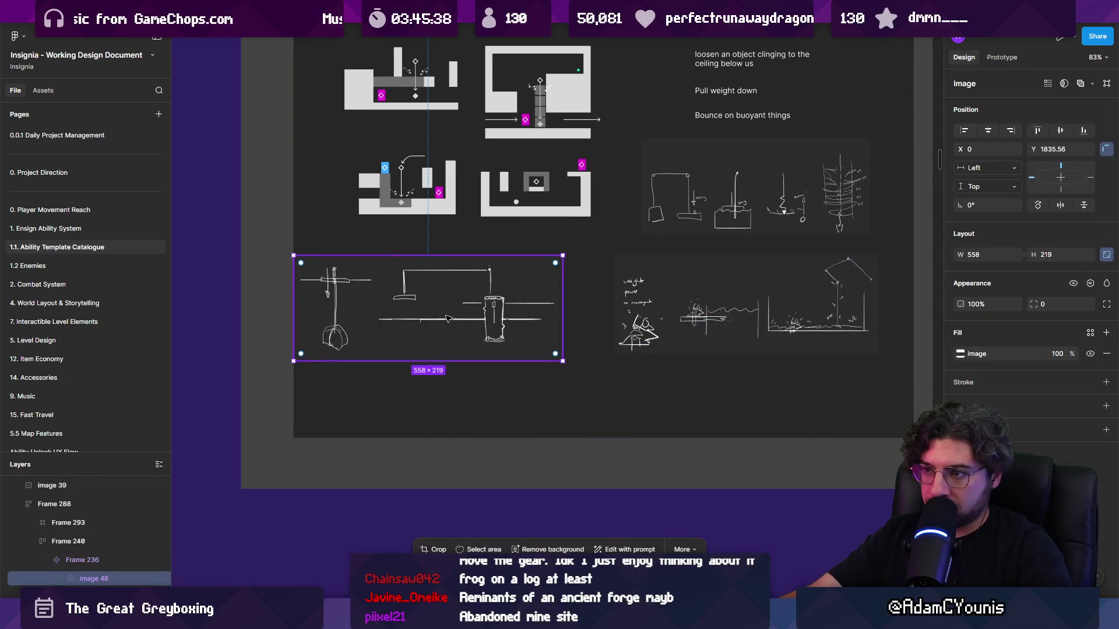
pyautogui.moveTo(490, 322); pyautogui.dragTo(487, 310)
pyautogui.click(679, 300)
pyautogui.doubleClick(680, 300)
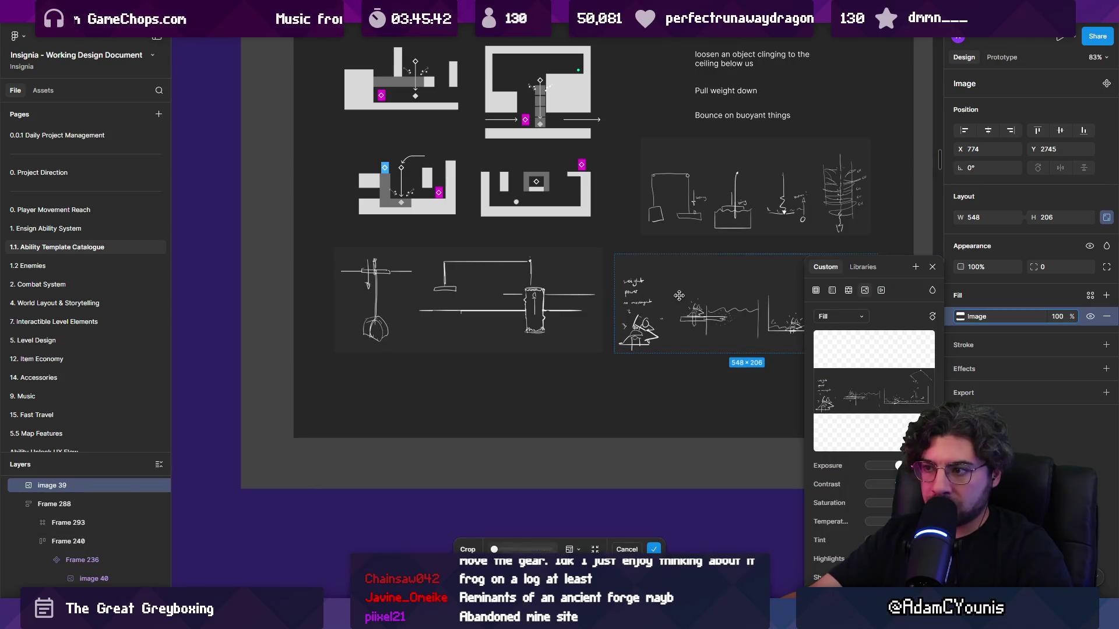
pyautogui.moveTo(682, 298)
pyautogui.mouseDown()
pyautogui.moveTo(571, 319)
pyautogui.moveTo(575, 330)
pyautogui.mouseUp()
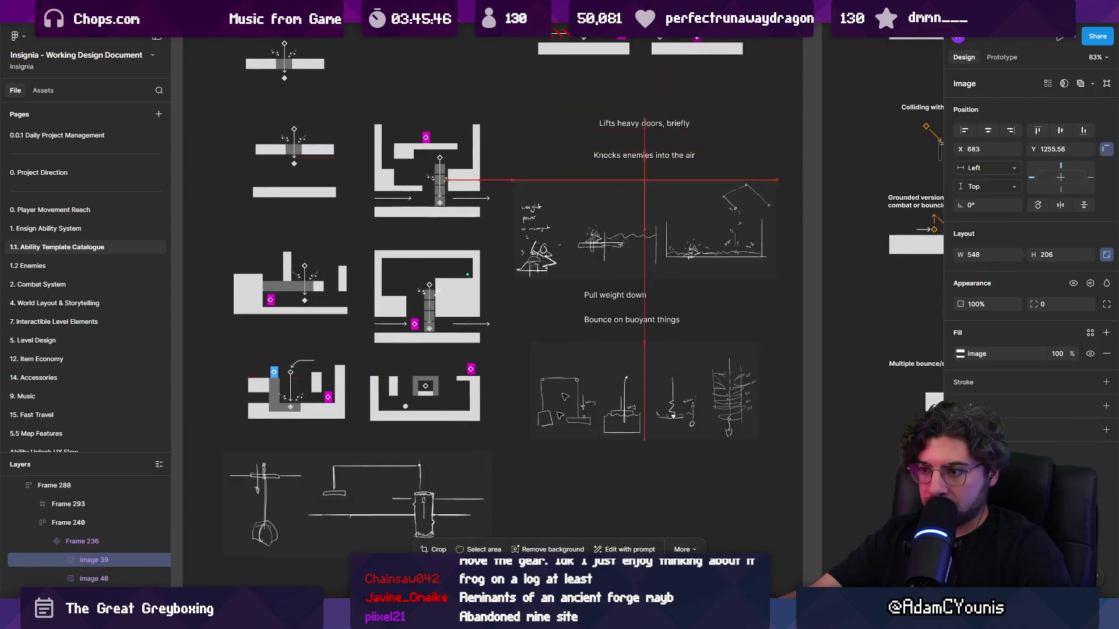
# - Set the four-drawing sketch strip beneath the notes and scroll down to check it
pyautogui.moveTo(640, 407); pyautogui.dragTo(638, 402)
pyautogui.scroll(-2, 638, 402)
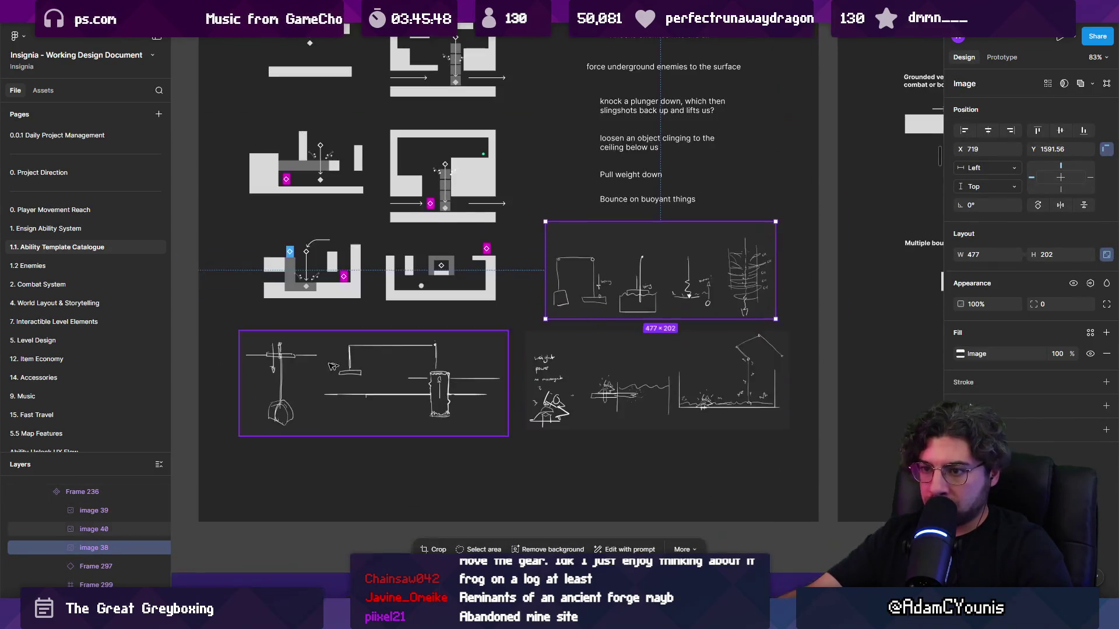
pyautogui.scroll(5, 389, 353)
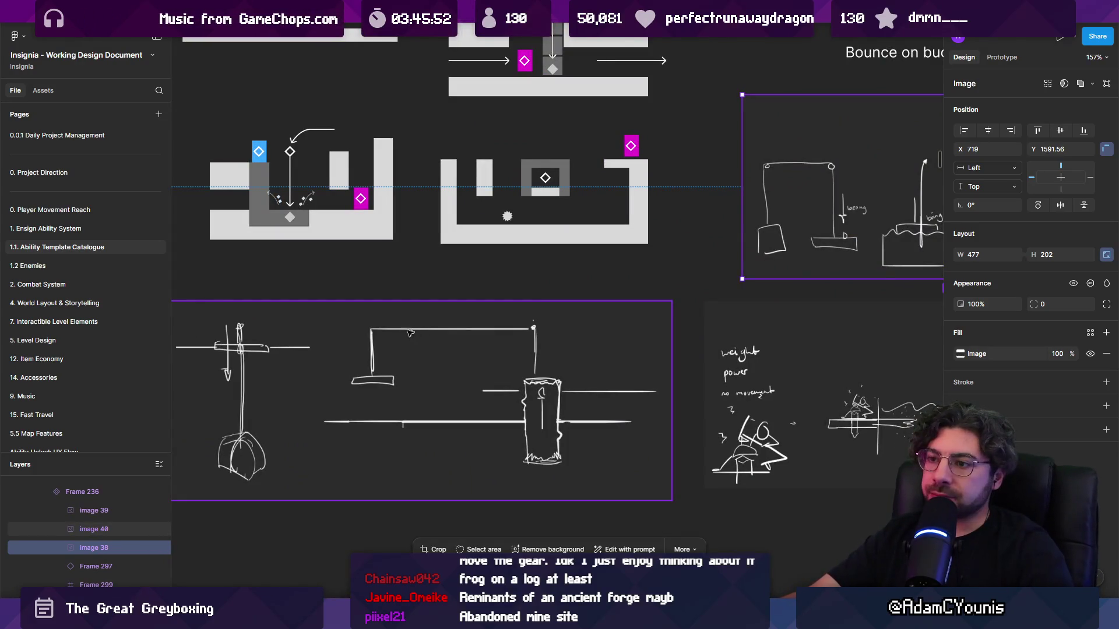
pyautogui.scroll(-5, 423, 333)
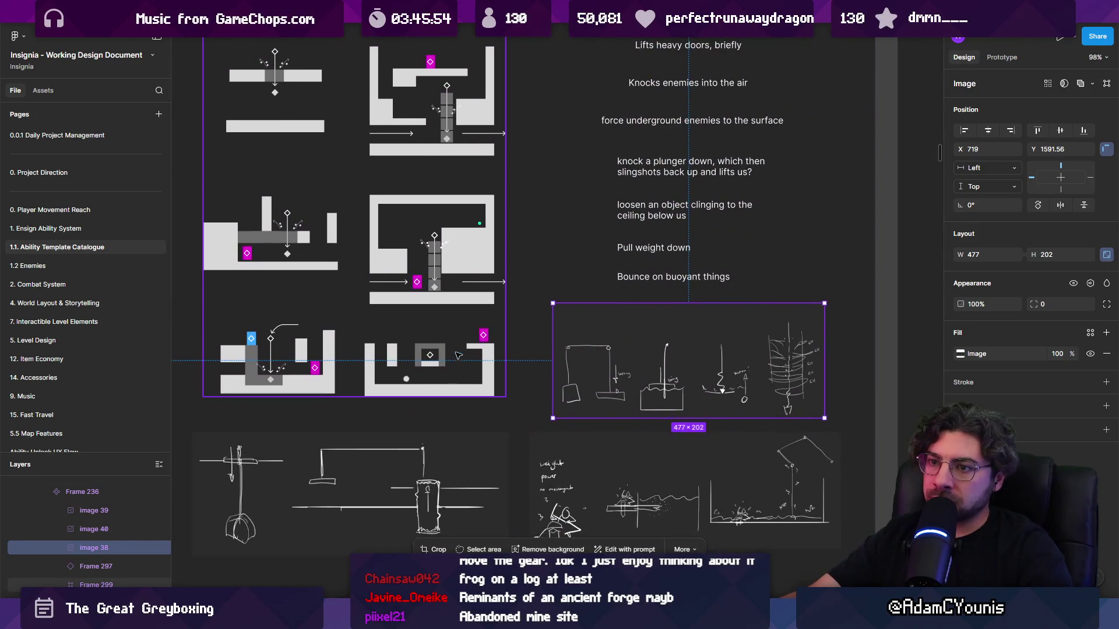
pyautogui.scroll(-2, 403, 470)
pyautogui.scroll(-2, 490, 361)
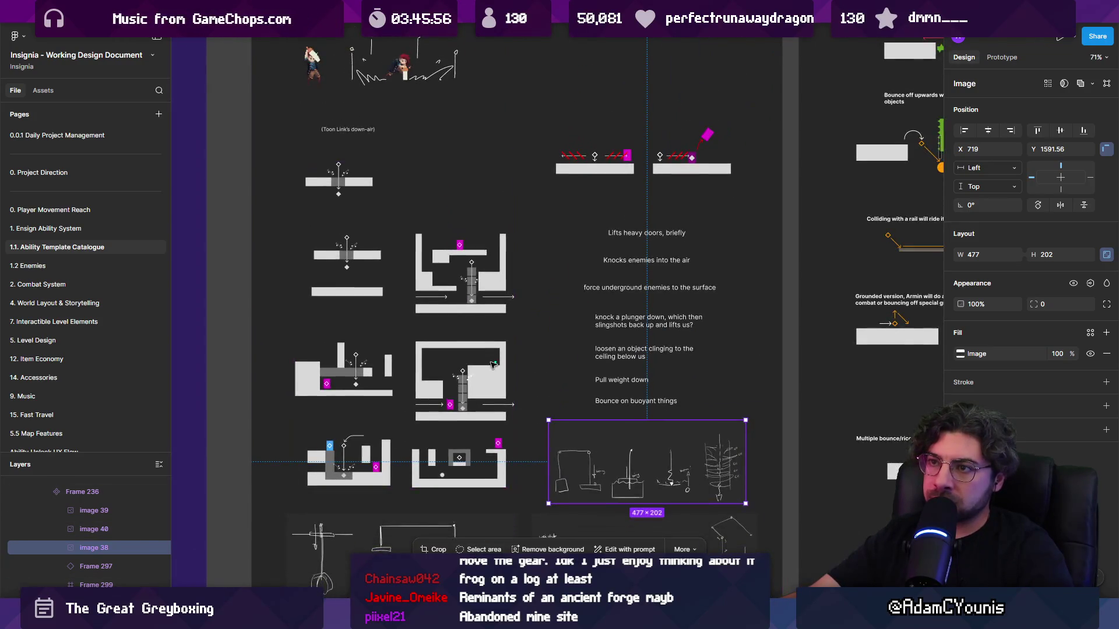
pyautogui.scroll(-3, 491, 375)
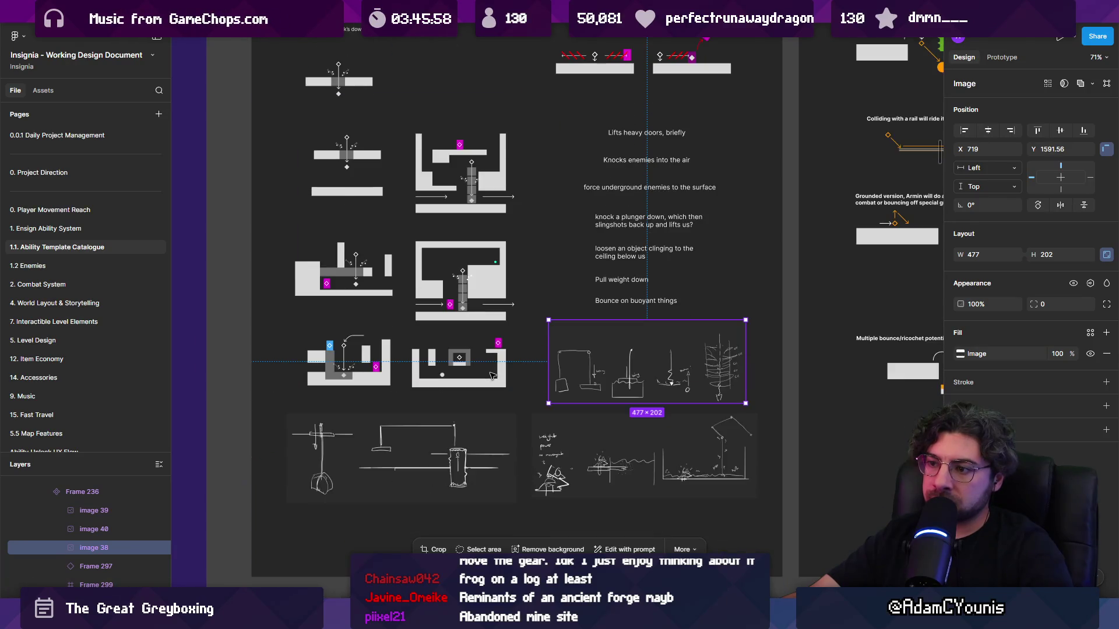
pyautogui.scroll(1, 501, 410)
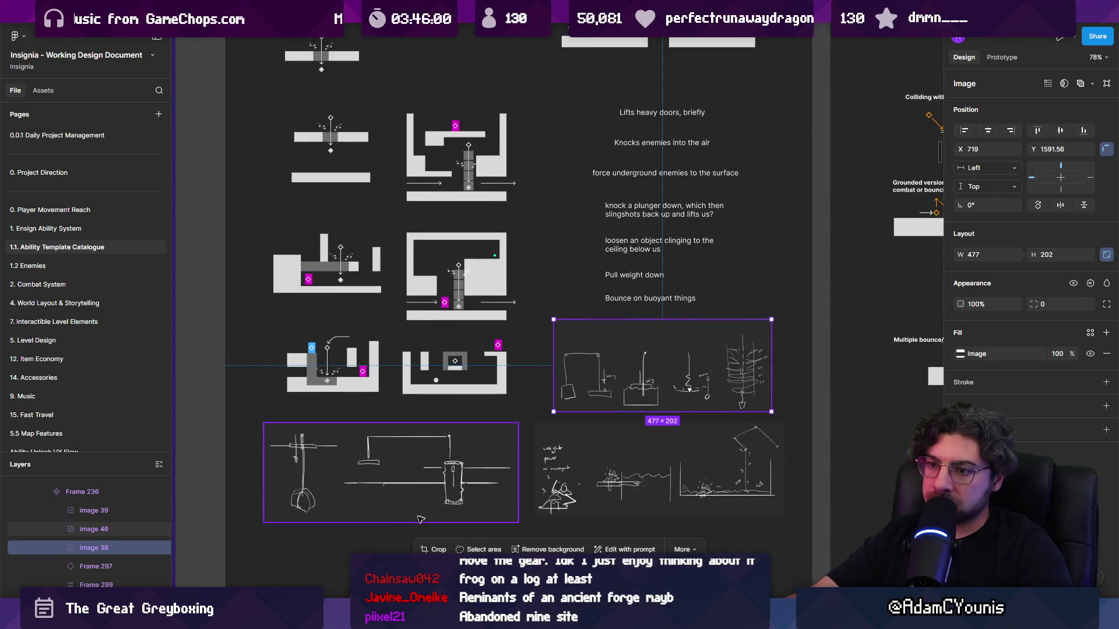
pyautogui.scroll(5, 373, 502)
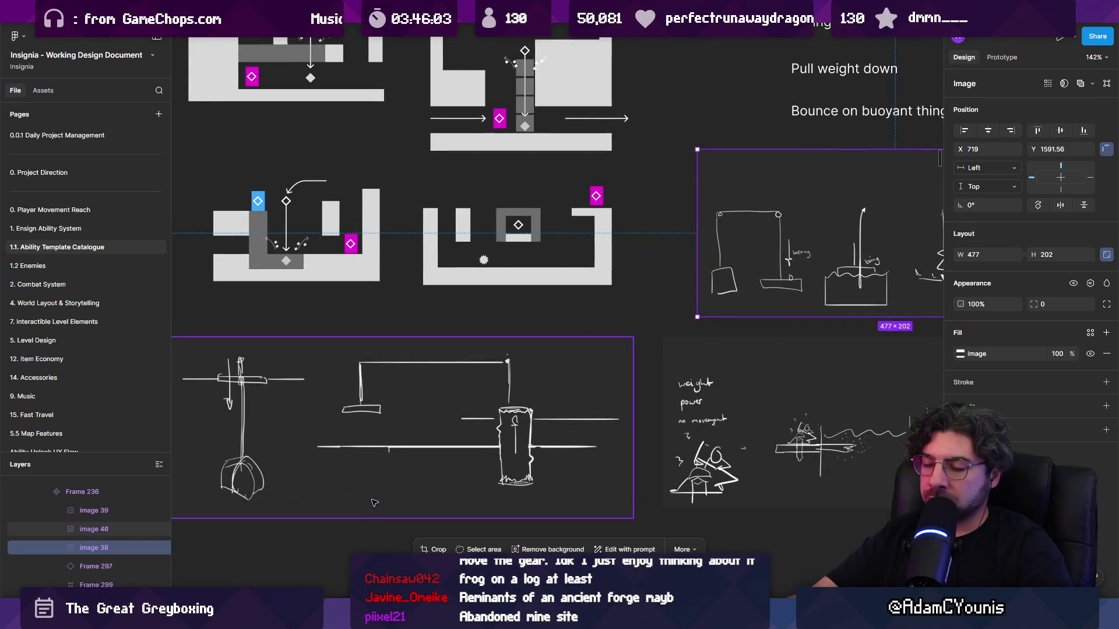
pyautogui.scroll(-5, 477, 411)
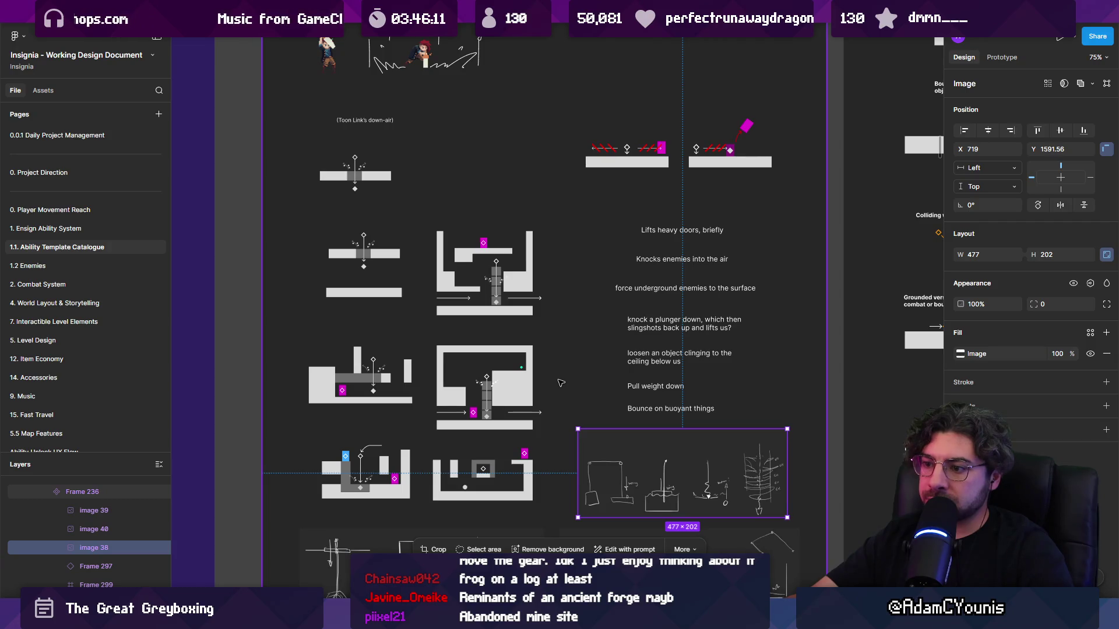
pyautogui.scroll(-2, 560, 383)
pyautogui.scroll(-3, 507, 401)
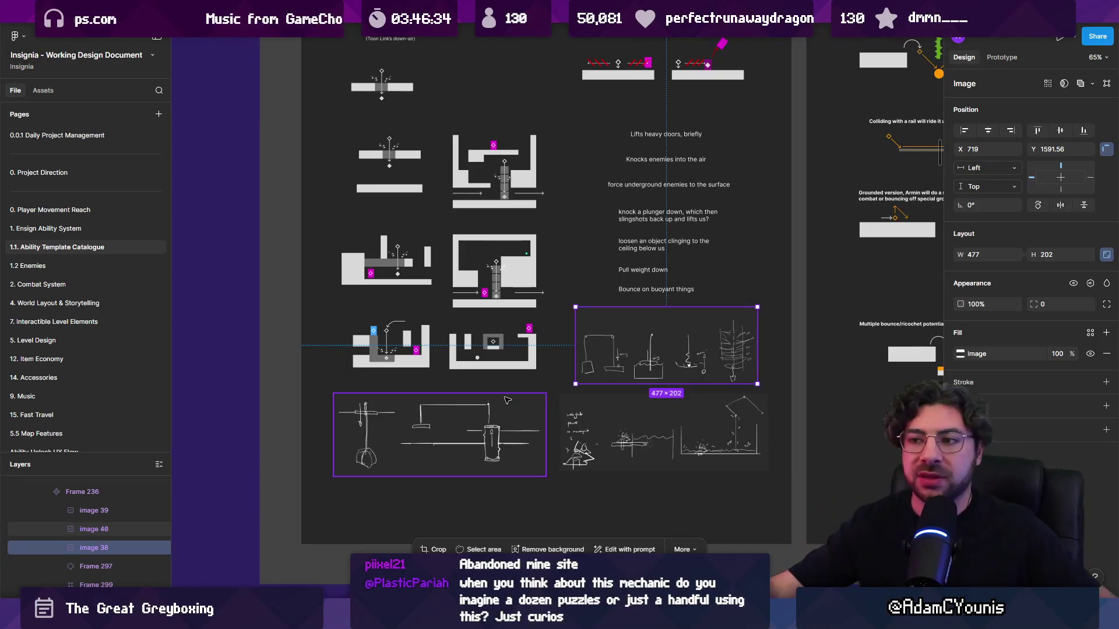
# - Scroll around the ability page to review the two larger sketches side by side below
pyautogui.scroll(2, 544, 162)
pyautogui.scroll(10, 545, 162)
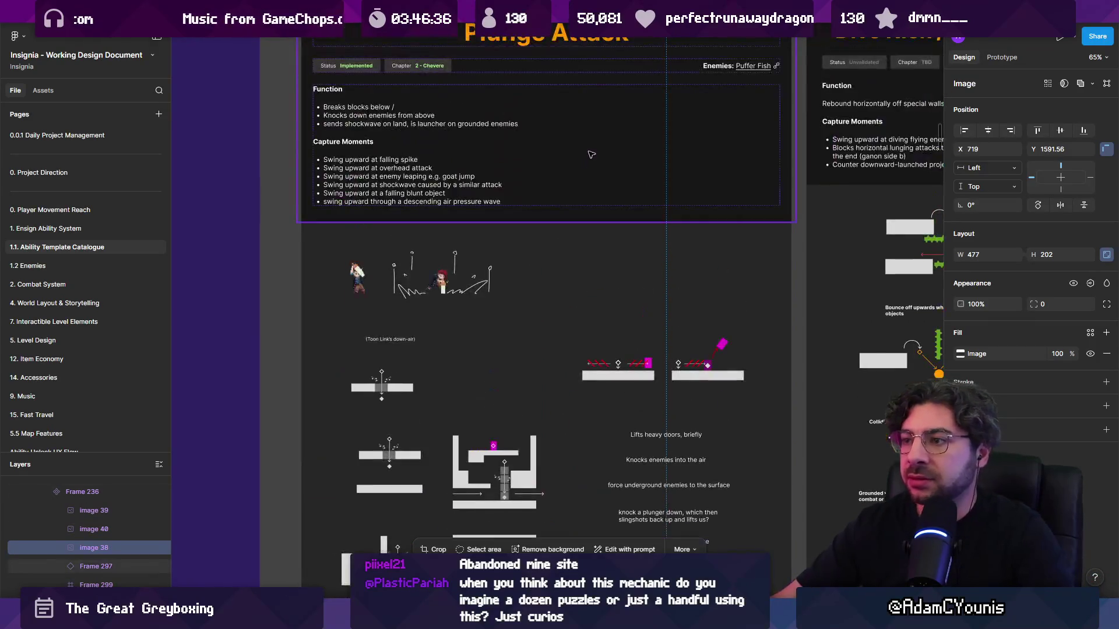
pyautogui.scroll(-10, 586, 169)
pyautogui.scroll(-5, 585, 169)
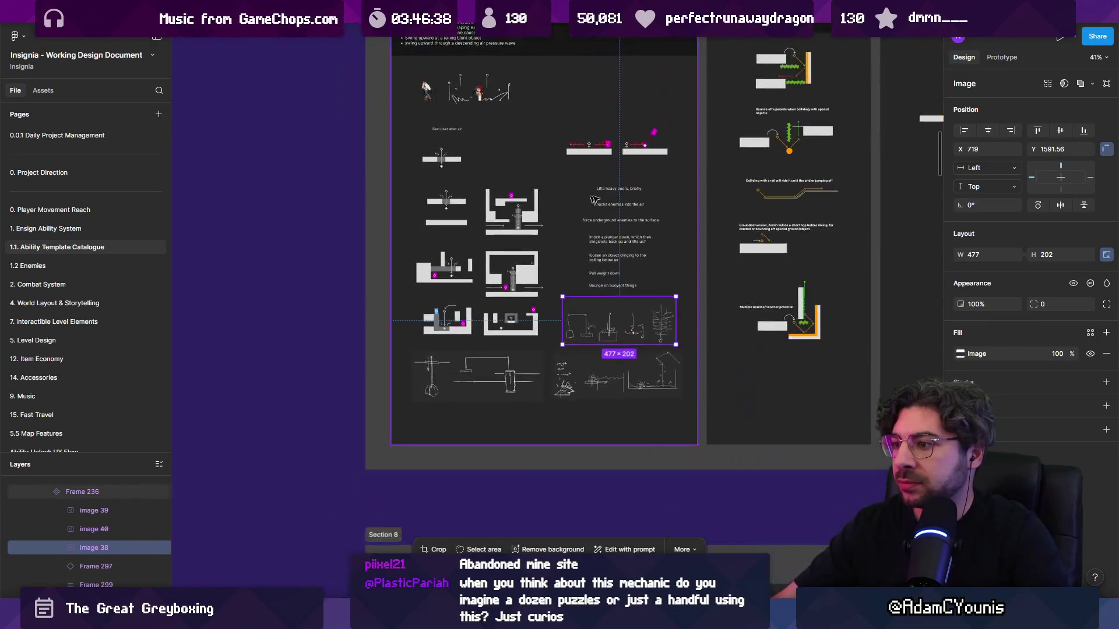
pyautogui.hscroll(5, 678, 161)
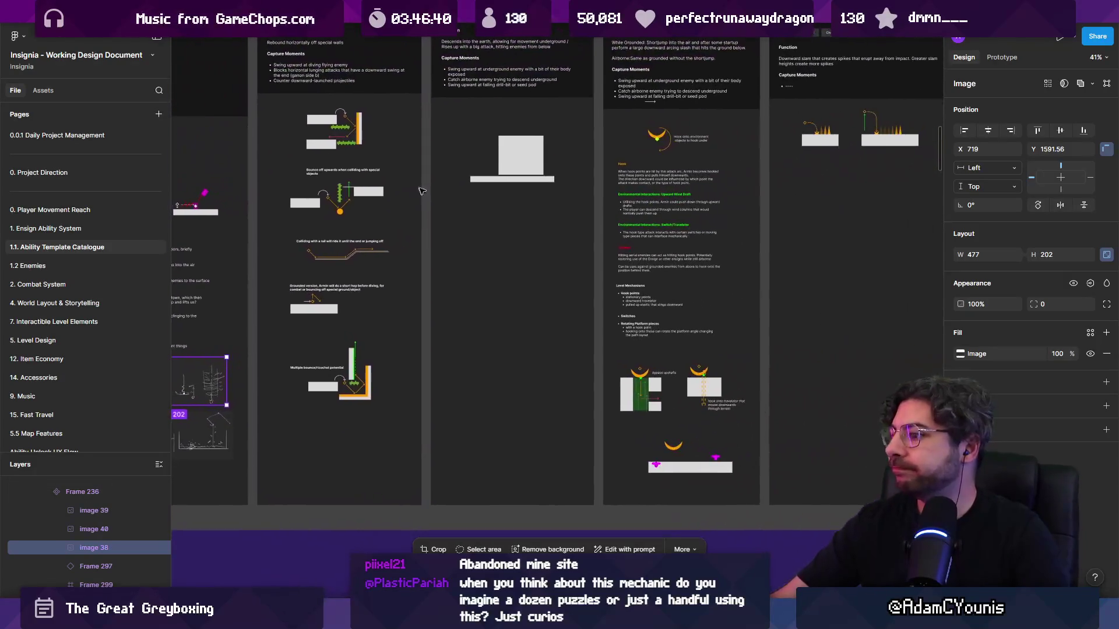
pyautogui.scroll(10, 743, 309)
pyautogui.scroll(-10, 743, 309)
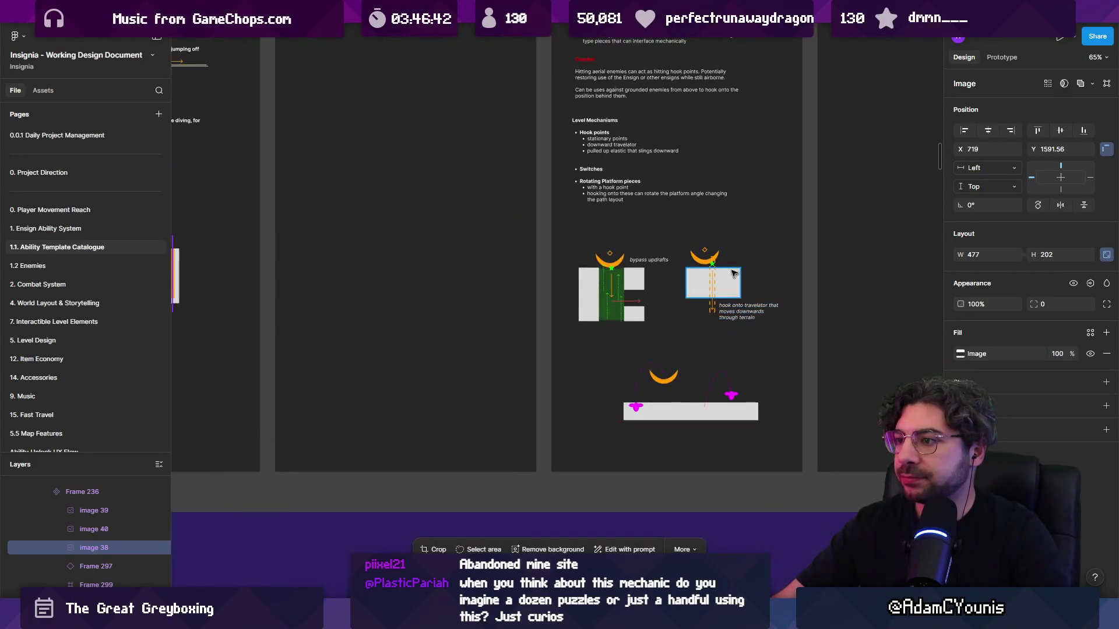
pyautogui.scroll(5, 640, 279)
pyautogui.scroll(8, 432, 226)
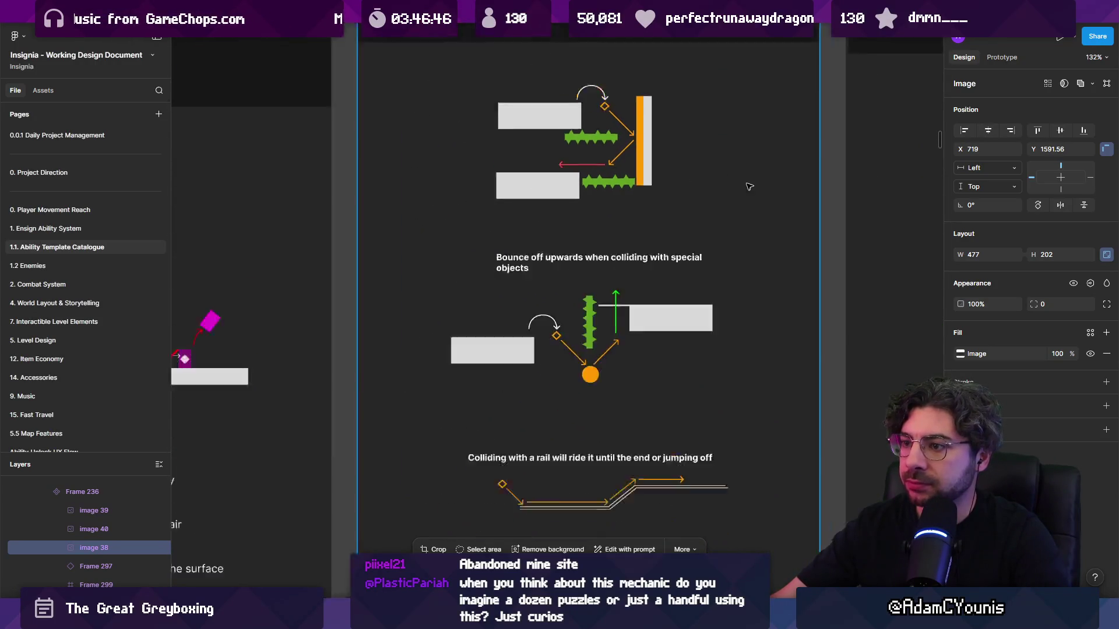
pyautogui.scroll(-8, 746, 186)
pyautogui.scroll(5, 591, 216)
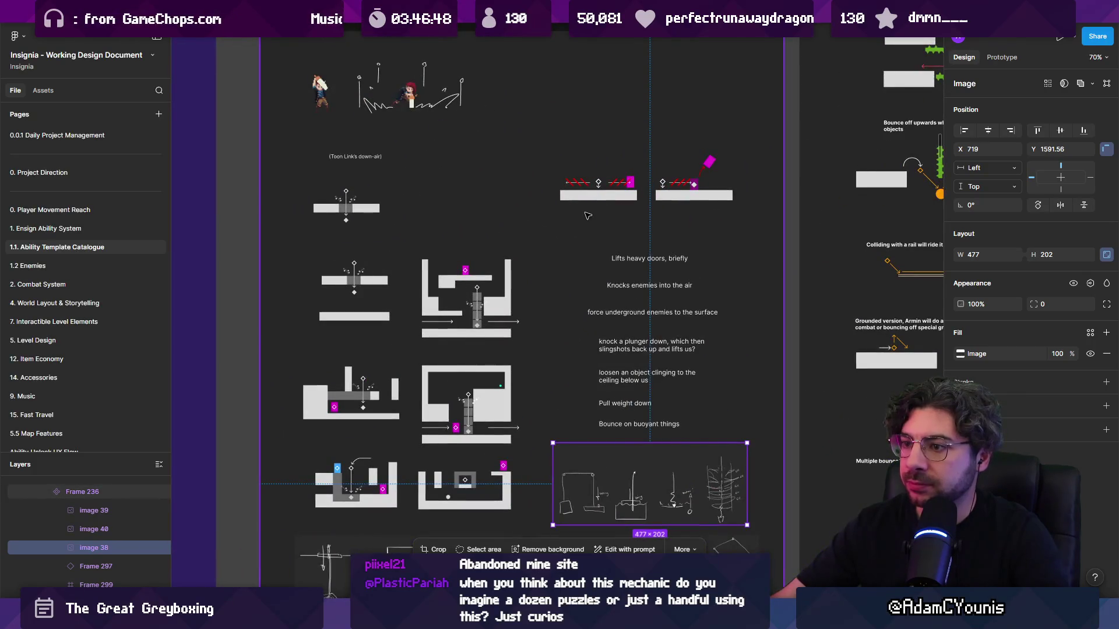
pyautogui.scroll(-4, 587, 213)
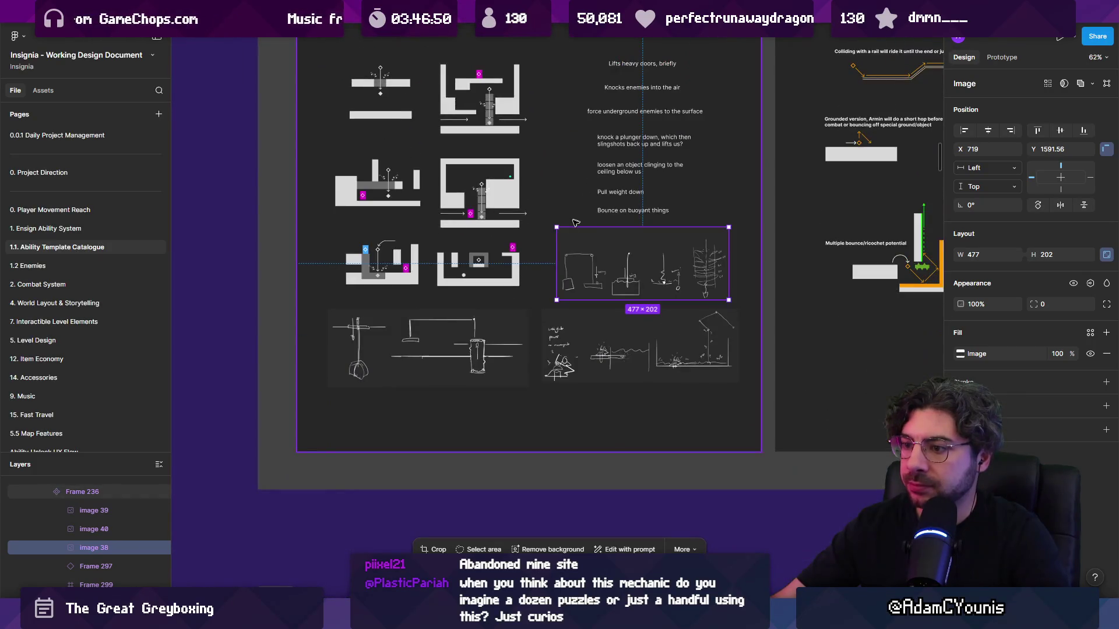
pyautogui.scroll(2, 520, 241)
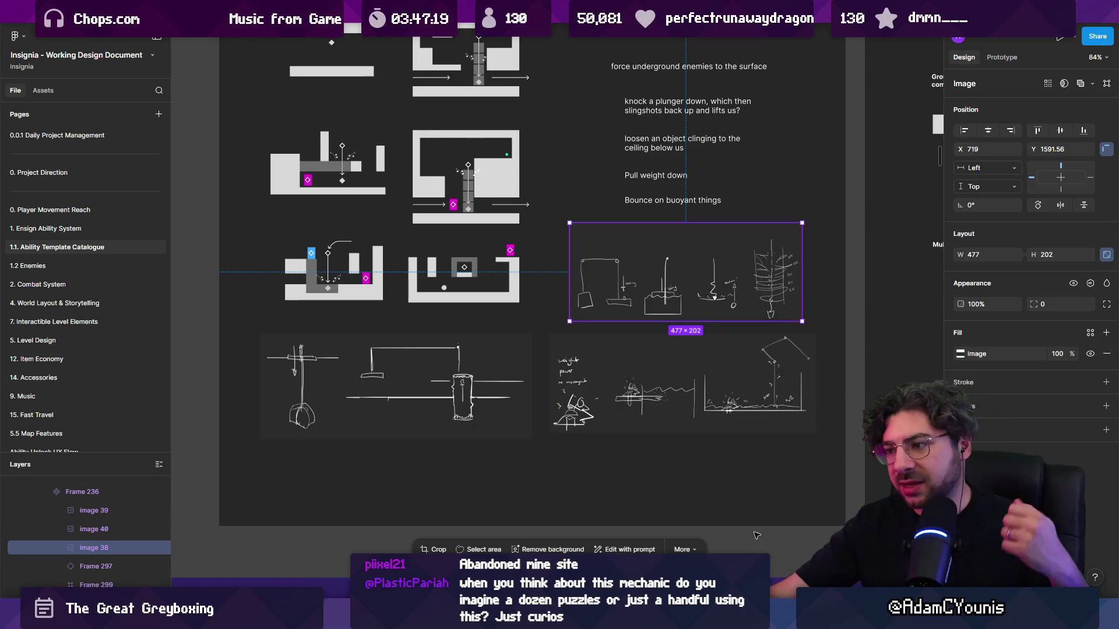
pyautogui.click(790, 573)
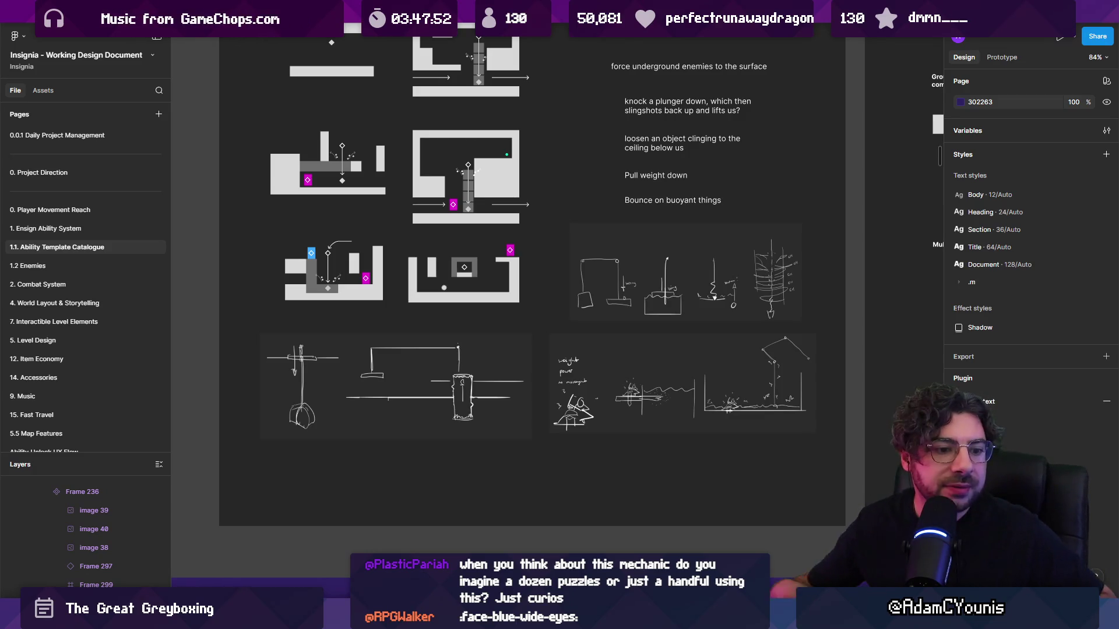
pyautogui.scroll(2, 866, 366)
pyautogui.keyDown('ctrl'); pyautogui.scroll(-5, 534, 540); pyautogui.keyUp('ctrl')
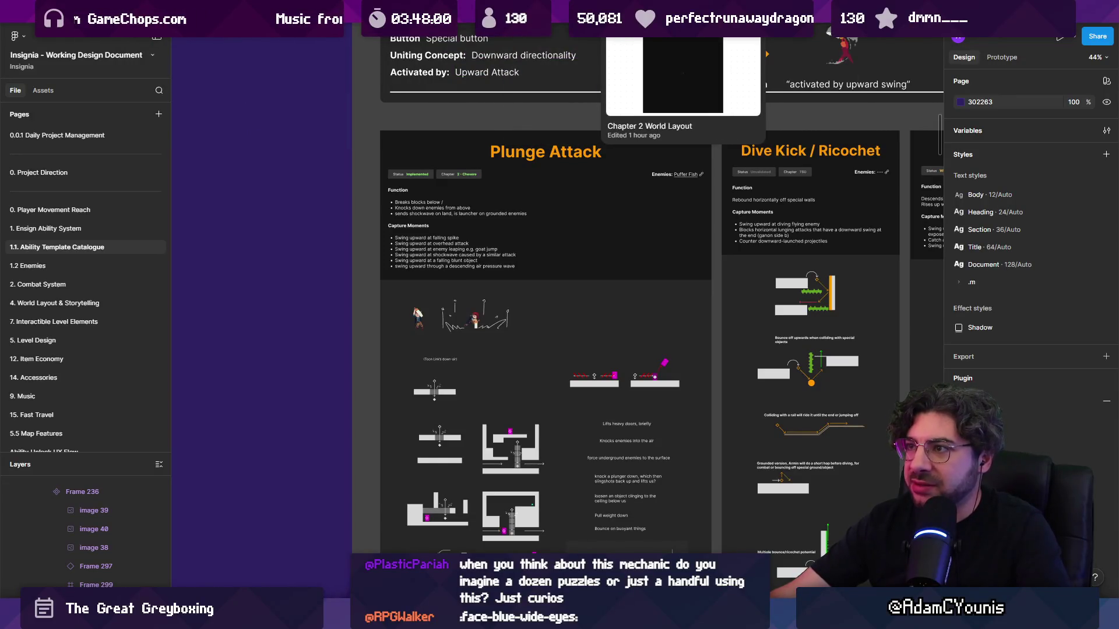
# - Go from the Chapter 2 World Layout file to the Insignia Story Map file
pyautogui.click(683, 11)
pyautogui.press('super')
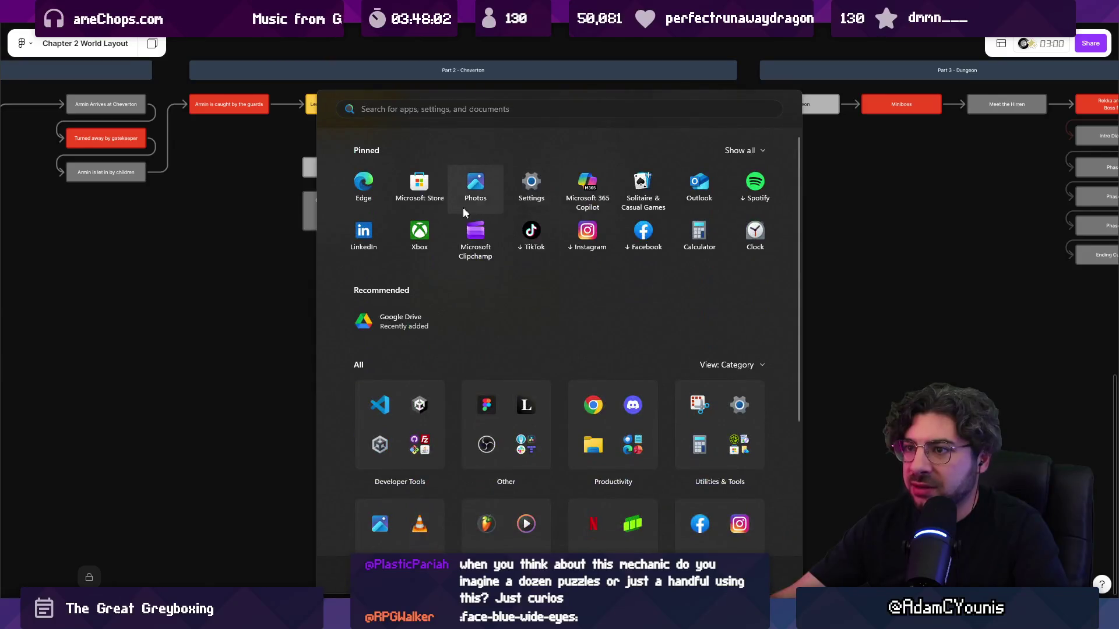
pyautogui.press('super')
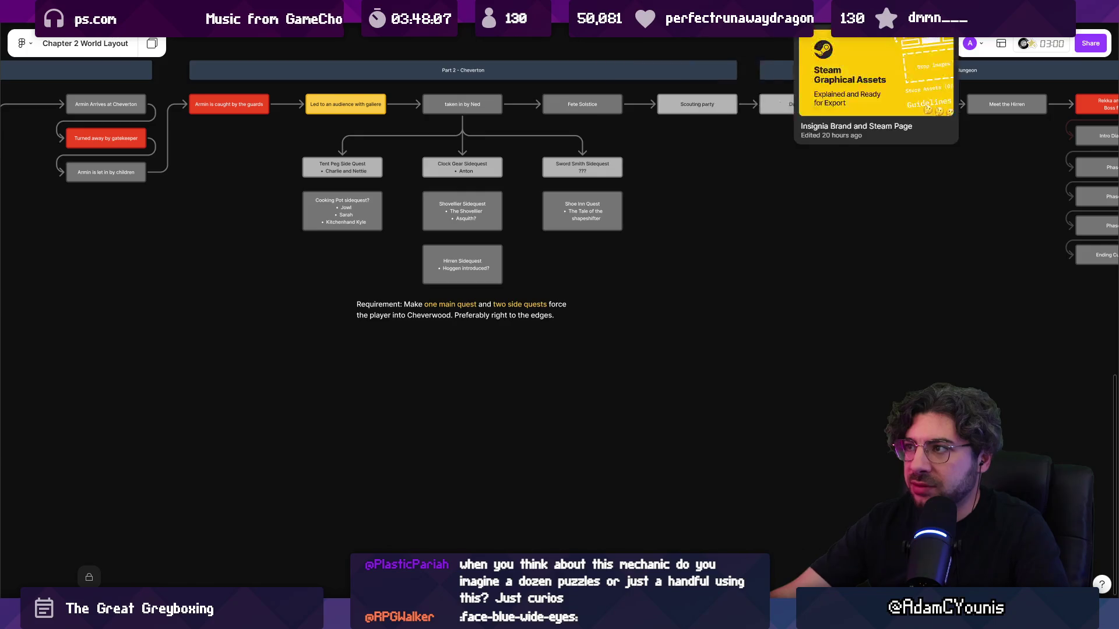
pyautogui.click(489, 26)
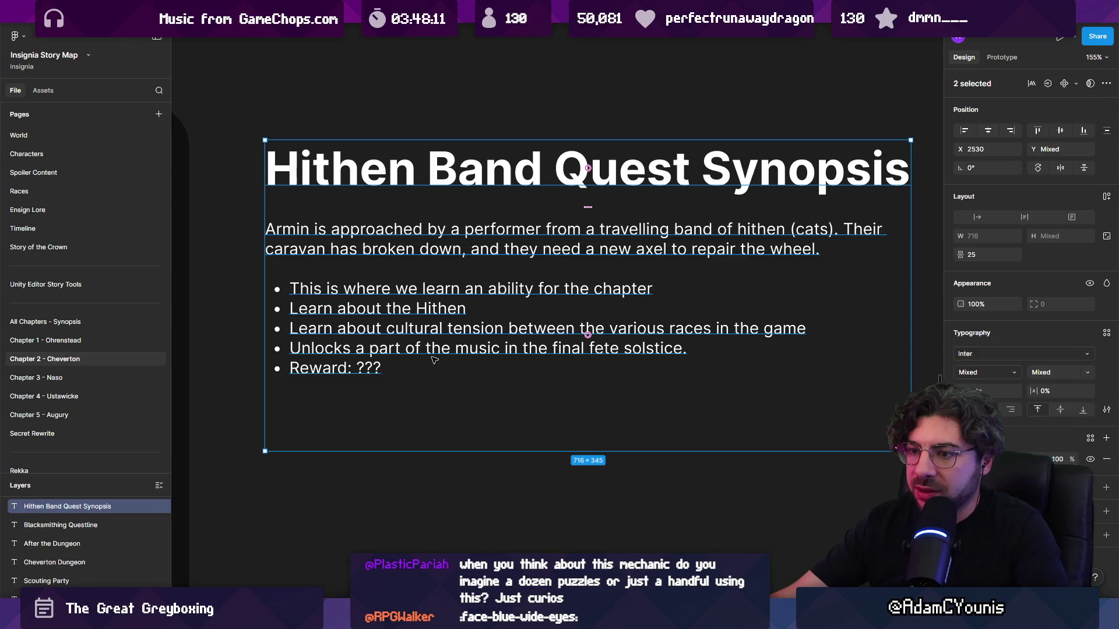
# - Open the Hithen Band Quest Synopsis text box and zoom around it to read the quest
pyautogui.doubleClick(377, 348)
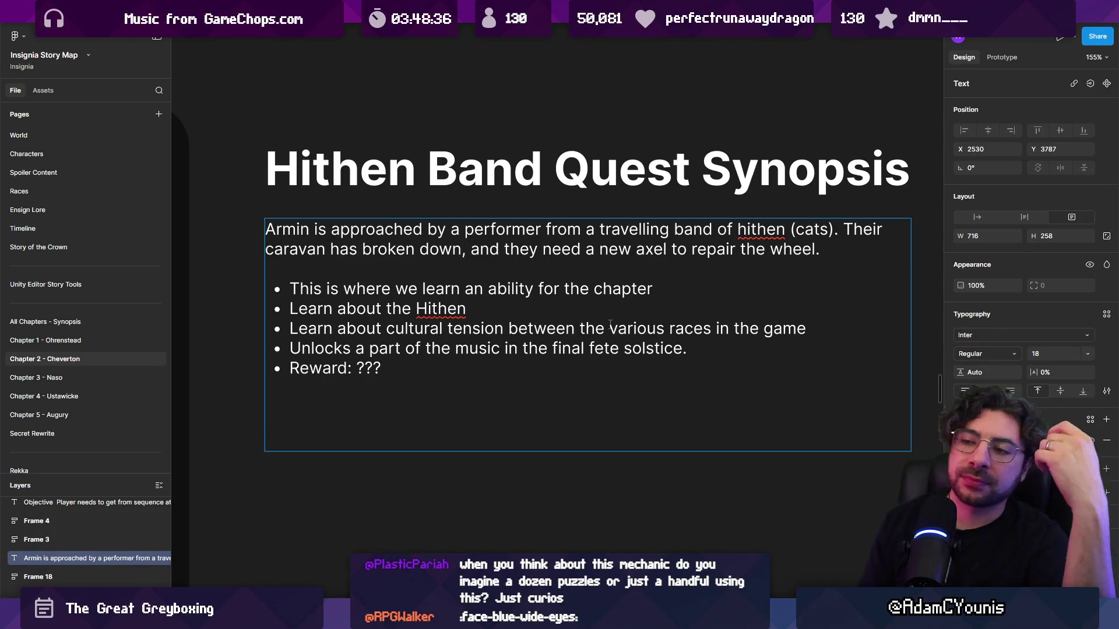
pyautogui.scroll(-3, 545, 333)
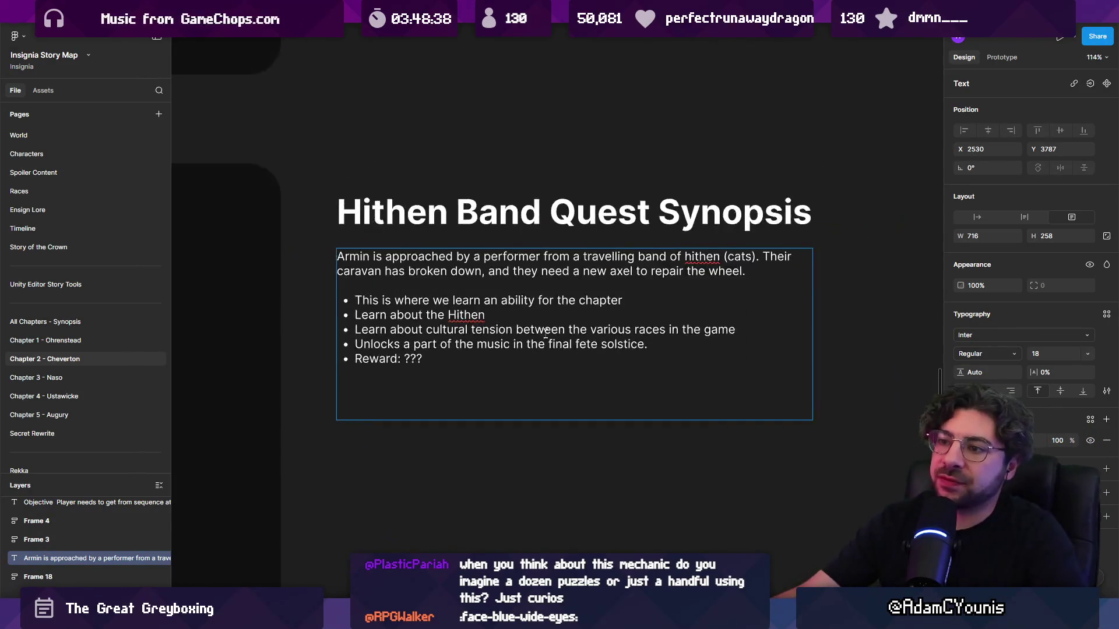
pyautogui.scroll(-10, 545, 333)
pyautogui.scroll(6, 608, 313)
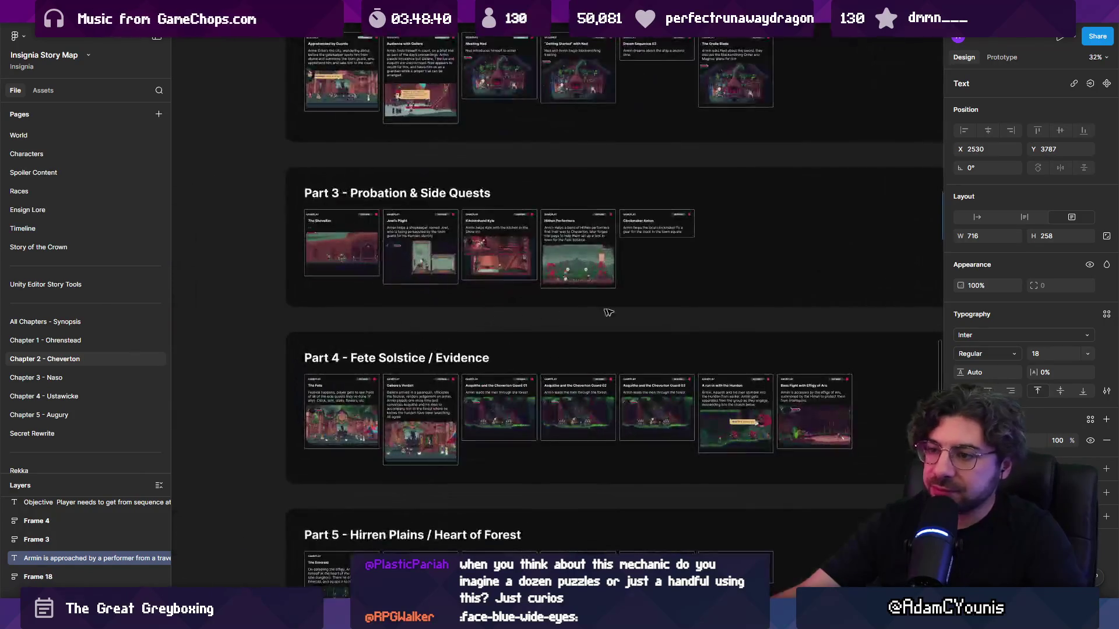
pyautogui.scroll(2, 641, 315)
pyautogui.scroll(5, 434, 361)
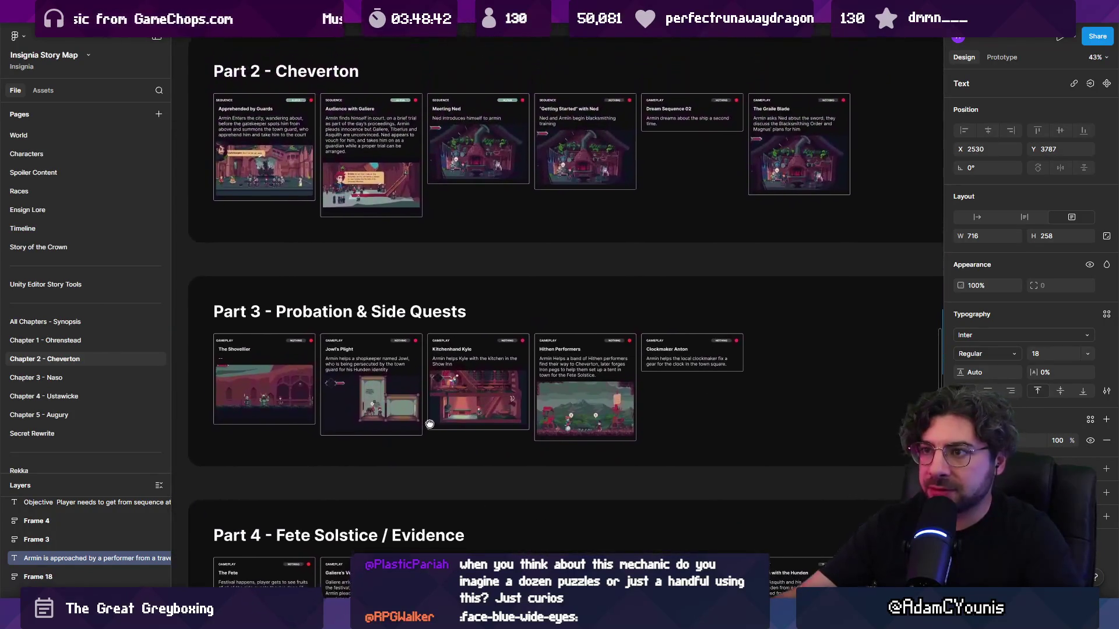
pyautogui.scroll(1, 429, 424)
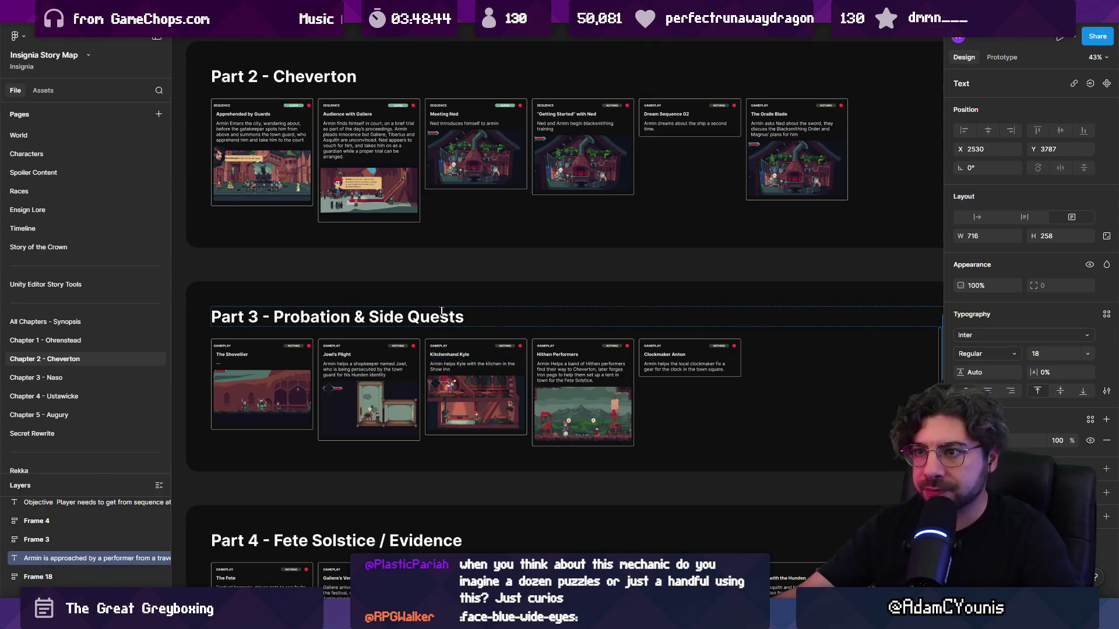
# - Zoom back out over the Story Map boards, then switch to Unity's scene graph
pyautogui.scroll(-6, 458, 360)
pyautogui.scroll(-1, 417, 272)
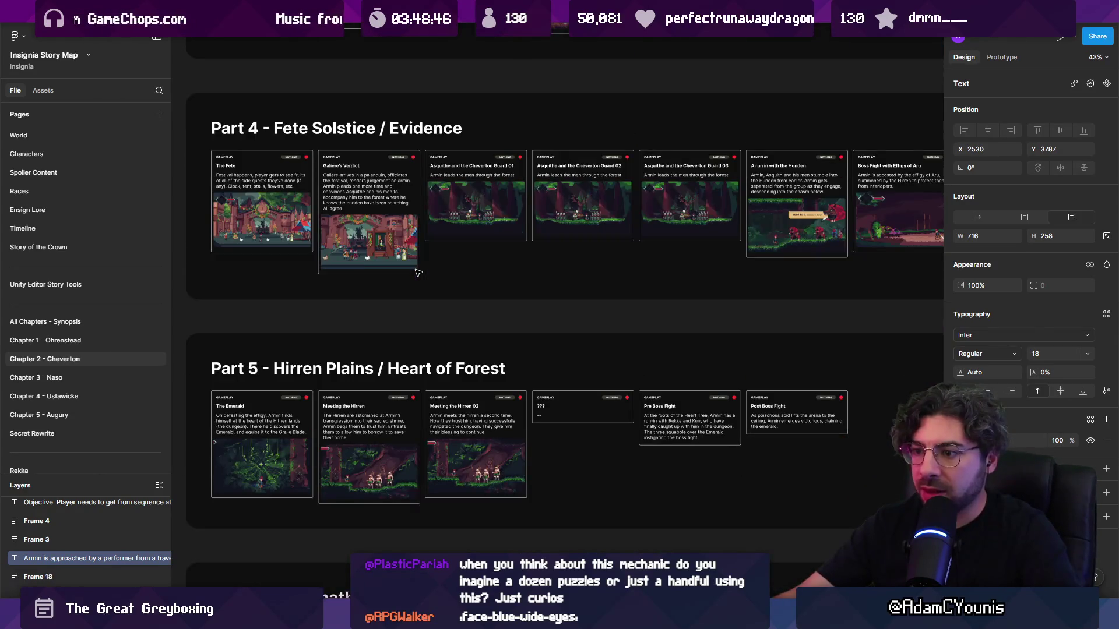
pyautogui.scroll(-4, 417, 272)
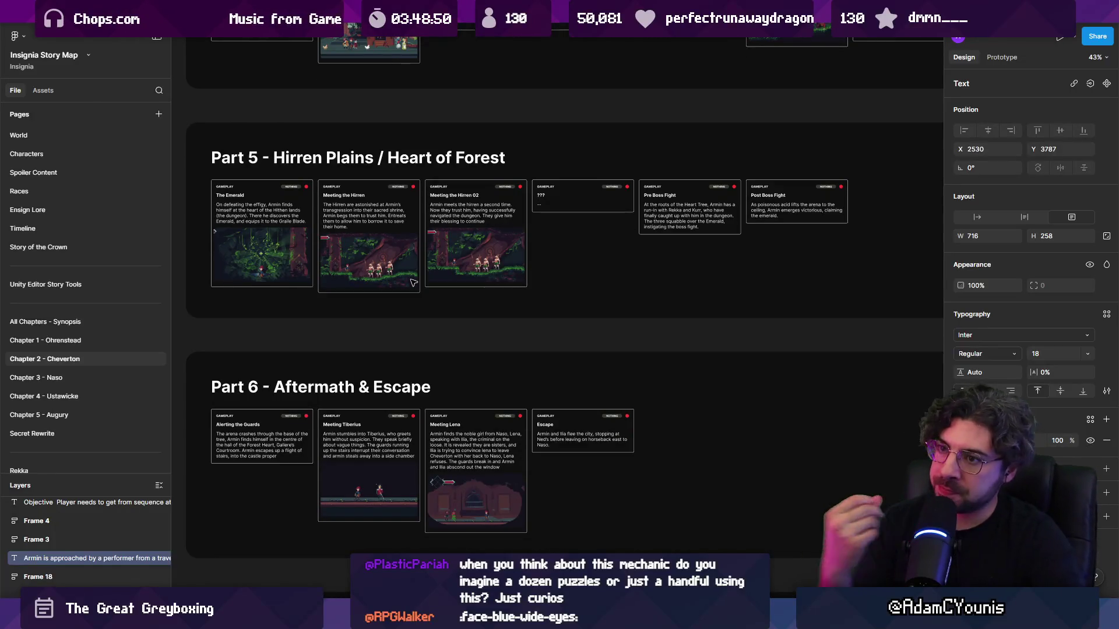
pyautogui.keyDown('ctrl'); pyautogui.scroll(-5, 444, 240); pyautogui.keyUp('ctrl')
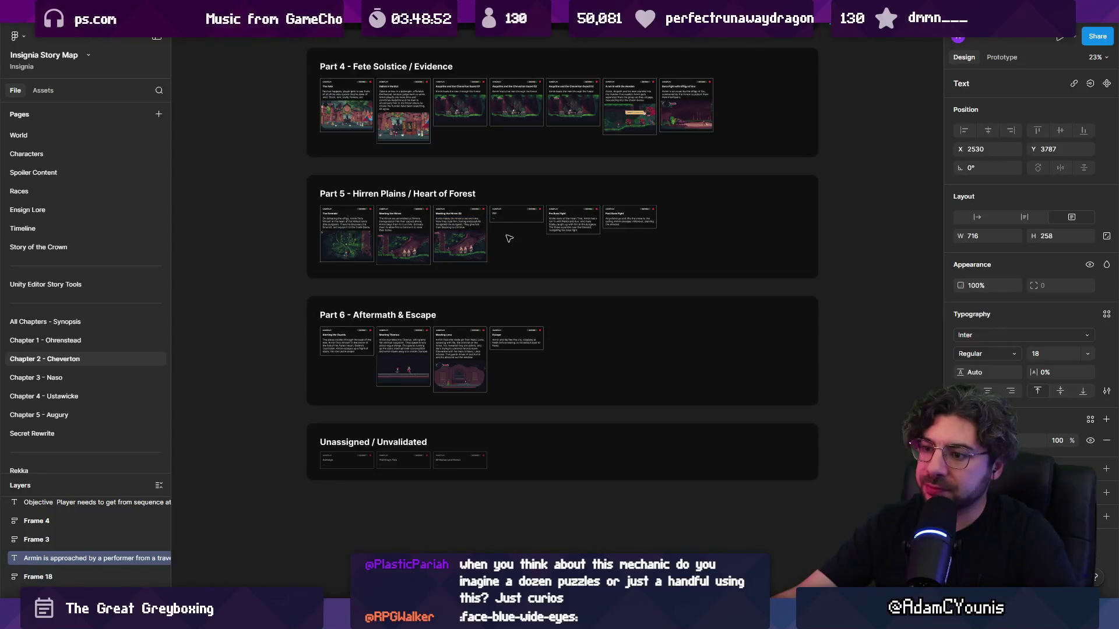
pyautogui.keyDown('ctrl'); pyautogui.scroll(-10, 515, 235); pyautogui.keyUp('ctrl')
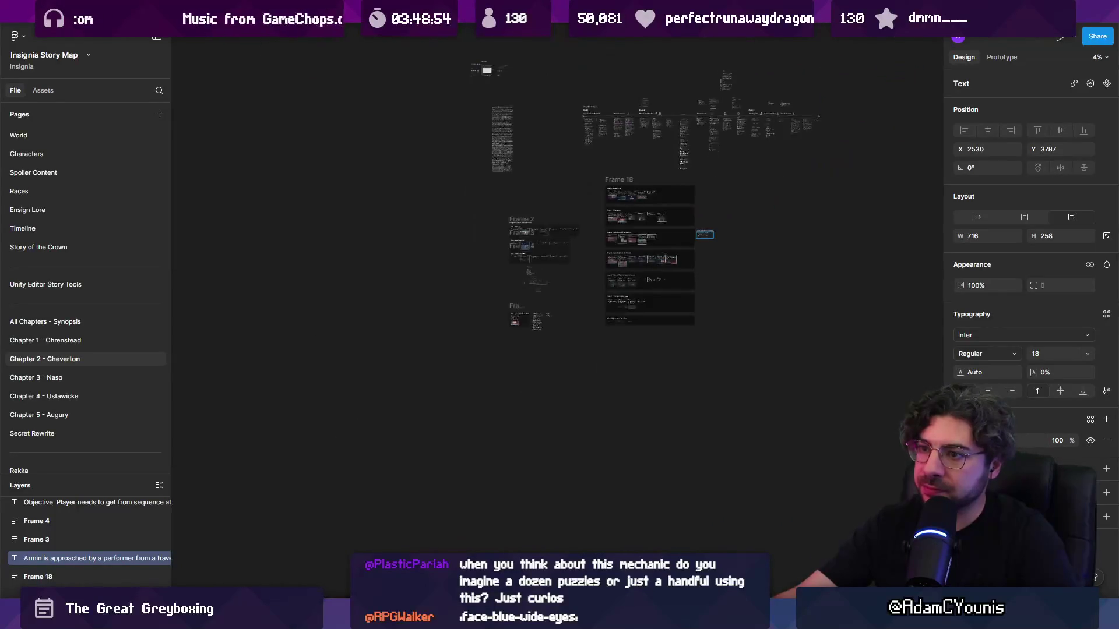
pyautogui.keyDown('ctrl'); pyautogui.scroll(10, 708, 233); pyautogui.keyUp('ctrl')
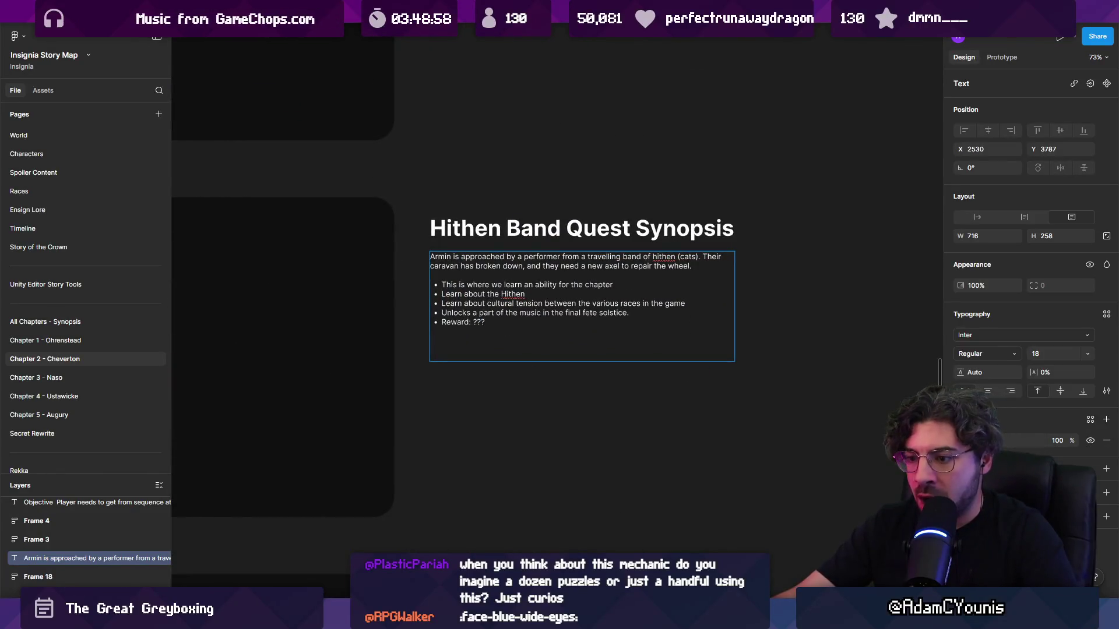
pyautogui.hotkey('alt', 'Tab')
pyautogui.scroll(-5, 389, 266)
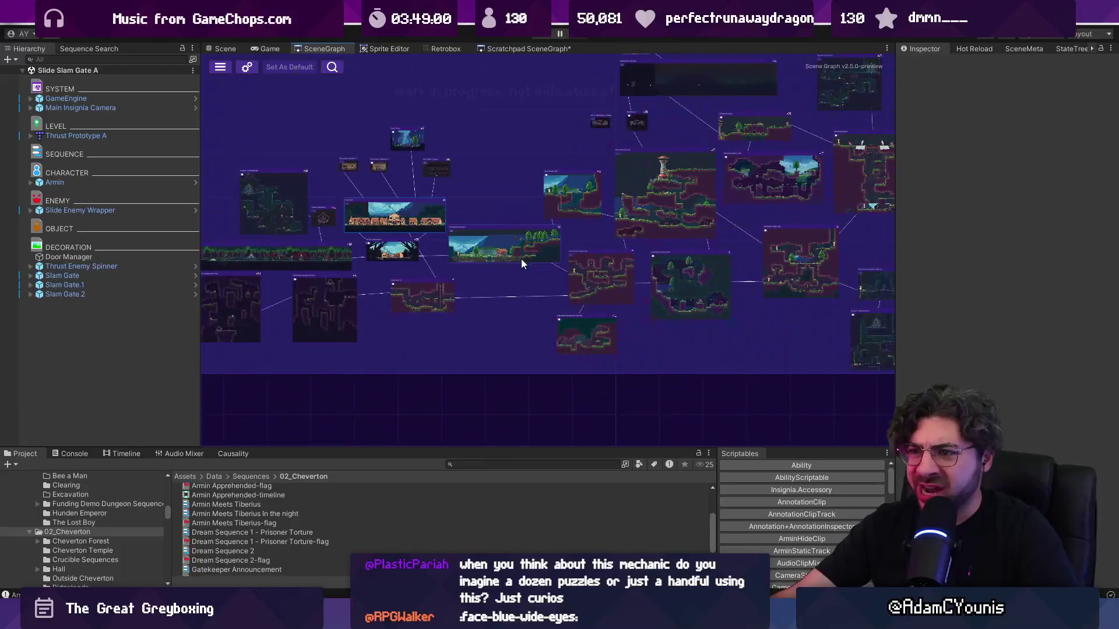
# - Pan and zoom across the SceneGraph level nodes, centring the forest level, then the tall boss room
pyautogui.hscroll(5, 521, 260)
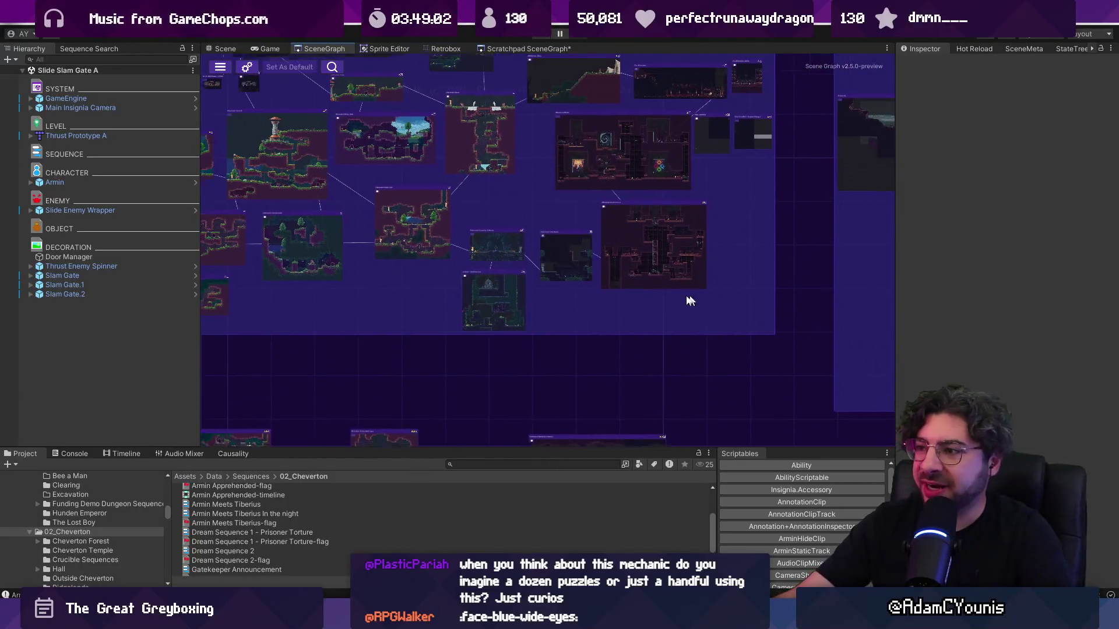
pyautogui.hscroll(5, 385, 291)
pyautogui.hscroll(5, 327, 309)
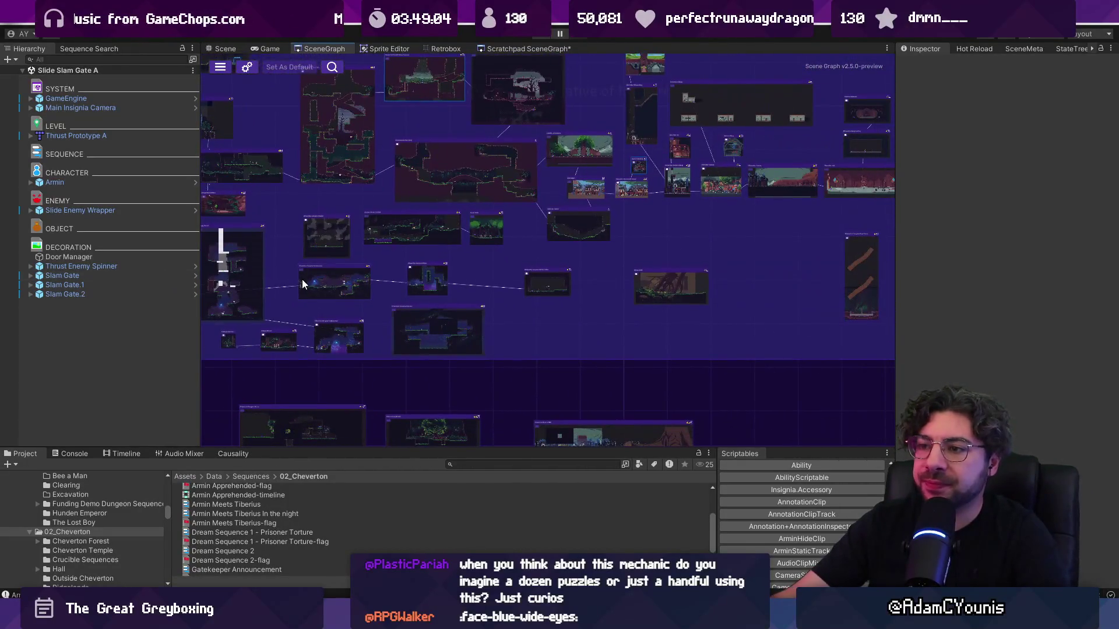
pyautogui.scroll(5, 302, 249)
pyautogui.scroll(5, 415, 289)
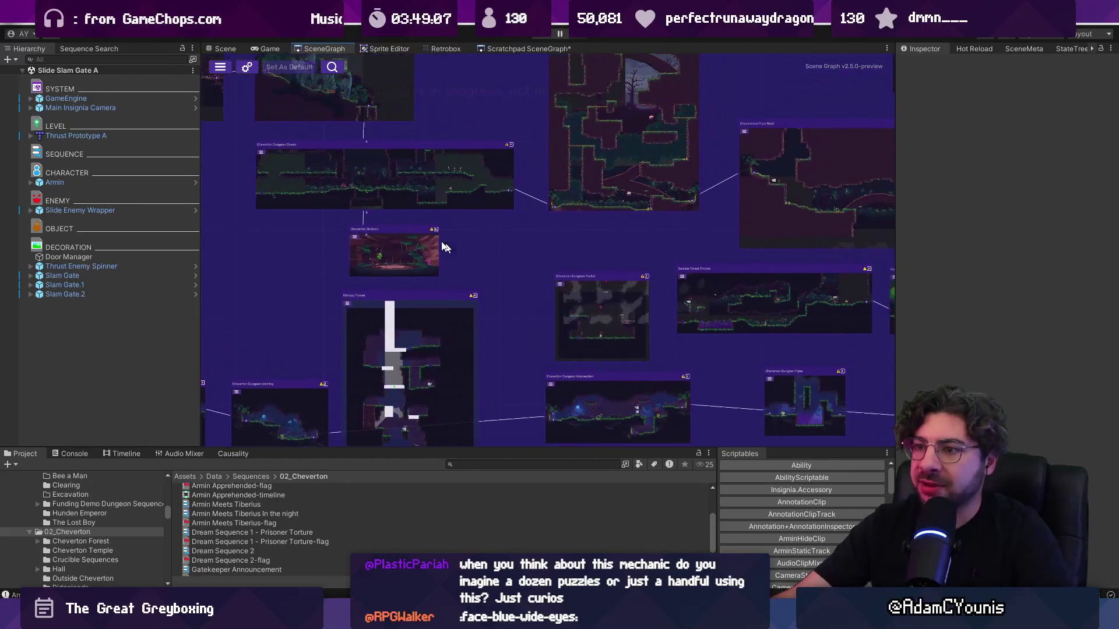
pyautogui.scroll(-5, 350, 251)
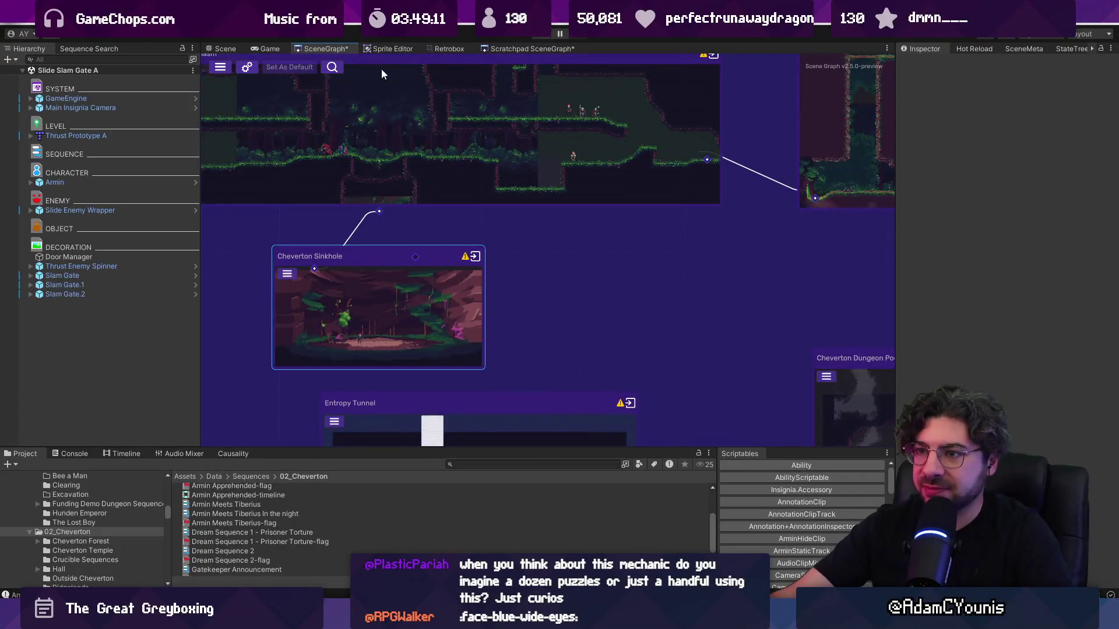
pyautogui.scroll(3, 382, 143)
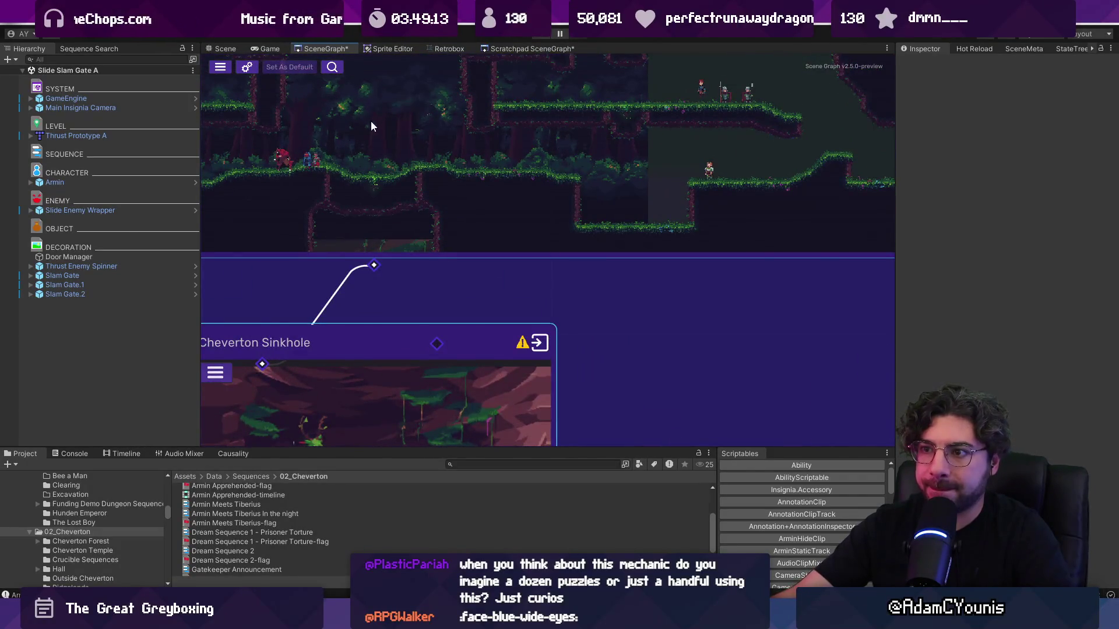
pyautogui.moveTo(371, 121); pyautogui.dragTo(391, 265)
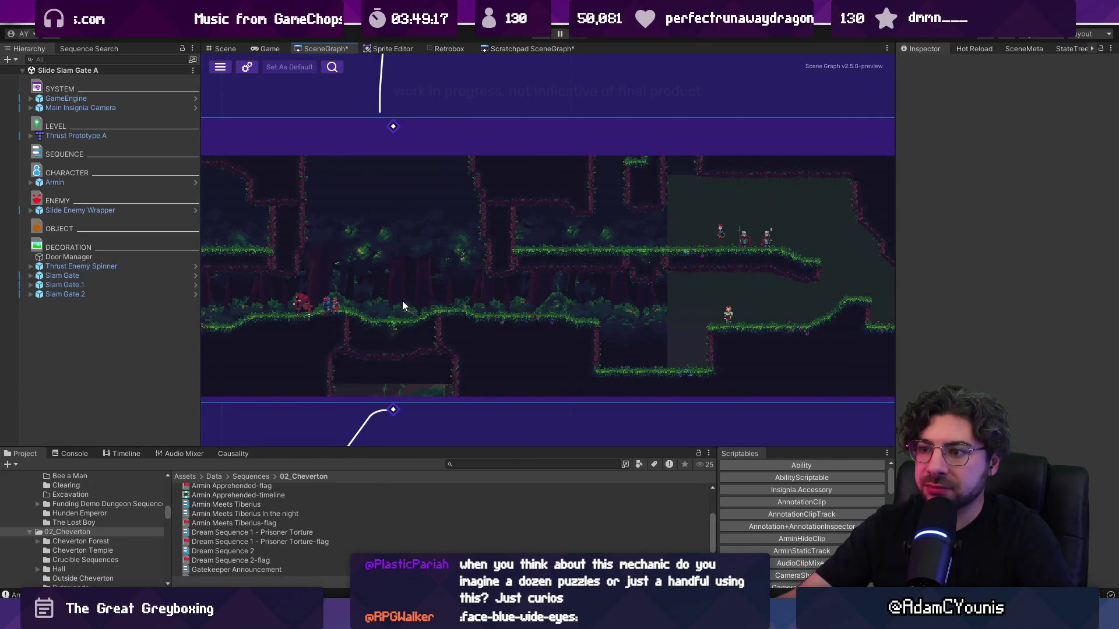
pyautogui.scroll(-1, 402, 305)
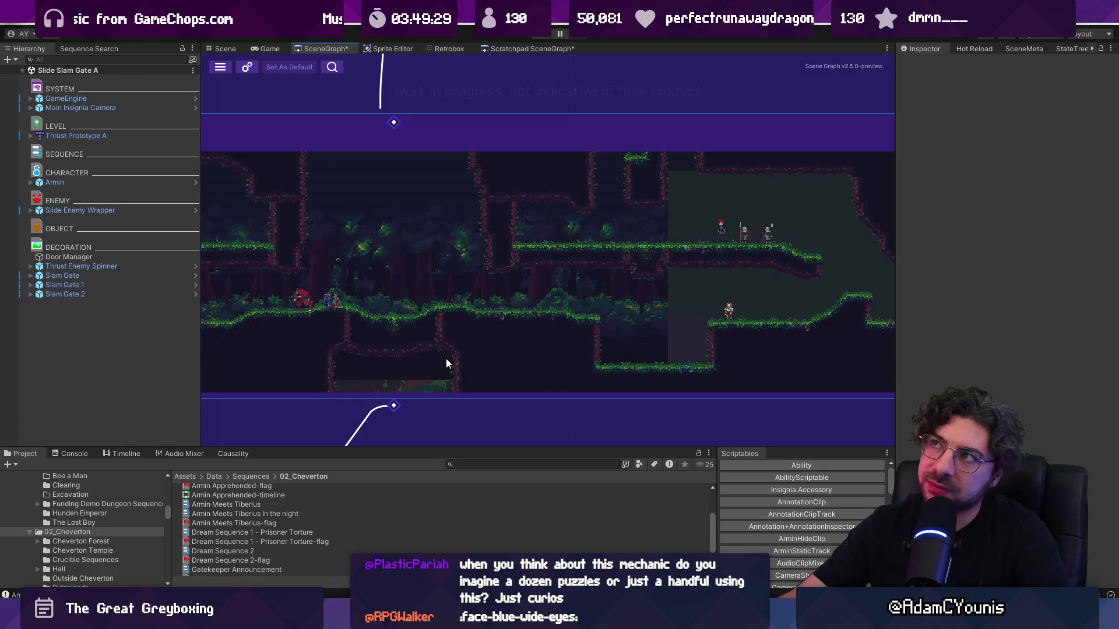
pyautogui.scroll(-10, 368, 299)
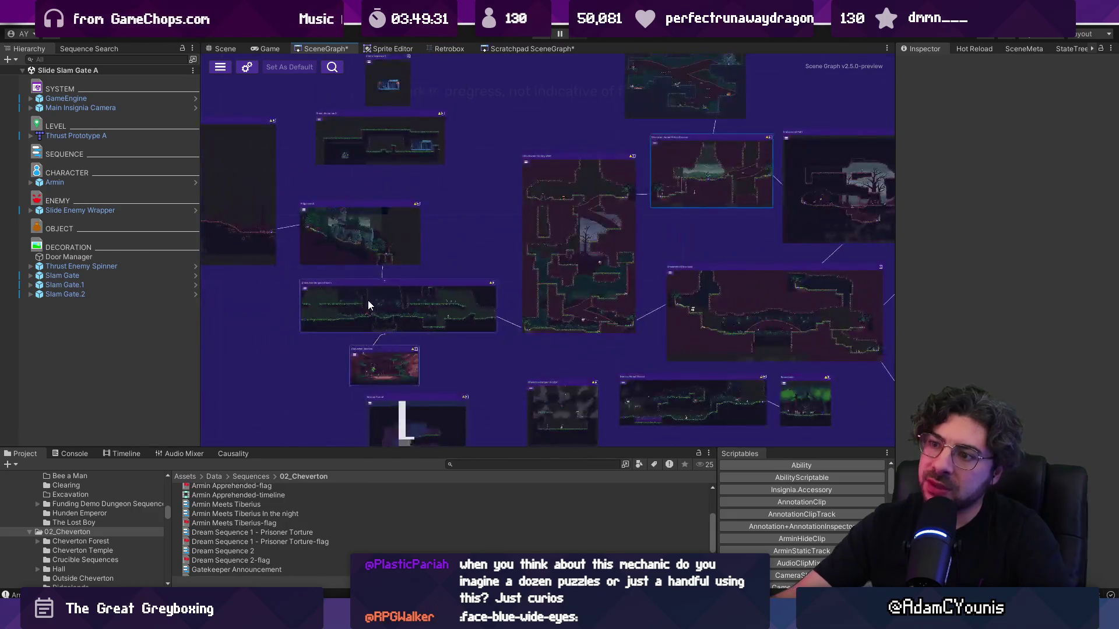
pyautogui.scroll(10, 536, 336)
pyautogui.scroll(5, 536, 336)
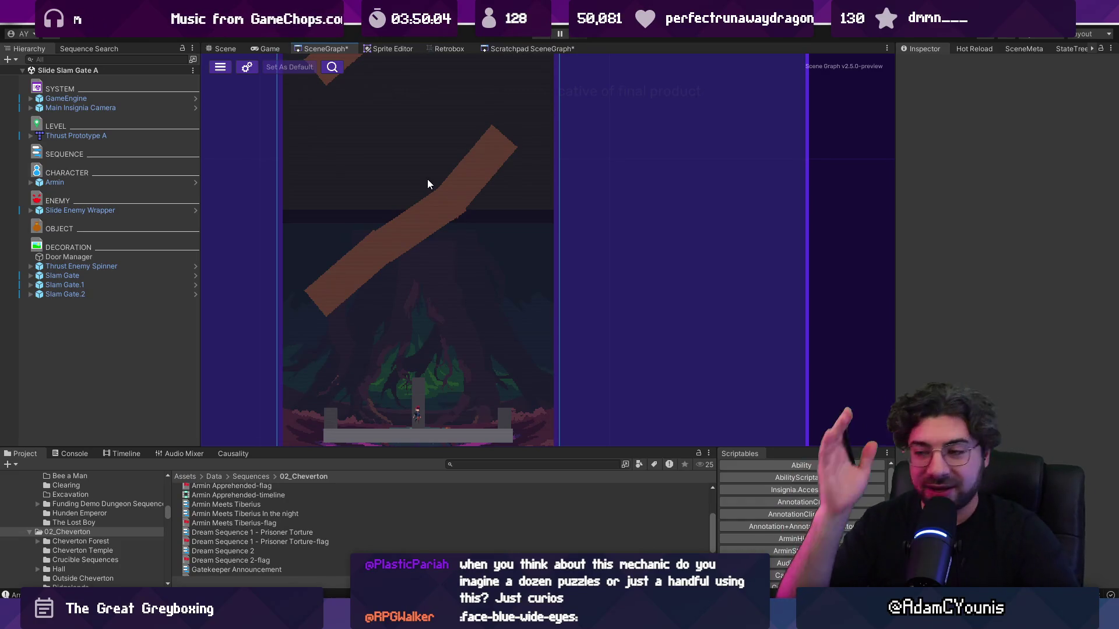
# - Zoom out of the Cheverton Dungeon Boss Room preview, scan the mechanism sketches, return to the Story Map
pyautogui.scroll(-3, 428, 178)
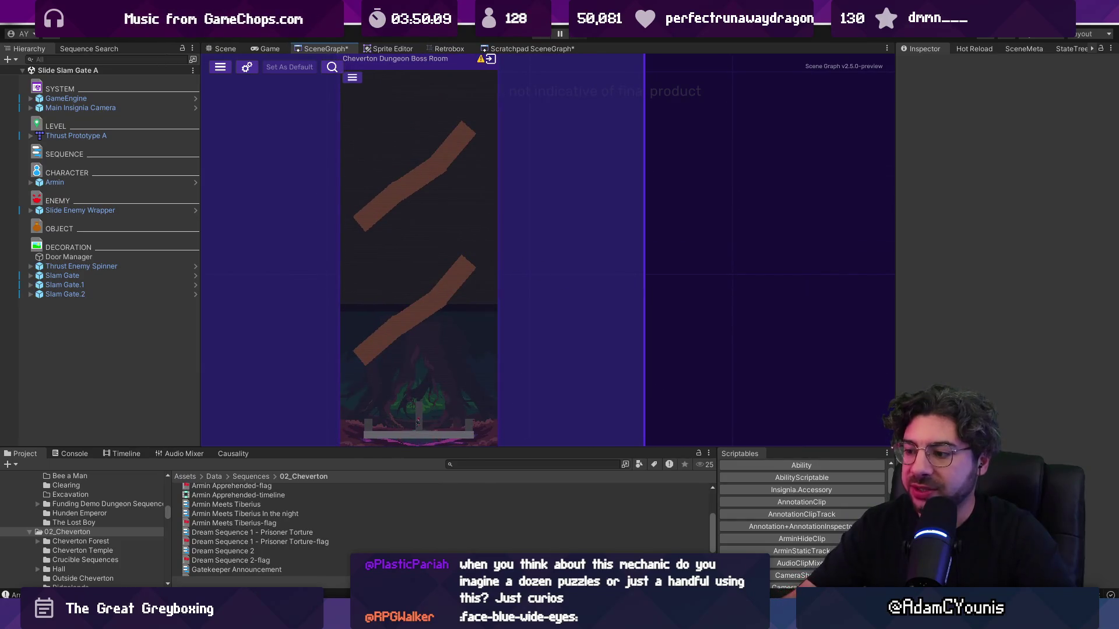
pyautogui.hotkey('alt', 'Tab')
pyautogui.scroll(-5, 618, 482)
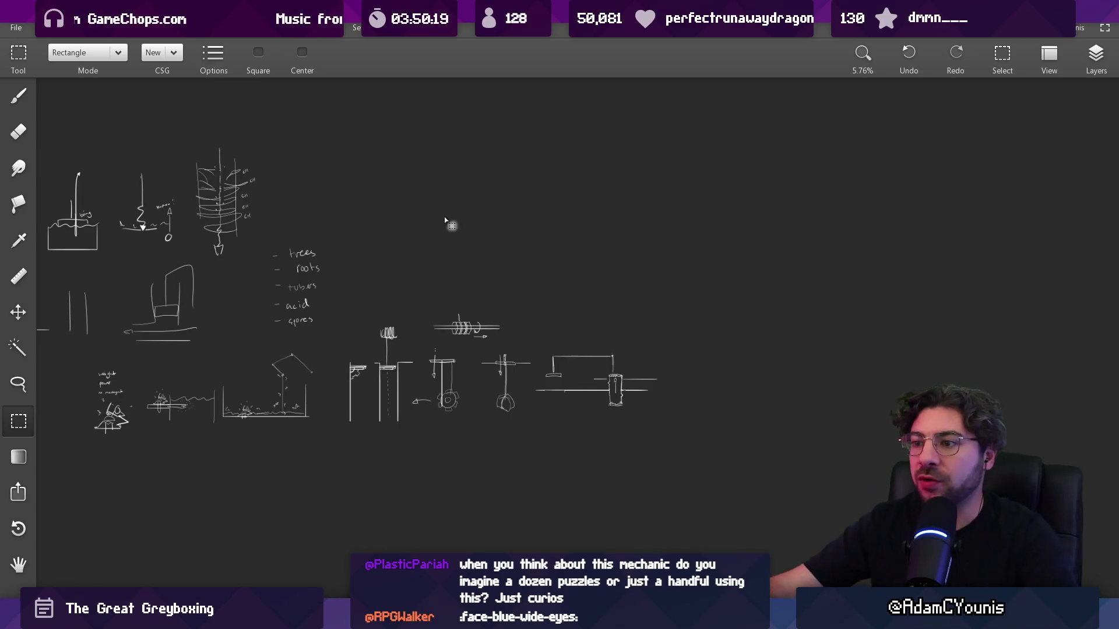
pyautogui.scroll(-2, 657, 278)
pyautogui.scroll(2, 335, 354)
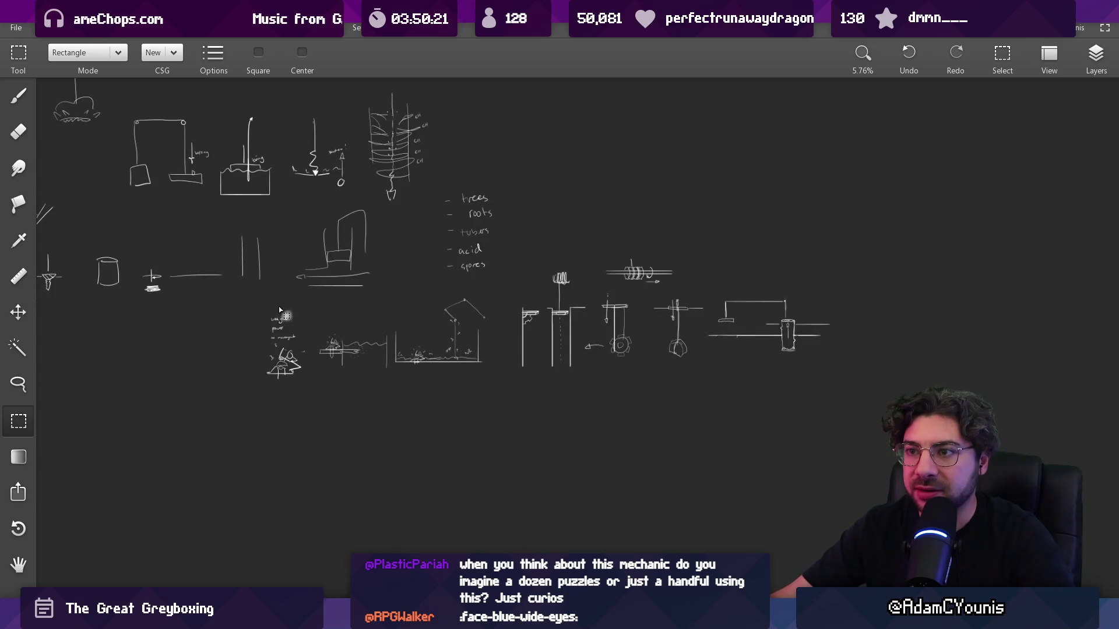
pyautogui.scroll(-1, 810, 365)
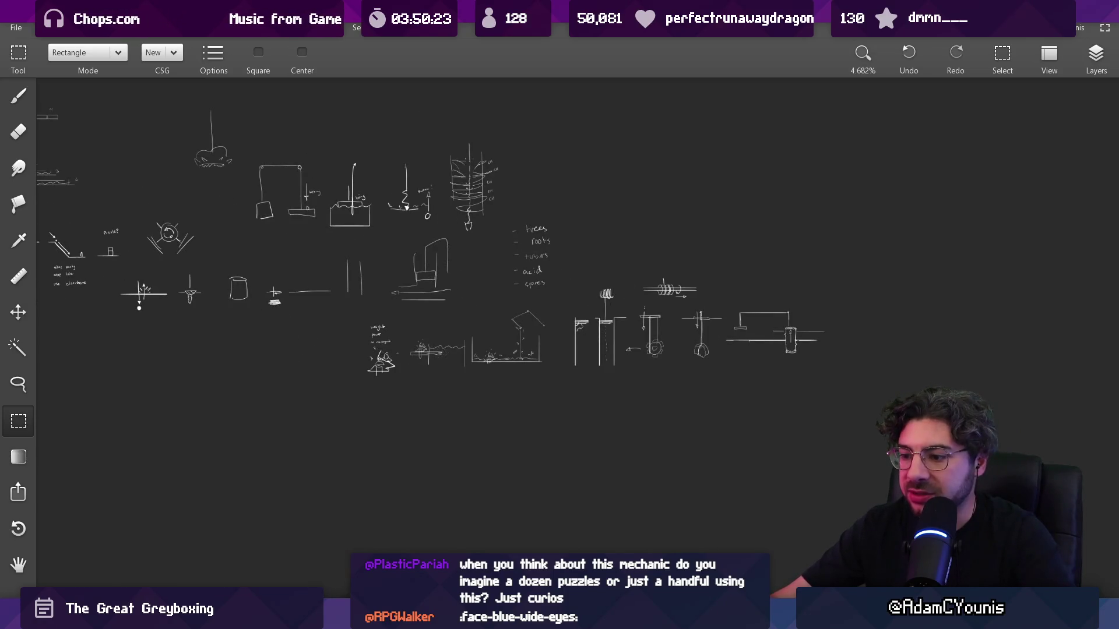
pyautogui.hotkey('alt', 'Tab')
pyautogui.scroll(-5, 599, 400)
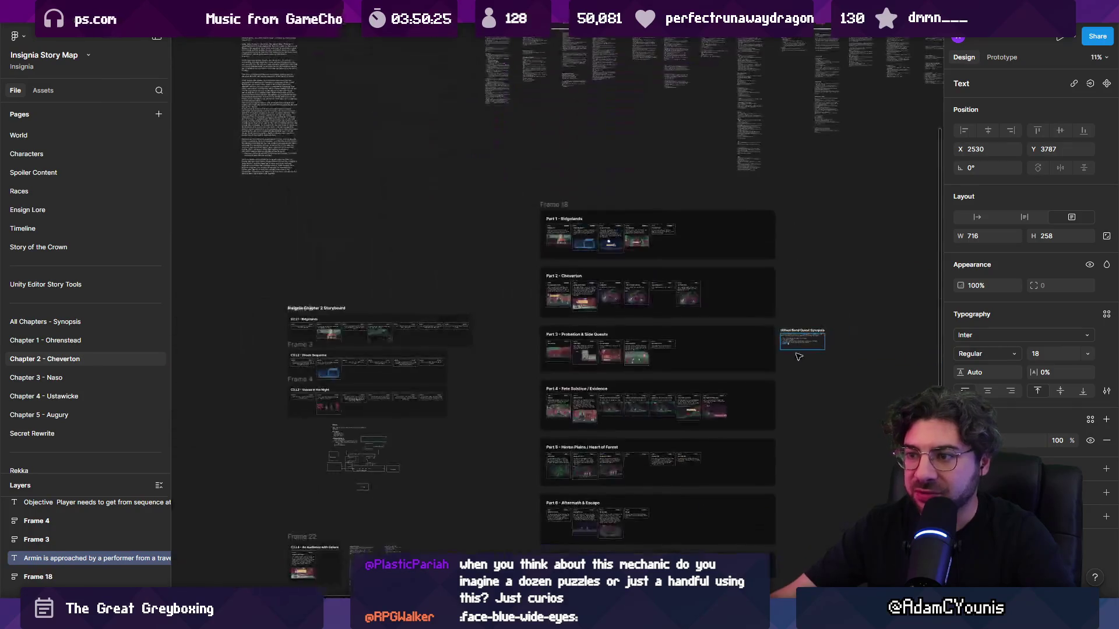
# - Switch to the Insignia Working Design Document tab and look over the Plunge Attack sketches
pyautogui.scroll(-2, 667, 250)
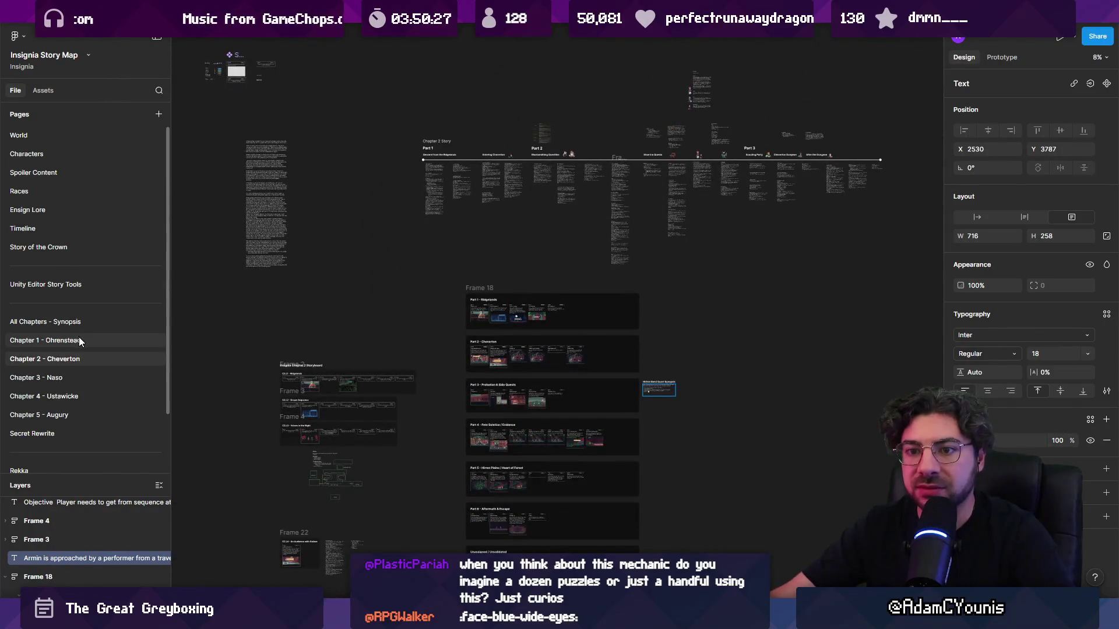
pyautogui.click(115, 10)
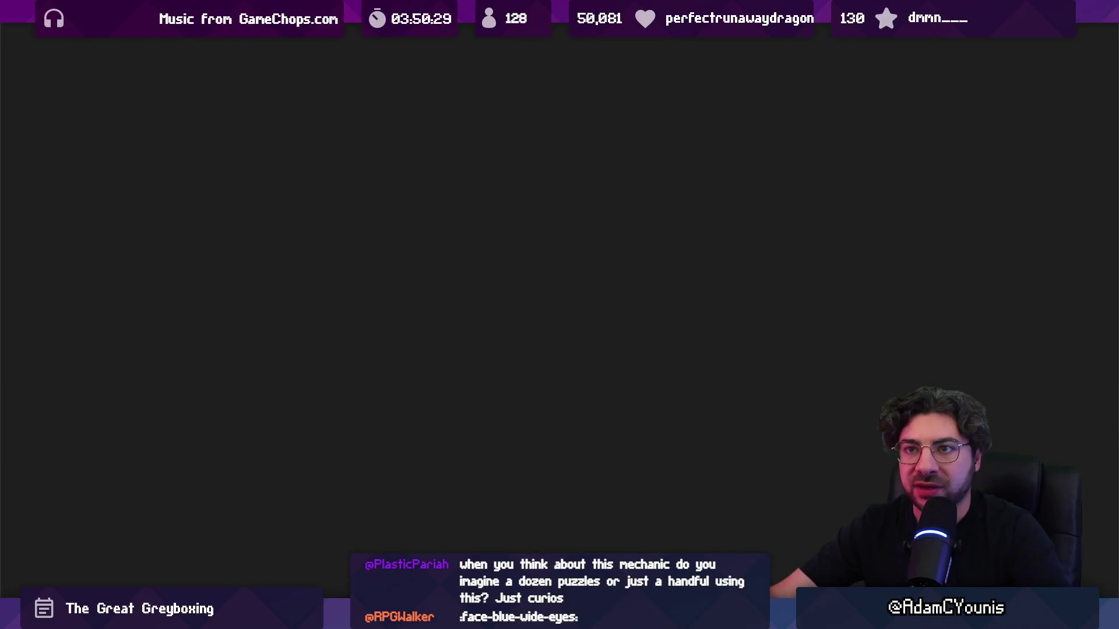
pyautogui.click(198, 11)
pyautogui.click(274, 10)
pyautogui.scroll(-3, 458, 356)
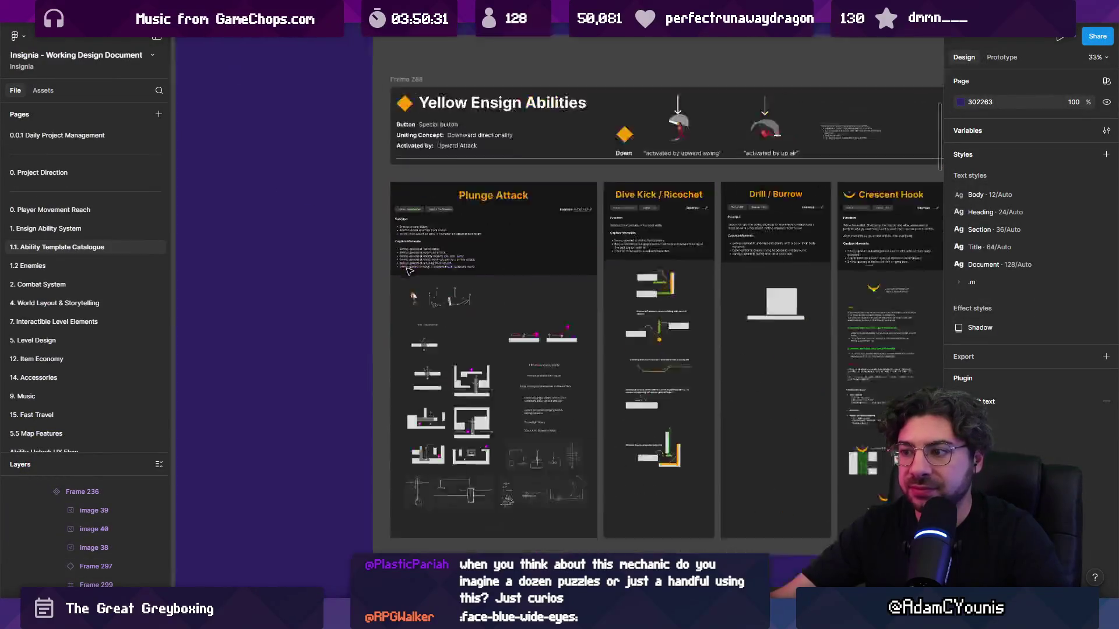
pyautogui.scroll(10, 458, 356)
pyautogui.moveTo(328, 391); pyautogui.dragTo(381, 374)
pyautogui.scroll(-5, 380, 374)
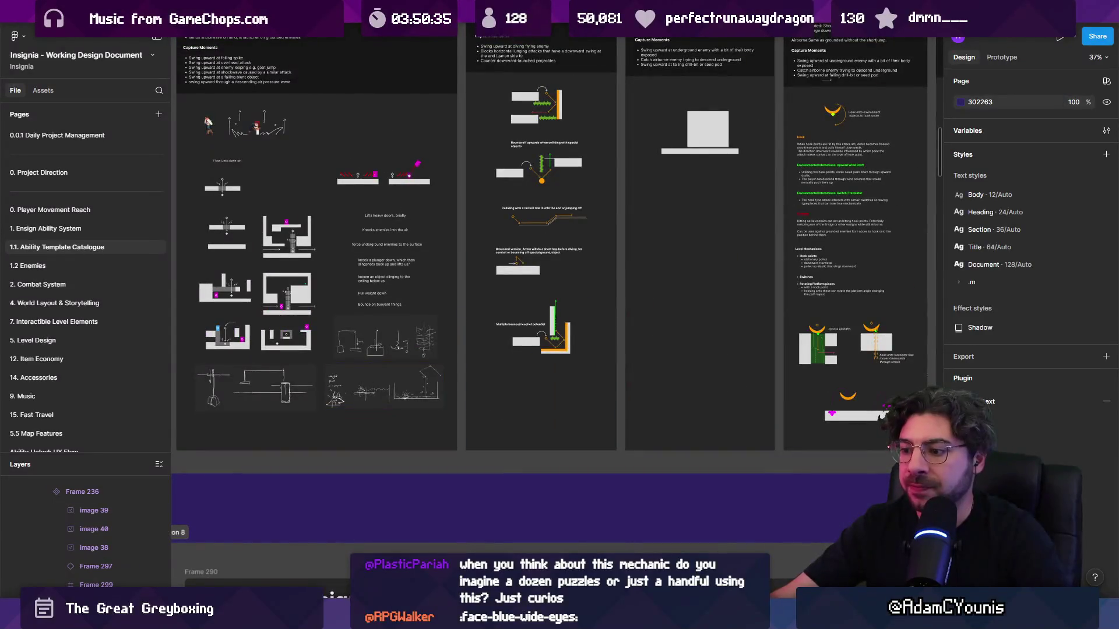
# - Cycle through the sketching app and Insignia Production file, then settle back on the Working Design Document
pyautogui.hotkey('alt', 'Tab')
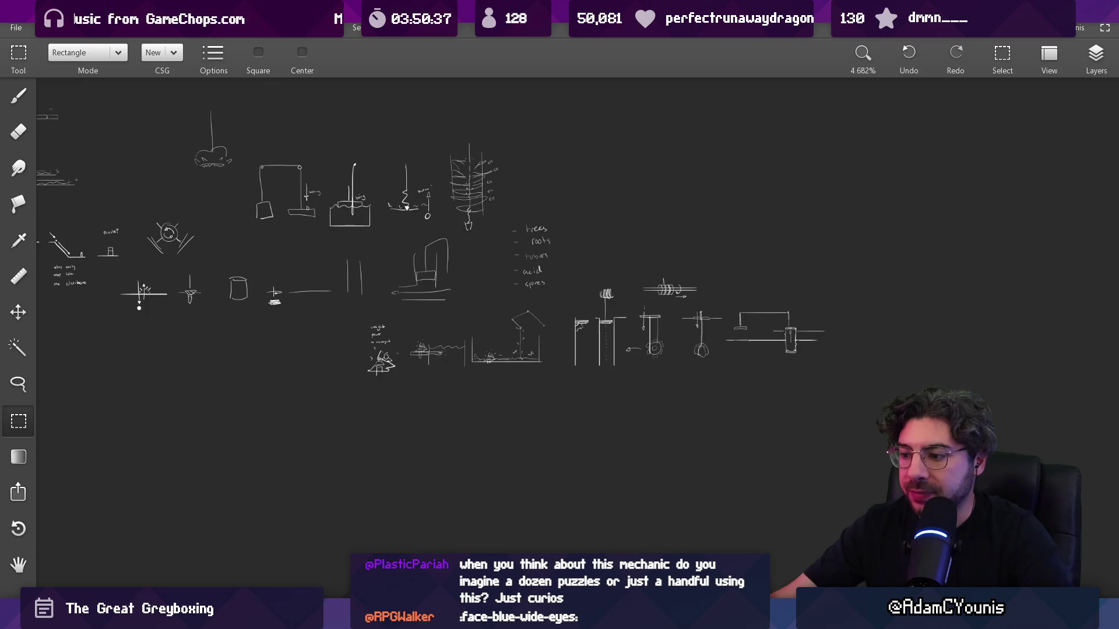
pyautogui.hotkey('alt', 'Tab')
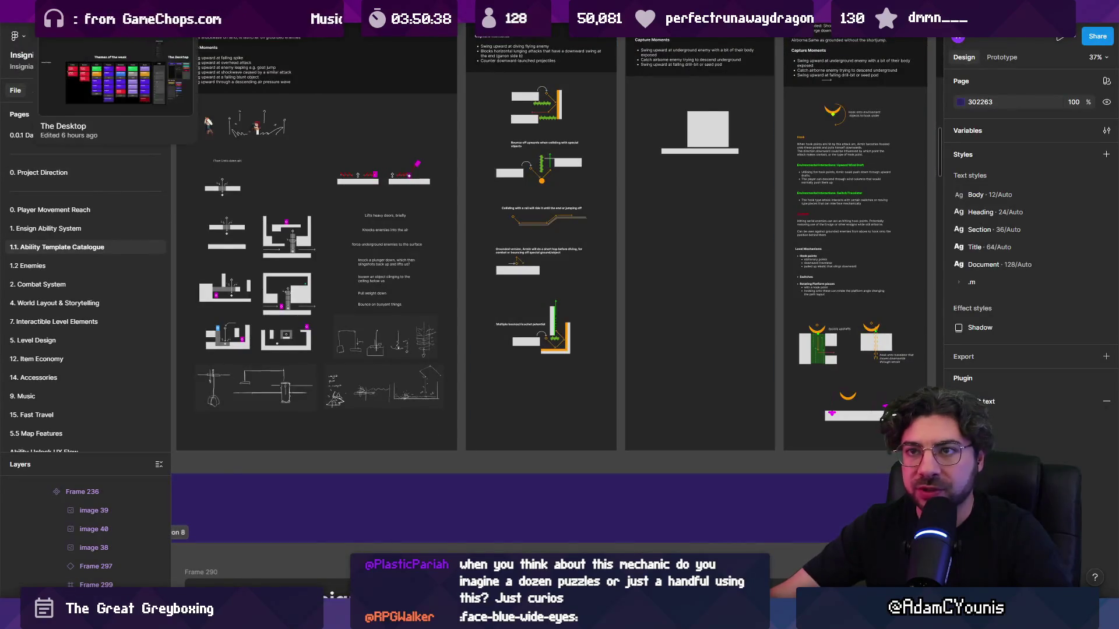
pyautogui.hotkey('ctrl', 'Tab')
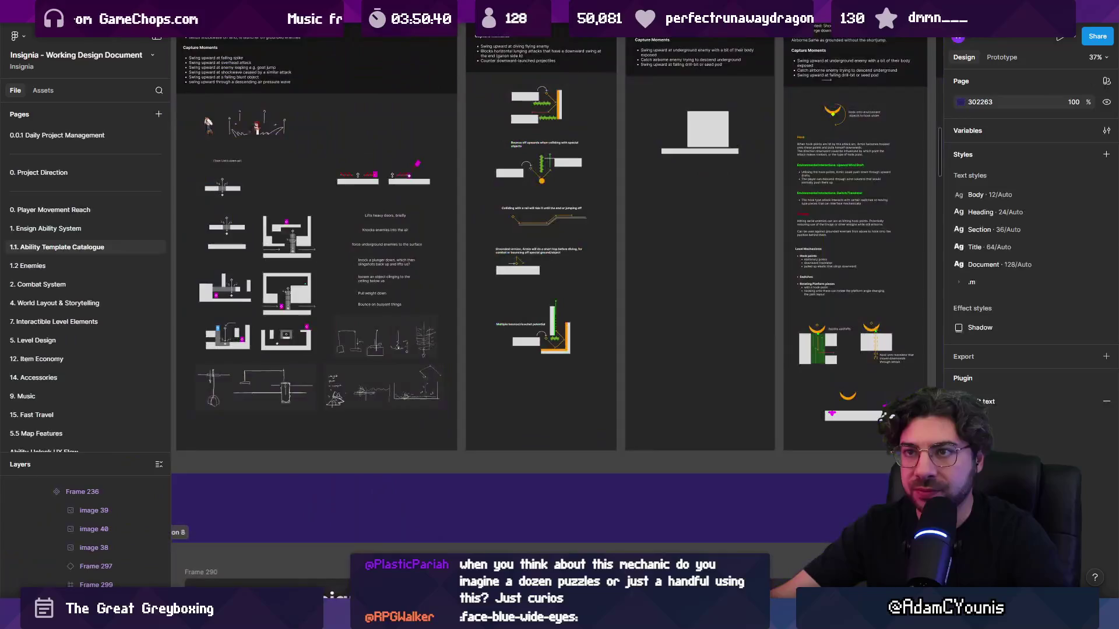
pyautogui.hotkey('ctrl', 'Tab')
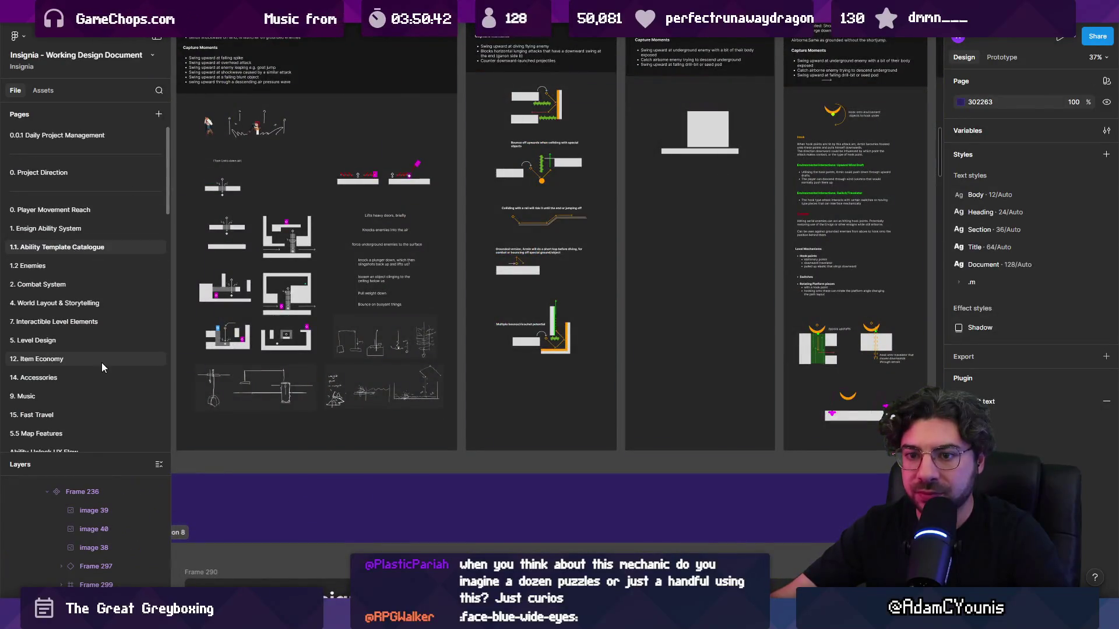
pyautogui.scroll(-5, 101, 363)
pyautogui.scroll(-8, 85, 396)
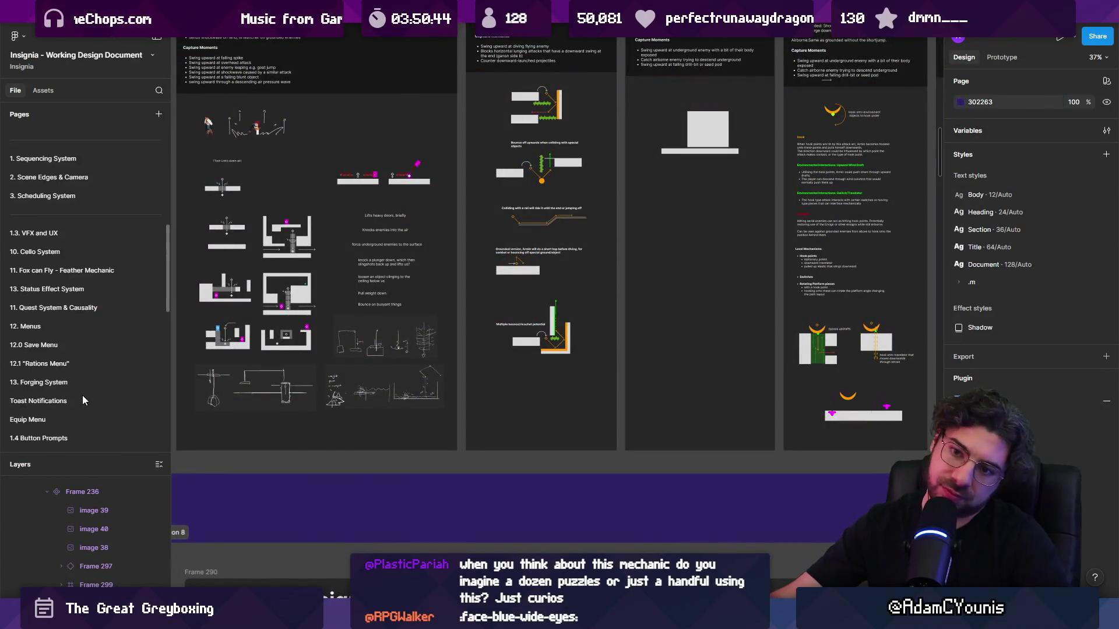
pyautogui.scroll(10, 82, 396)
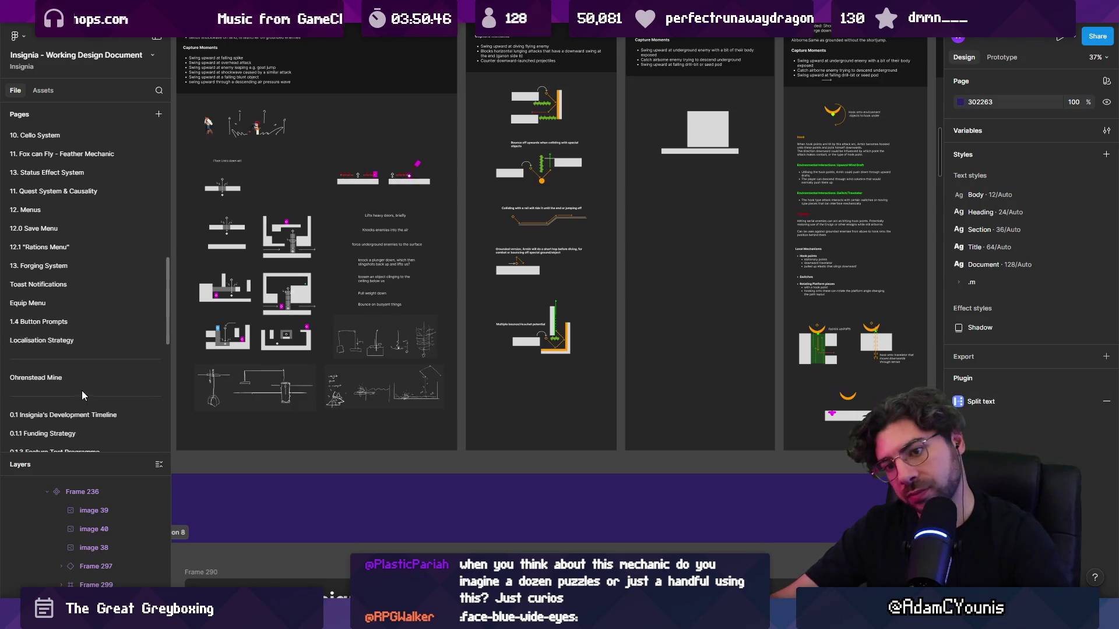
# - On the Boss Fights page, draw a 287×119 outlined rectangle with a 3 px stroke above the boss art
pyautogui.click(115, 373)
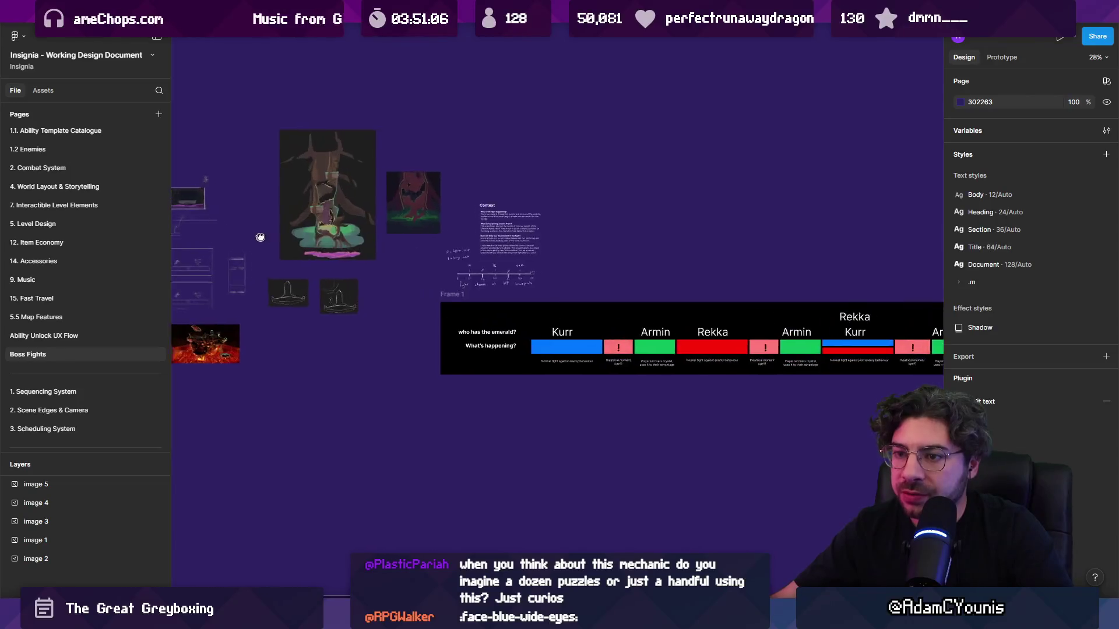
pyautogui.scroll(1, 387, 245)
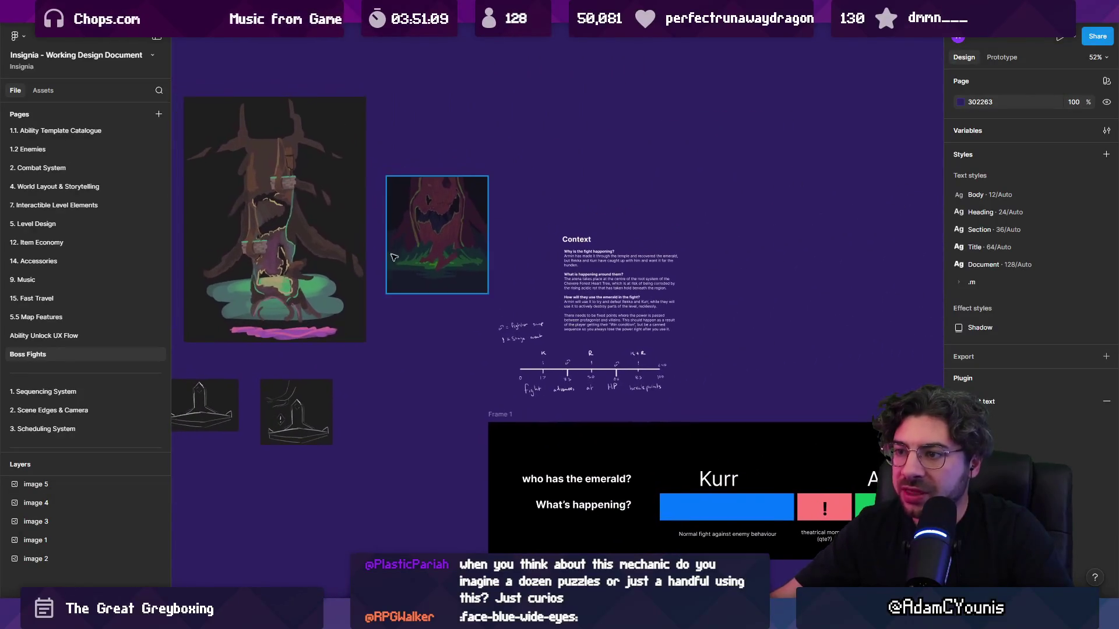
pyautogui.scroll(5, 454, 192)
pyautogui.moveTo(460, 191); pyautogui.dragTo(504, 236)
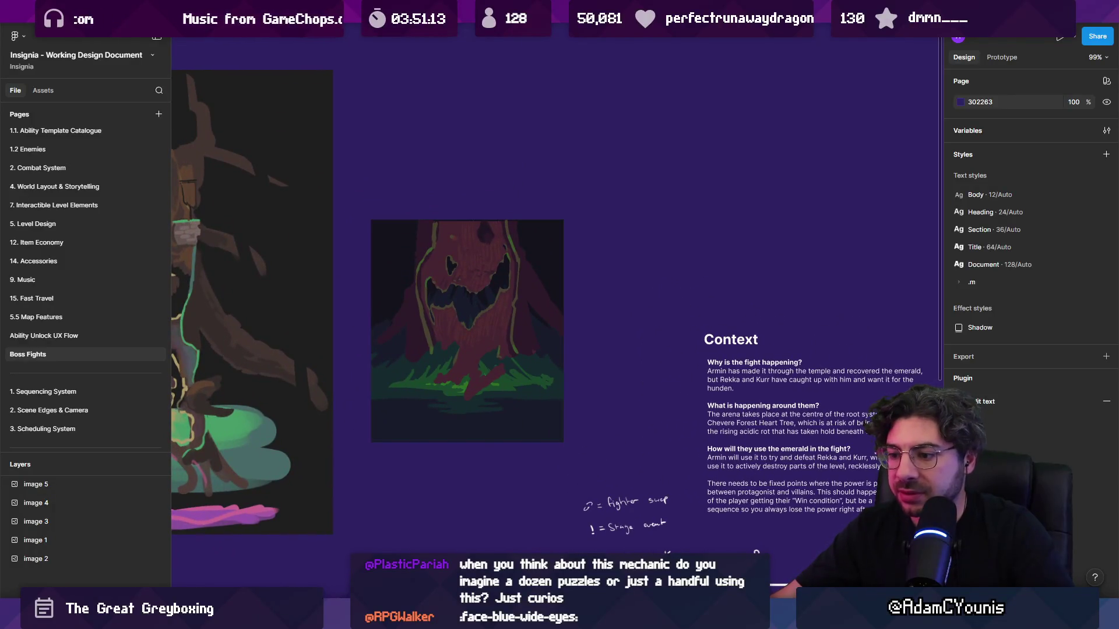
pyautogui.scroll(3, 436, 317)
pyautogui.moveTo(322, 337); pyautogui.dragTo(486, 269)
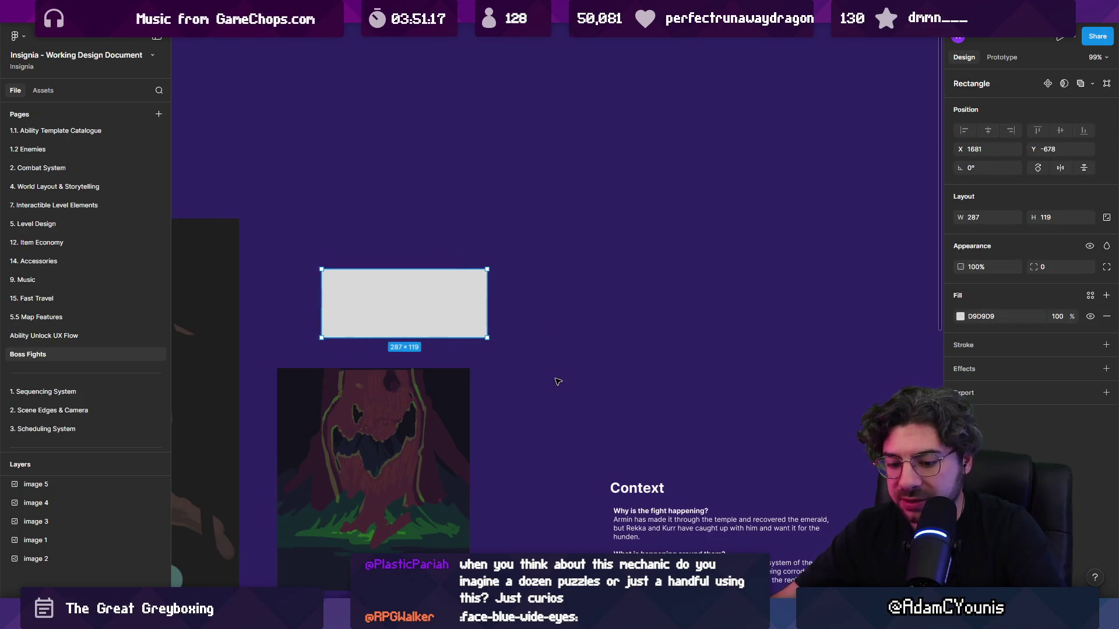
pyautogui.hotkey('shift', 'x')
pyautogui.moveTo(1035, 364)
pyautogui.mouseDown()
pyautogui.moveTo(1049, 362)
pyautogui.moveTo(1027, 360)
pyautogui.mouseUp()
pyautogui.scroll(5, 383, 299)
# - Stack two copies of the panel above it and align them with equal 25 px gaps
pyautogui.moveTo(374, 304); pyautogui.dragTo(375, 120)
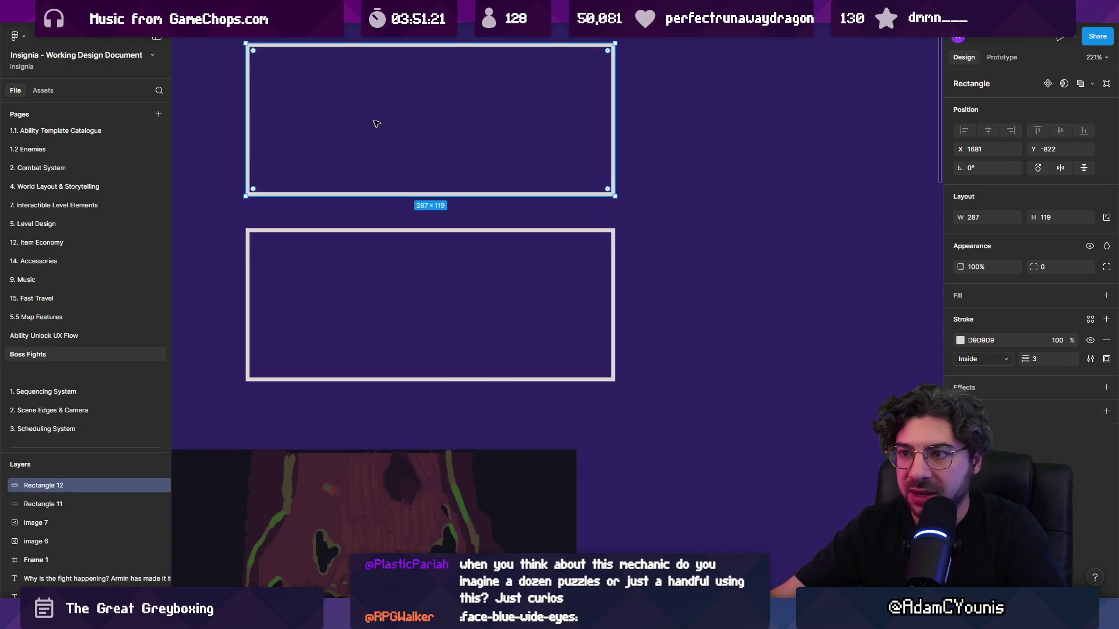
pyautogui.scroll(4, 375, 204)
pyautogui.moveTo(374, 294)
pyautogui.mouseDown()
pyautogui.moveTo(375, 137)
pyautogui.moveTo(377, 149)
pyautogui.mouseUp()
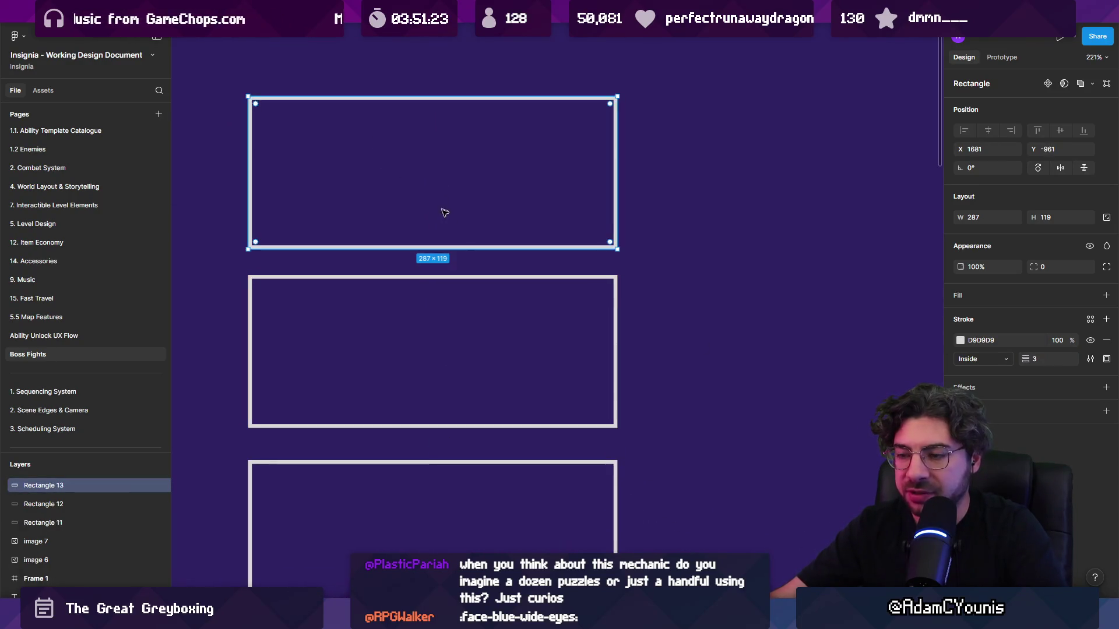
pyautogui.scroll(-5, 458, 239)
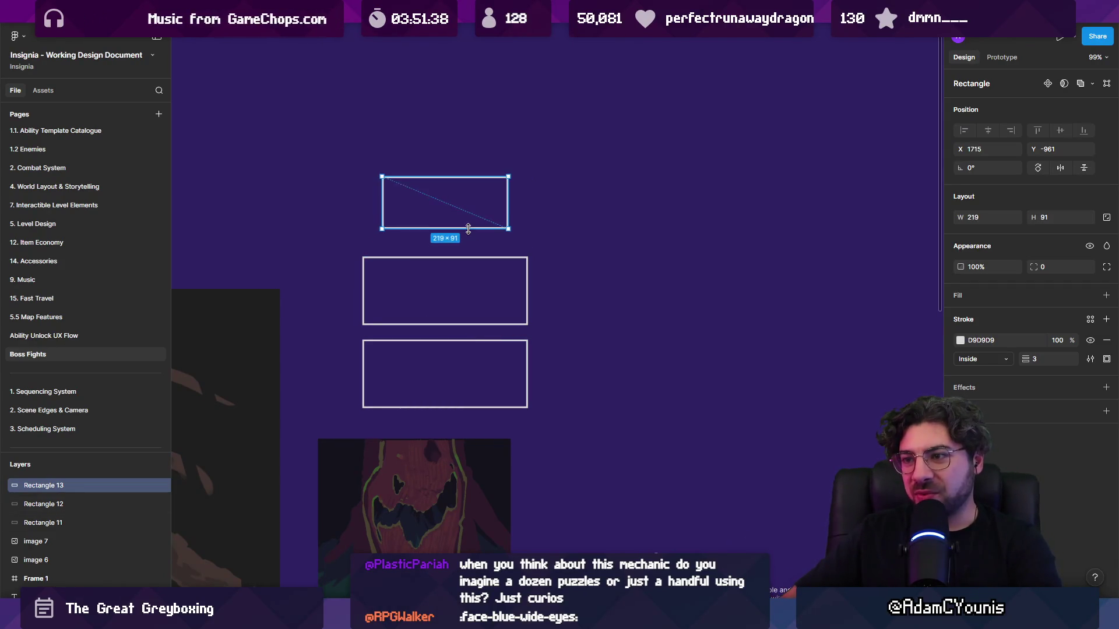
pyautogui.moveTo(481, 194); pyautogui.dragTo(478, 198)
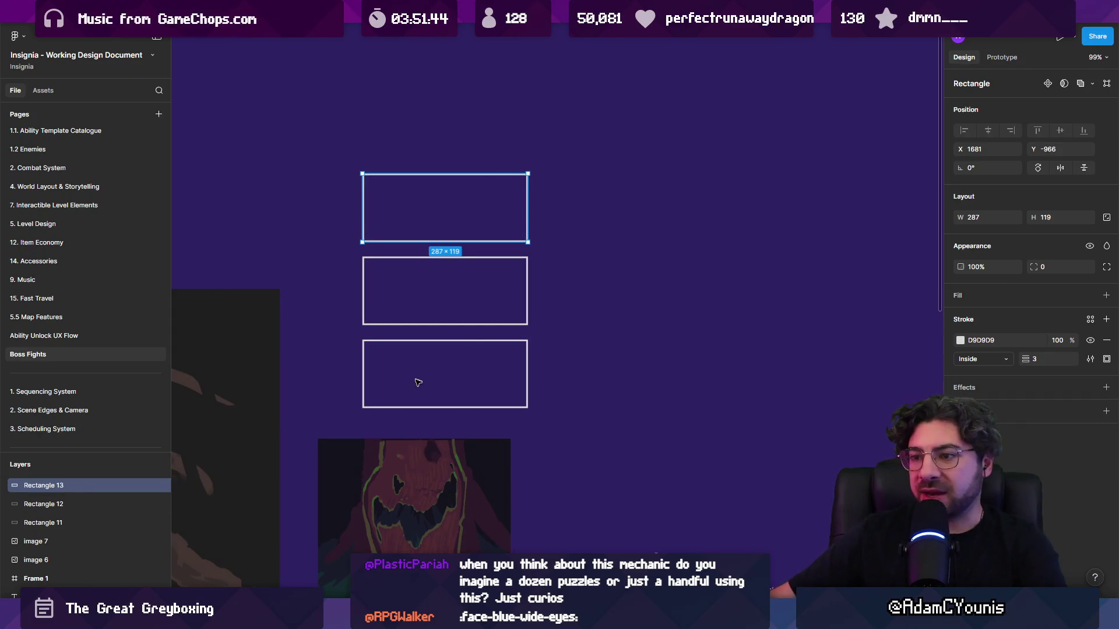
pyautogui.keyDown('ctrl'); pyautogui.scroll(5, 432, 327); pyautogui.keyUp('ctrl')
pyautogui.keyDown('ctrl'); pyautogui.scroll(1, 432, 324); pyautogui.keyUp('ctrl')
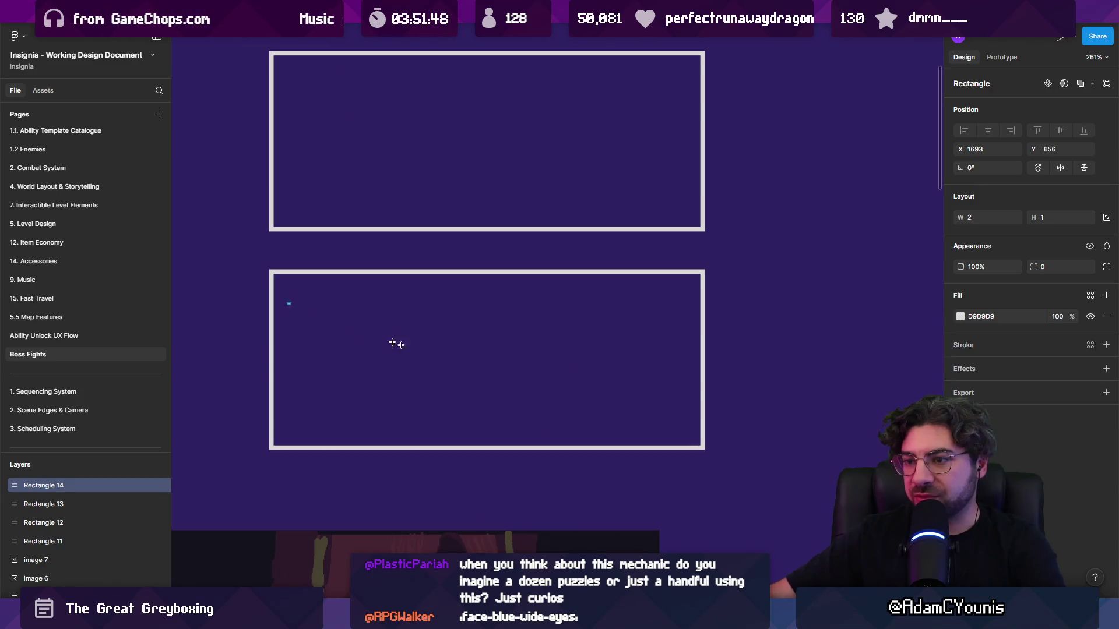
# - Draw a band in the lower panel filled pure red FF0000 at 50% opacity
pyautogui.moveTo(287, 303); pyautogui.dragTo(686, 417)
pyautogui.click(959, 316)
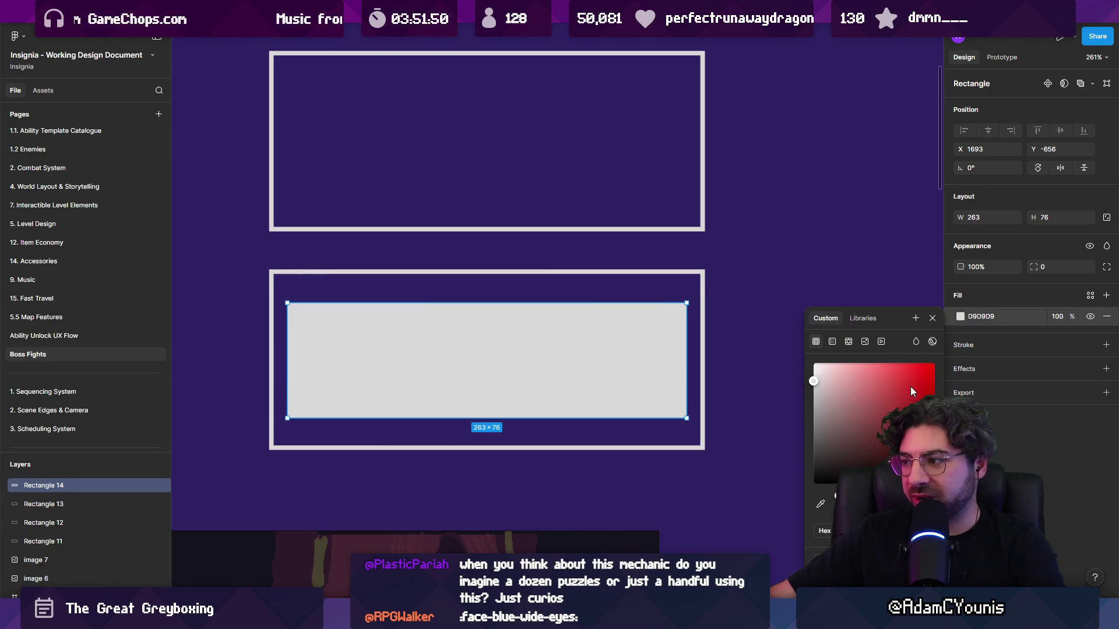
pyautogui.moveTo(910, 387); pyautogui.dragTo(959, 302)
pyautogui.click(1072, 316)
pyautogui.write('50')
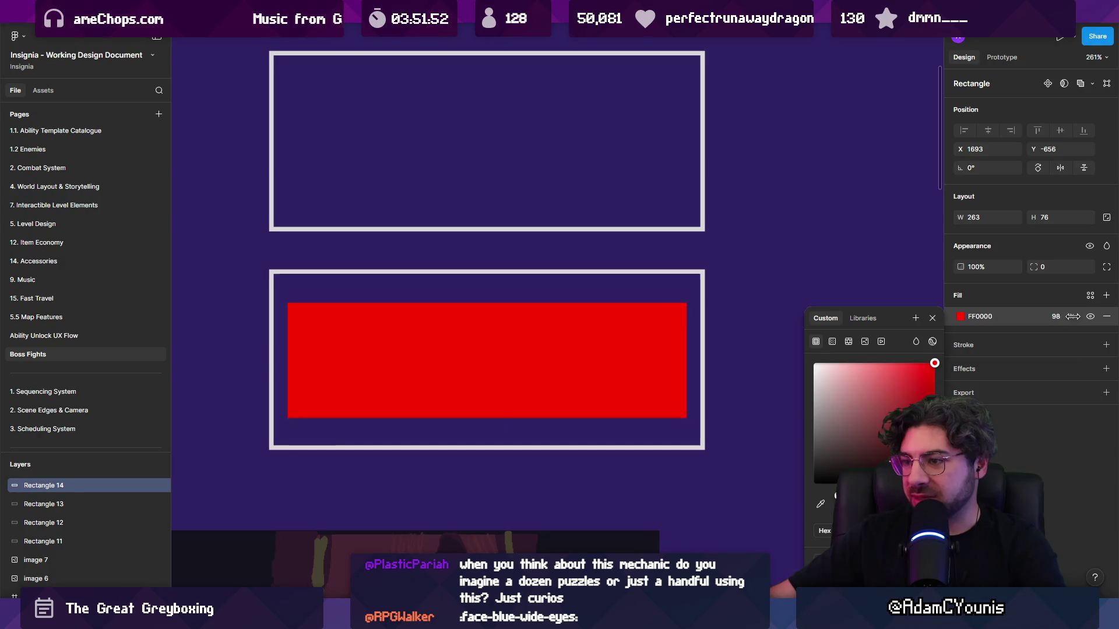
pyautogui.press('Return')
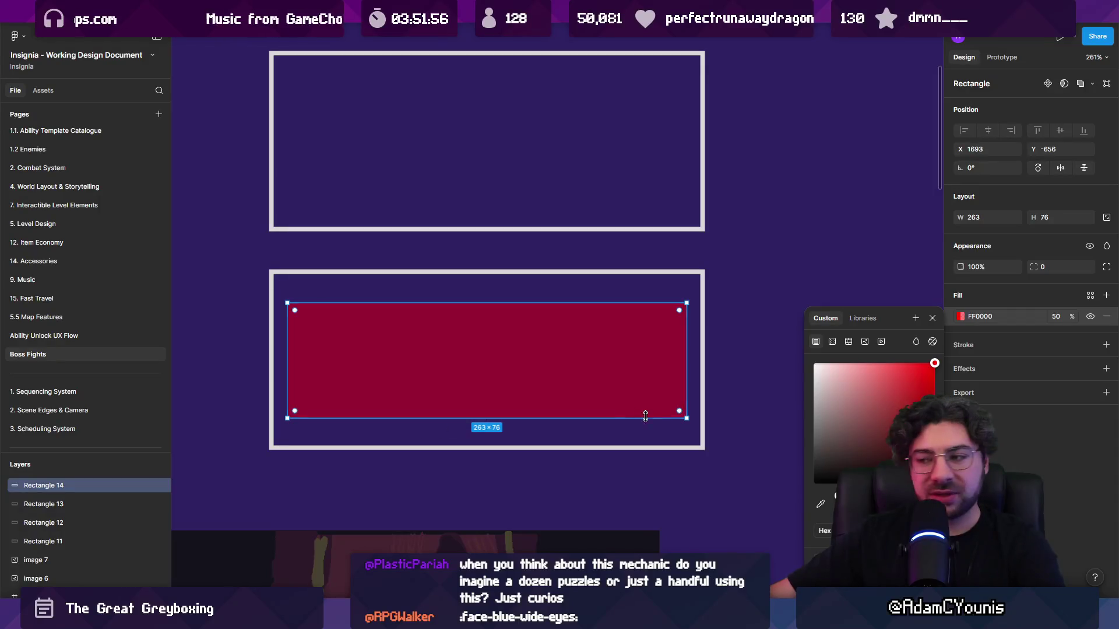
pyautogui.press('Escape')
# - Add two small grey ledges under the band and raise the band's bottom edge above them
pyautogui.press('r')
pyautogui.moveTo(294, 415)
pyautogui.mouseDown()
pyautogui.moveTo(367, 429)
pyautogui.moveTo(664, 422)
pyautogui.mouseUp()
pyautogui.click(334, 424)
pyautogui.moveTo(334, 424)
pyautogui.mouseDown()
pyautogui.moveTo(341, 416)
pyautogui.moveTo(335, 424)
pyautogui.mouseUp()
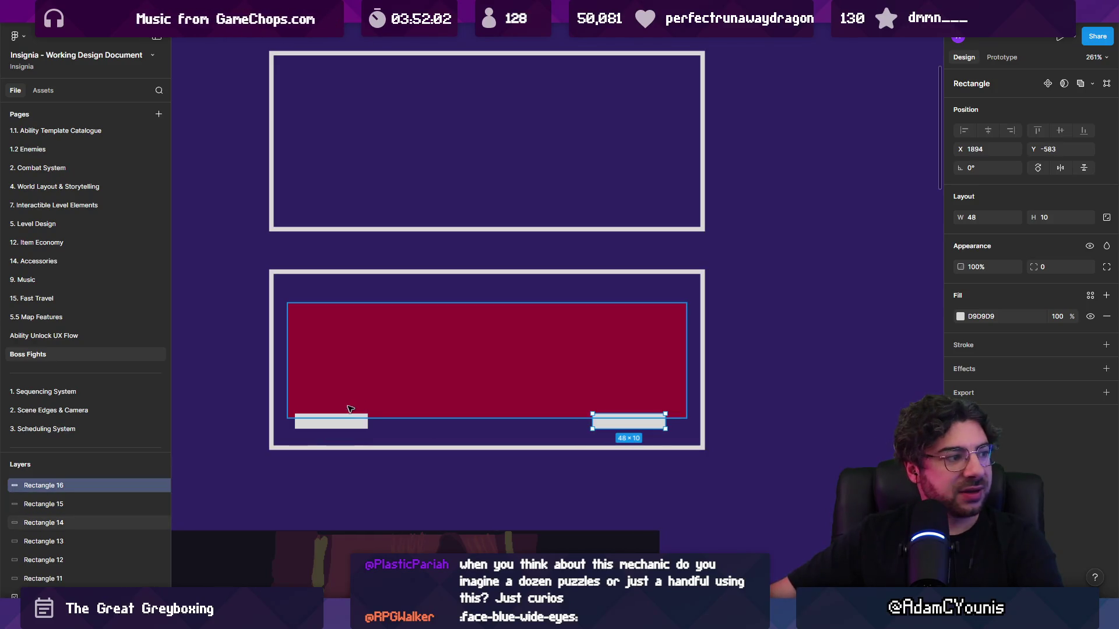
pyautogui.click(362, 369)
pyautogui.moveTo(416, 417); pyautogui.dragTo(416, 396)
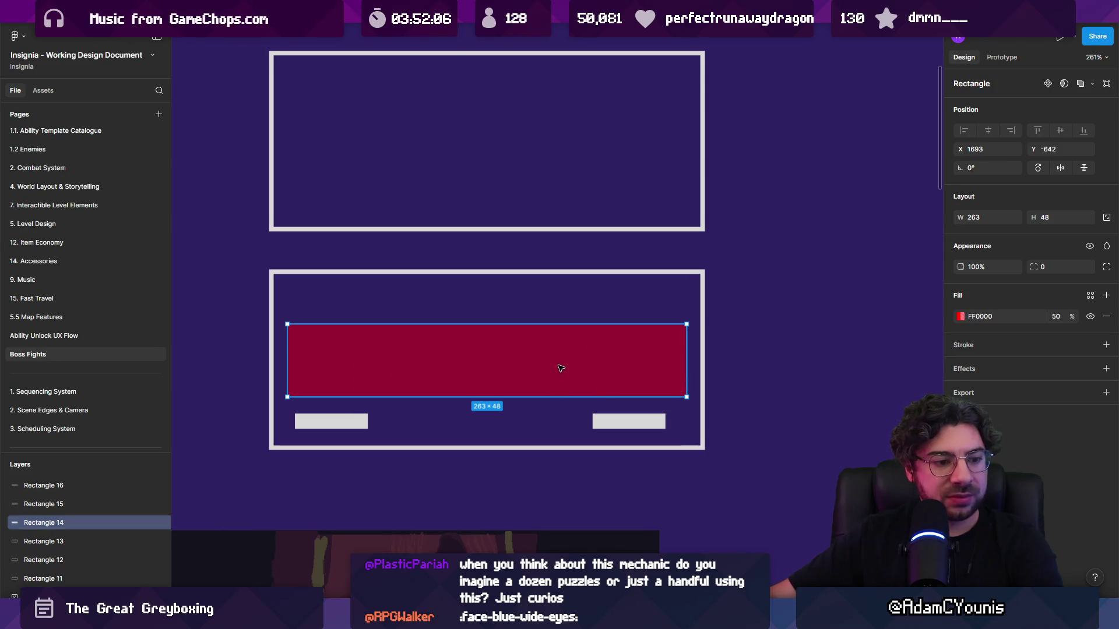
# - Raise the band's right-hand corners to slant it into a parallelogram
pyautogui.doubleClick(658, 324)
pyautogui.moveTo(686, 396); pyautogui.dragTo(686, 364)
pyautogui.hotkey('ctrl', 'z')
pyautogui.moveTo(687, 322); pyautogui.dragTo(685, 303)
pyautogui.hotkey('ctrl', 'z')
pyautogui.moveTo(687, 397); pyautogui.dragTo(687, 374)
pyautogui.moveTo(686, 324); pyautogui.dragTo(686, 297)
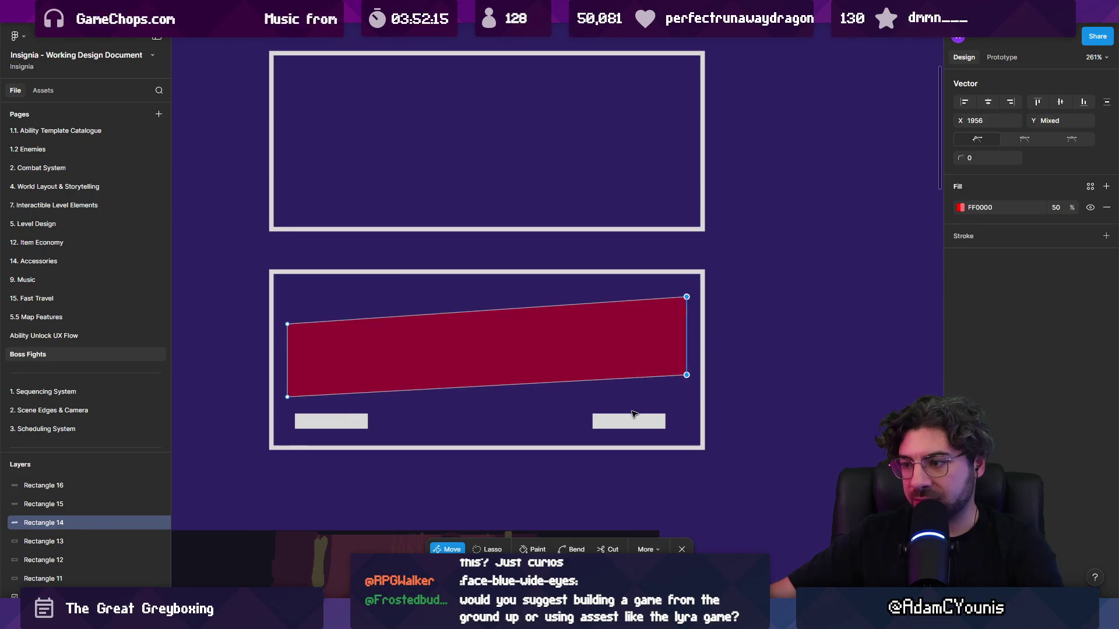
pyautogui.press('Escape')
# - Move both ledges up against the band and add a 'breaking' label under the left ledge
pyautogui.moveTo(630, 421); pyautogui.dragTo(620, 399)
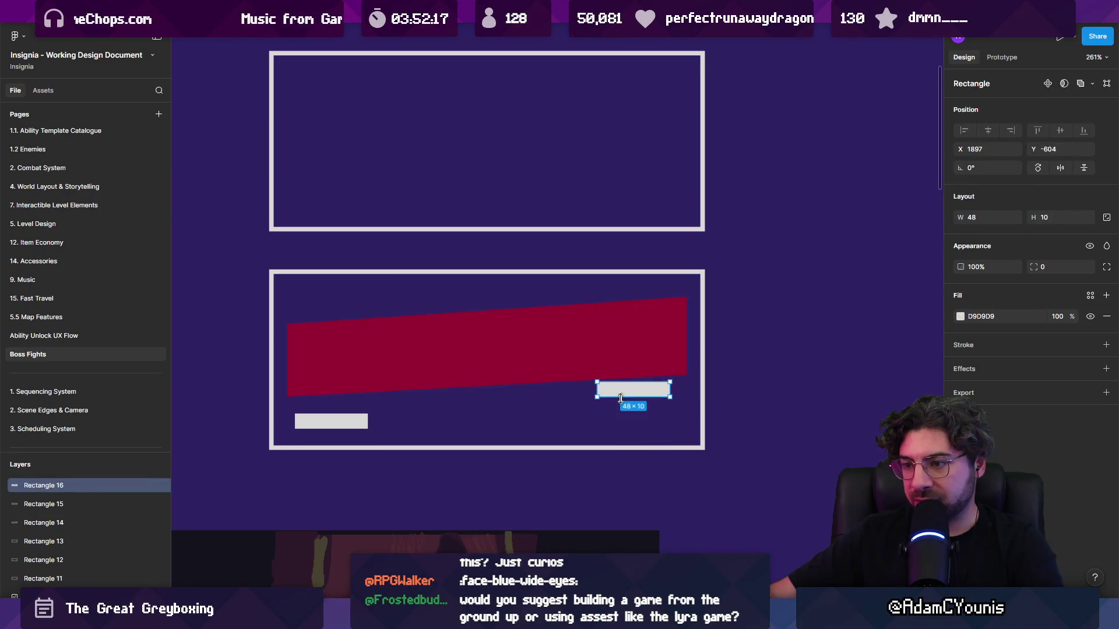
pyautogui.moveTo(329, 422); pyautogui.dragTo(328, 404)
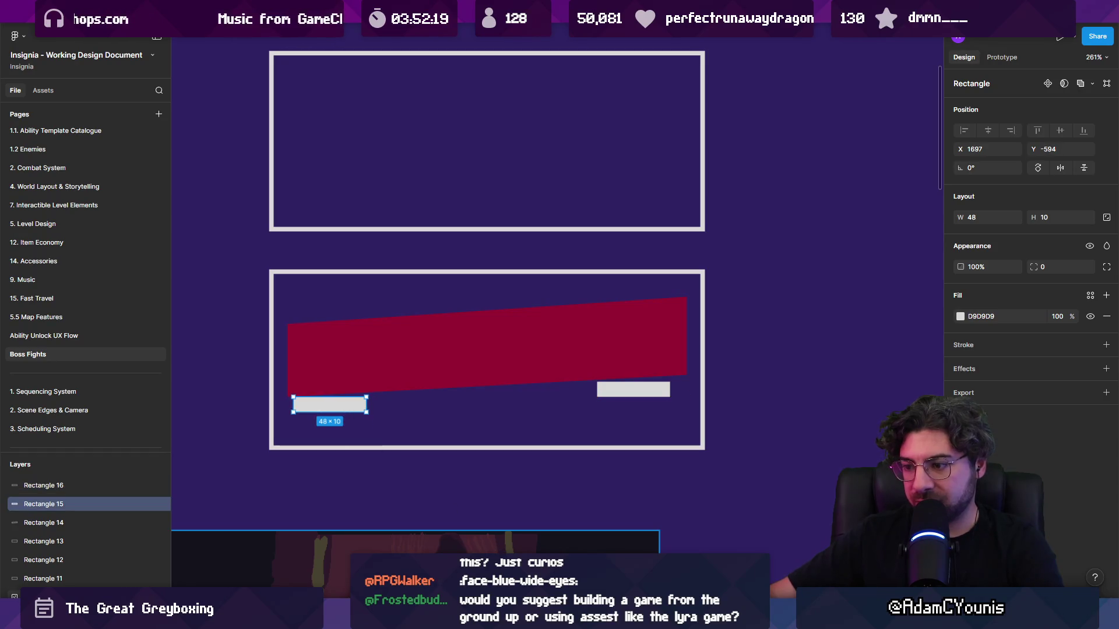
pyautogui.click(309, 434)
pyautogui.write('breaking')
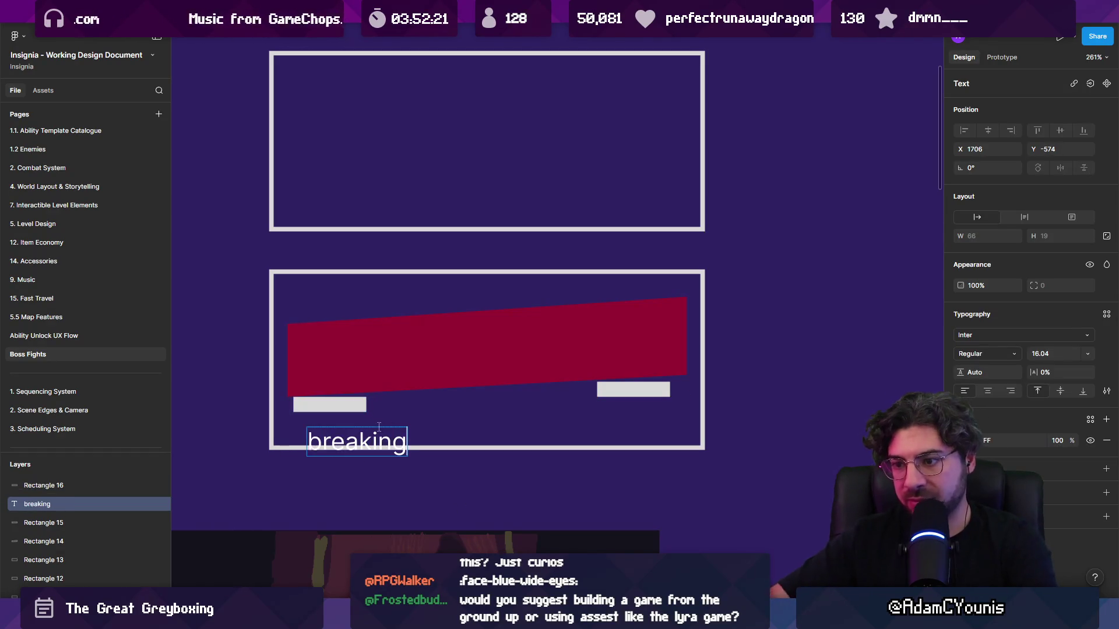
pyautogui.press('Escape')
pyautogui.moveTo(379, 427)
pyautogui.mouseDown()
pyautogui.moveTo(371, 412)
pyautogui.moveTo(390, 439)
pyautogui.moveTo(363, 436)
pyautogui.mouseUp()
pyautogui.press('k')
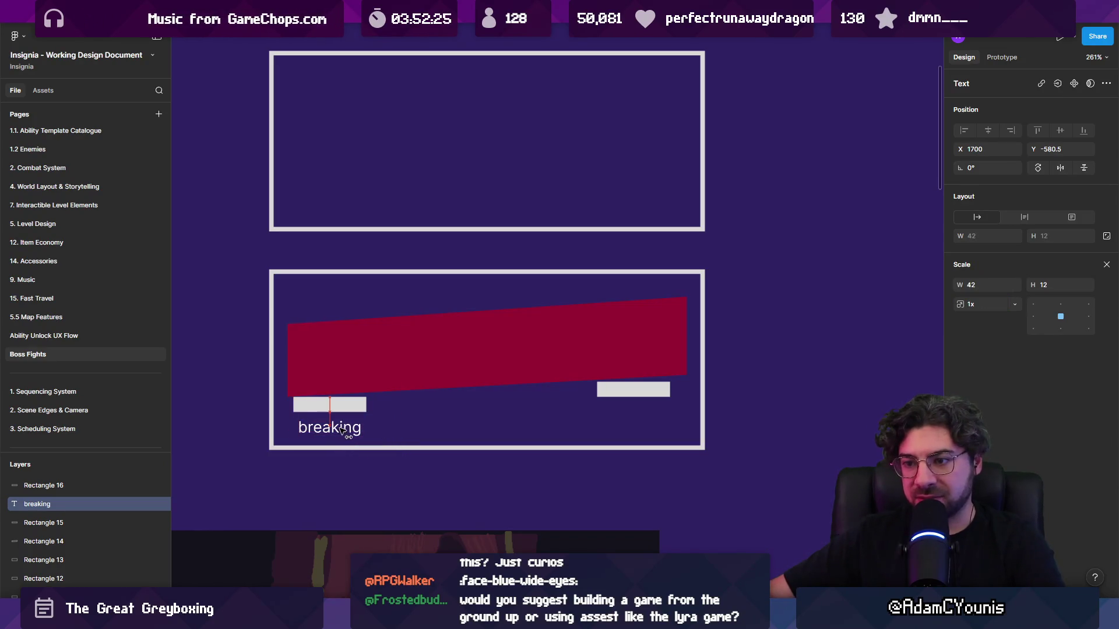
# - Launch Google Chrome from the system search
pyautogui.moveTo(516, 409); pyautogui.dragTo(469, 438)
pyautogui.click(480, 379)
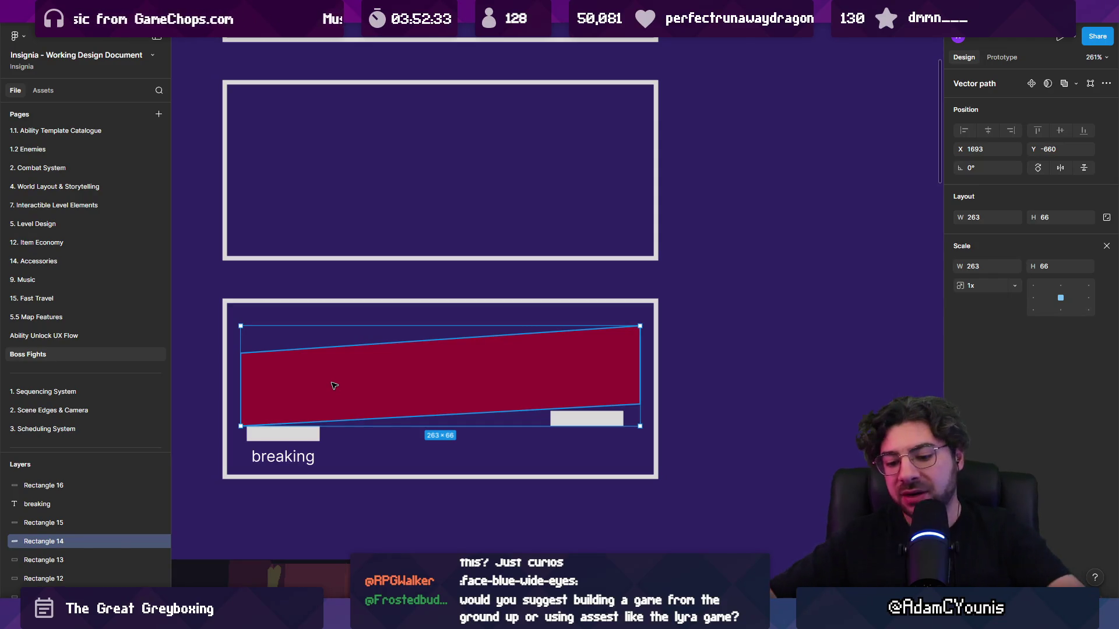
pyautogui.press('super')
pyautogui.write('chrome')
pyautogui.press('Return')
# - Search for Lyra, open Epic's Lyra Starter Game learning page, and open its Sample Project on Fab
pyautogui.write('ly')
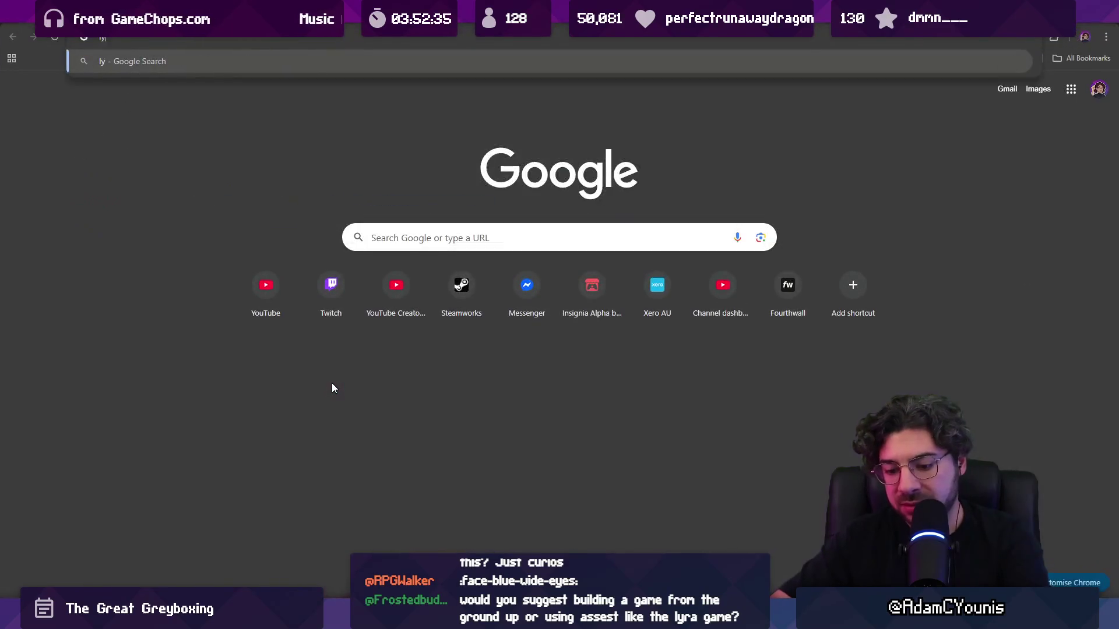
pyautogui.write('ra game')
pyautogui.press('Return')
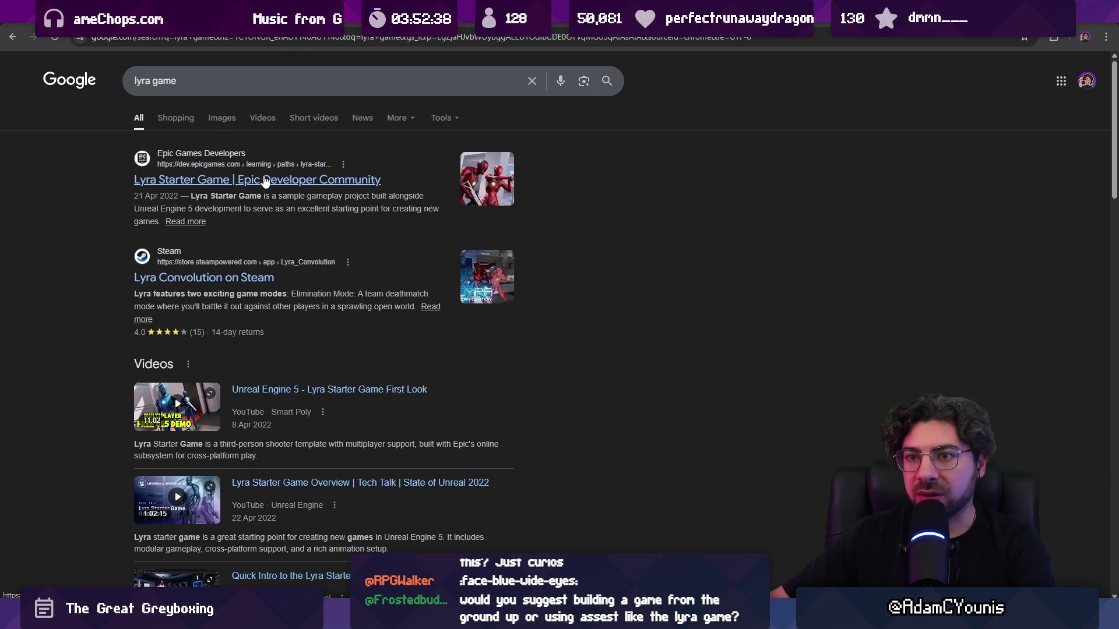
pyautogui.click(264, 179)
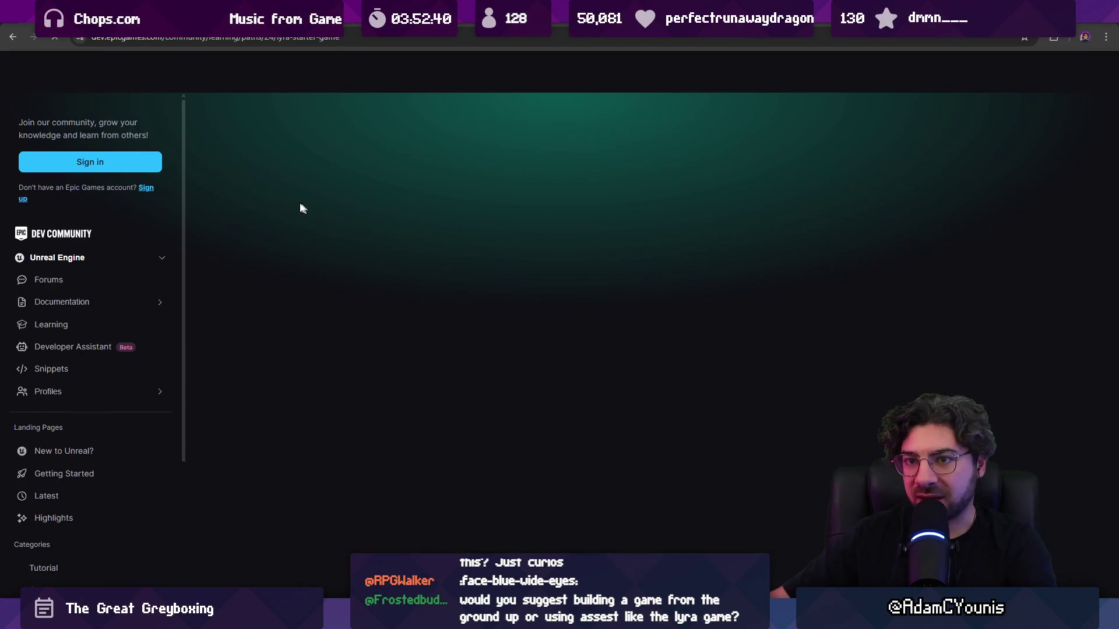
pyautogui.scroll(-2, 421, 233)
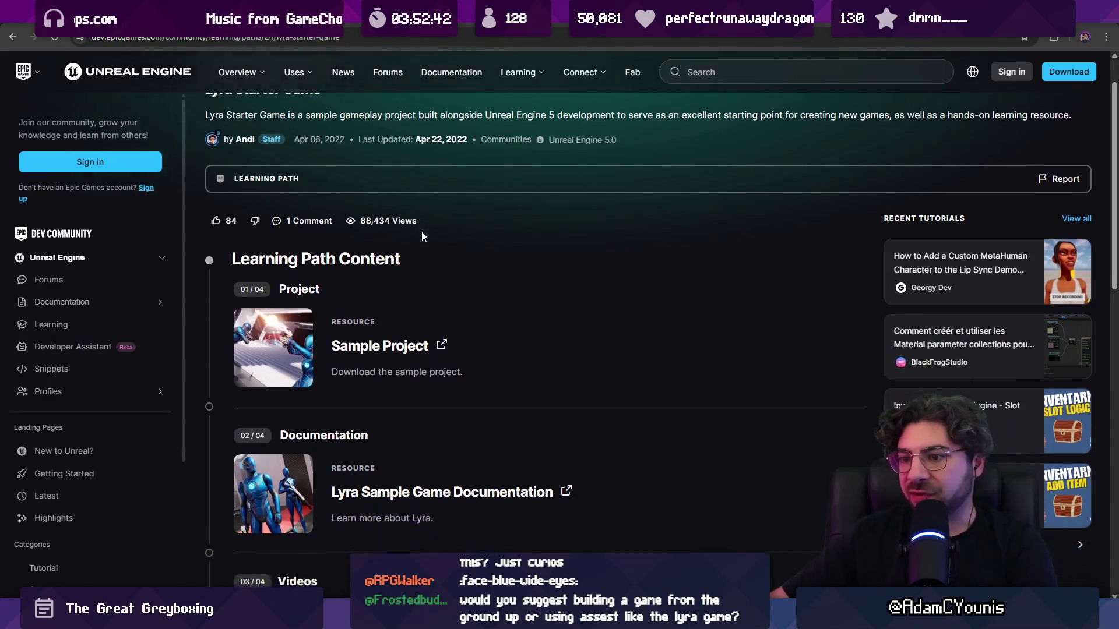
pyautogui.scroll(-2, 421, 239)
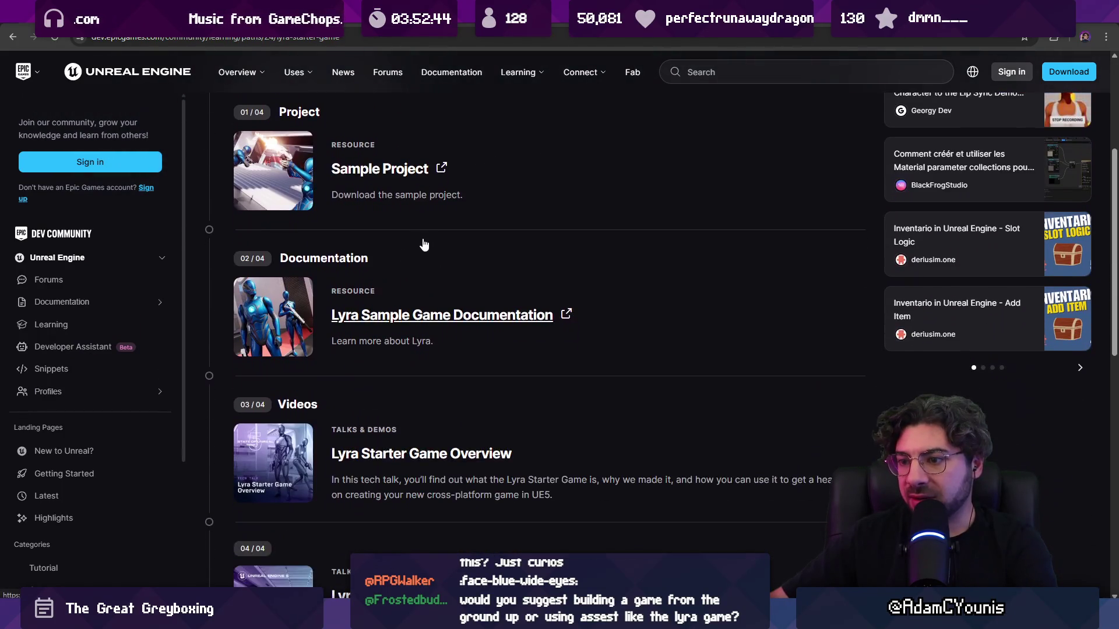
pyautogui.click(379, 168)
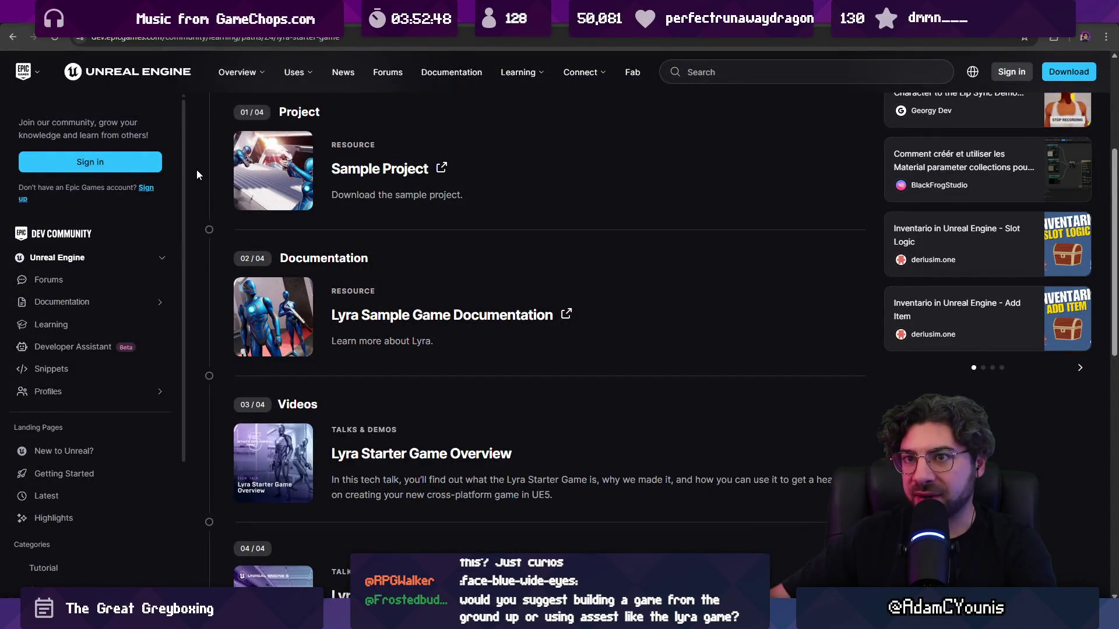
pyautogui.click(227, 12)
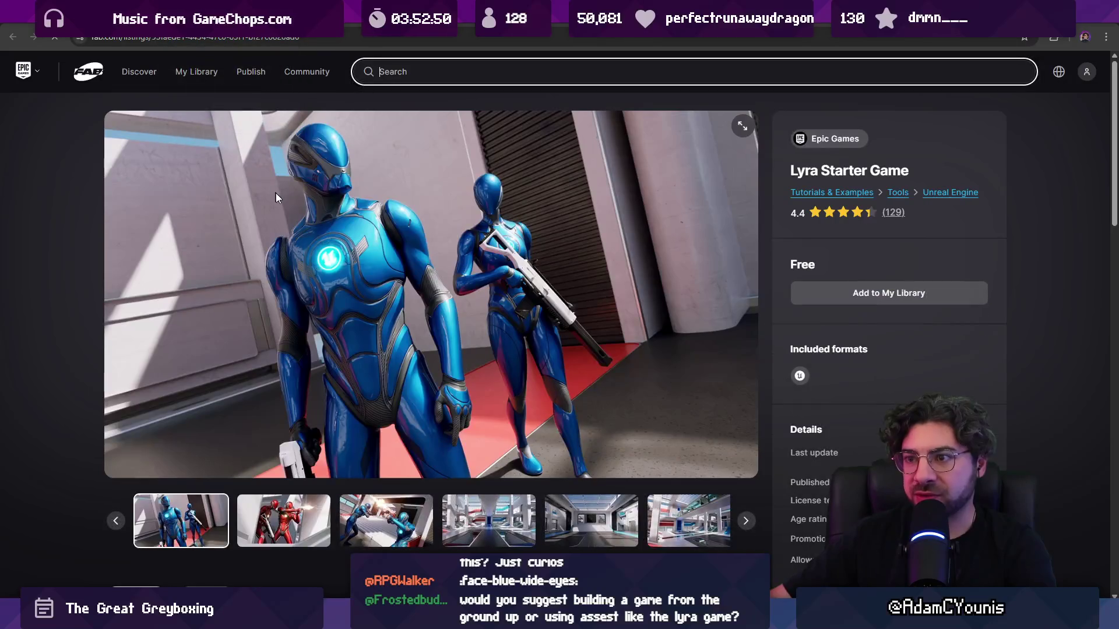
# - Click through the Lyra Starter Game screenshot gallery, including the interior hall image
pyautogui.click(283, 520)
pyautogui.click(386, 520)
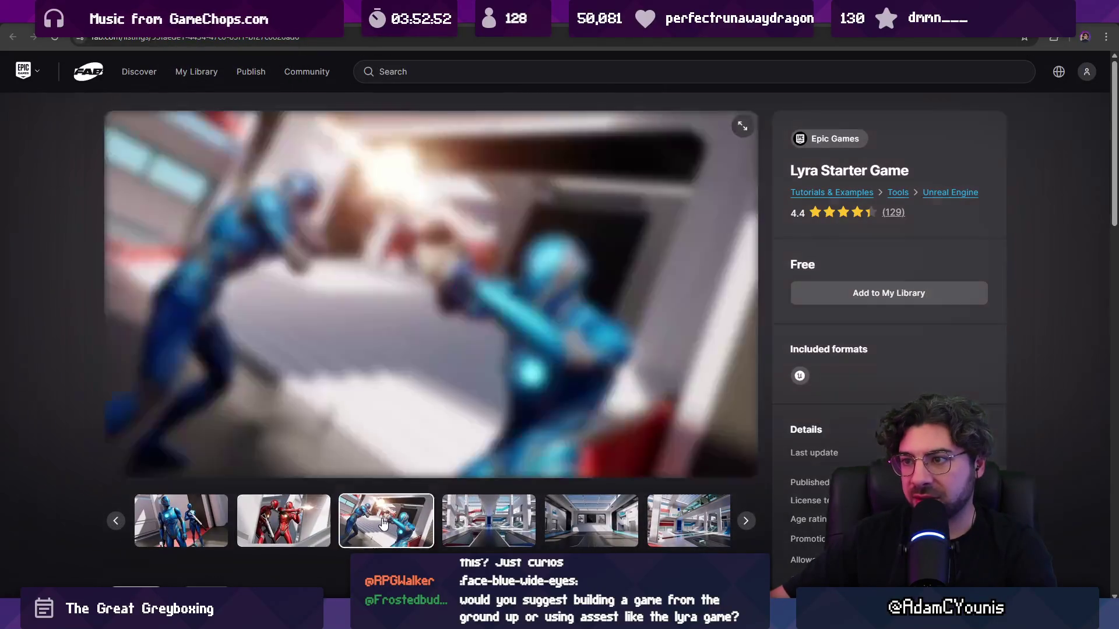
pyautogui.click(489, 520)
pyautogui.click(554, 519)
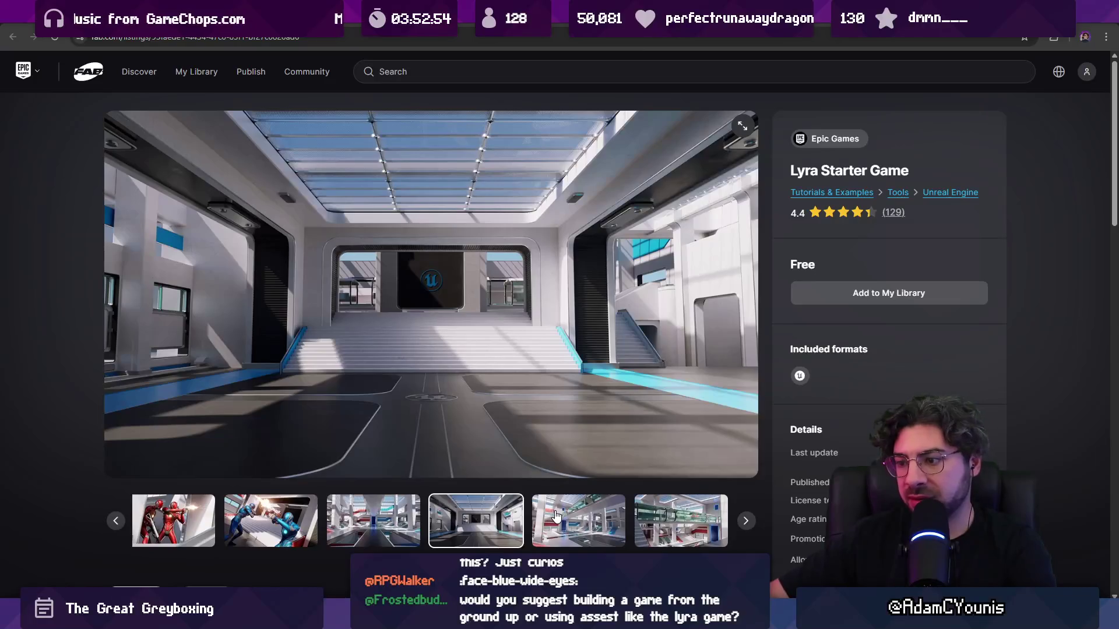
pyautogui.click(556, 515)
pyautogui.click(556, 515)
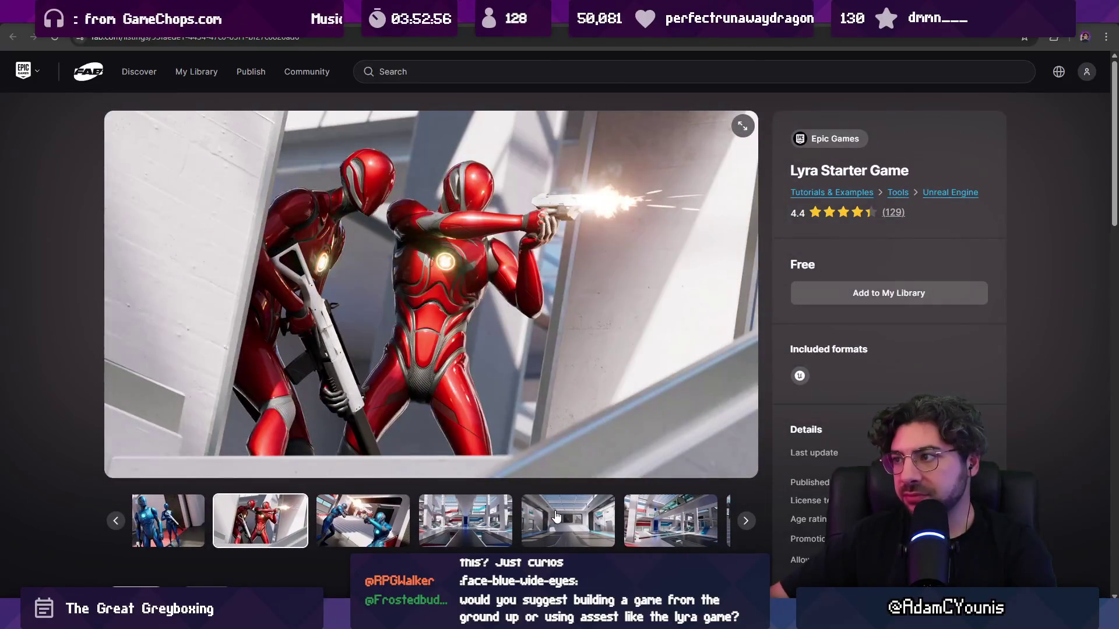
# - Scroll to the related Epic Games items and open the Game Animation Sample listing
pyautogui.scroll(-10, 496, 421)
pyautogui.scroll(10, 383, 382)
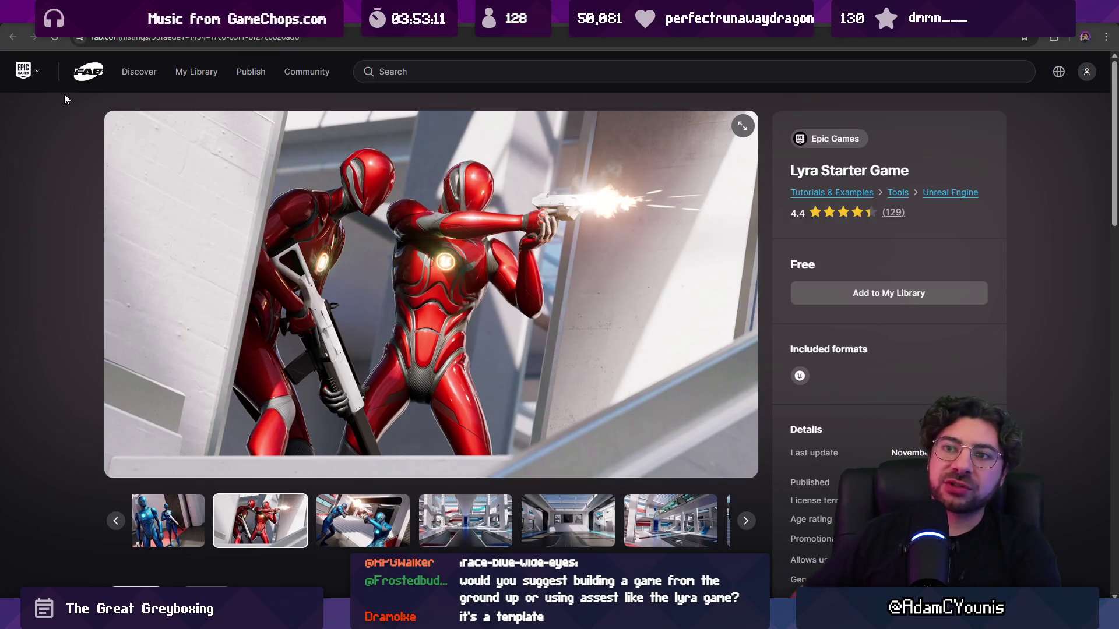
pyautogui.scroll(-20, 187, 198)
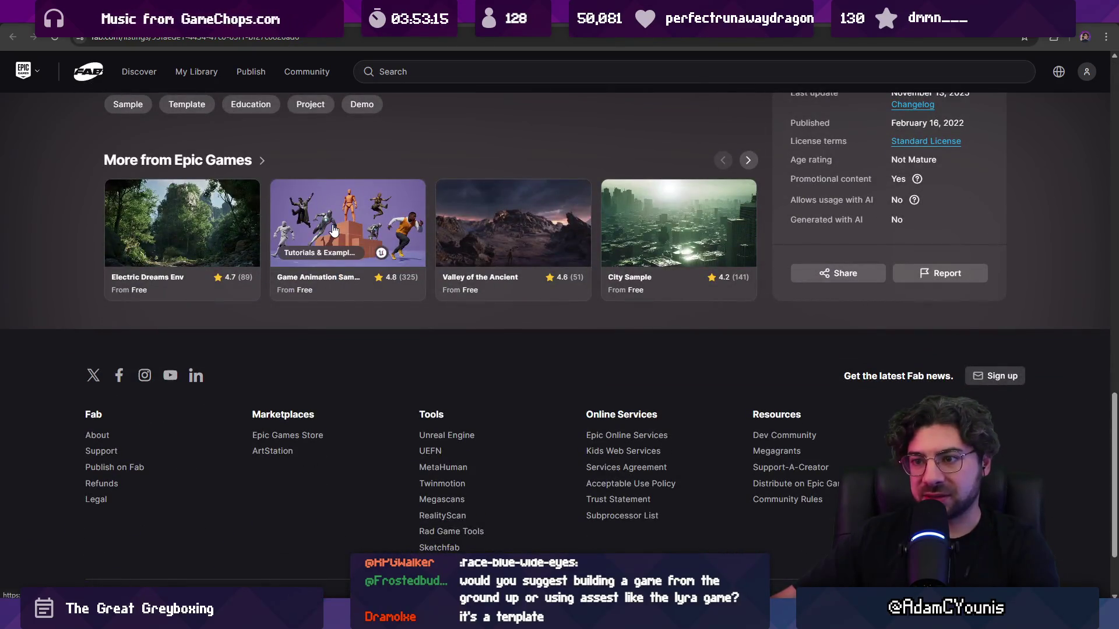
pyautogui.click(331, 229)
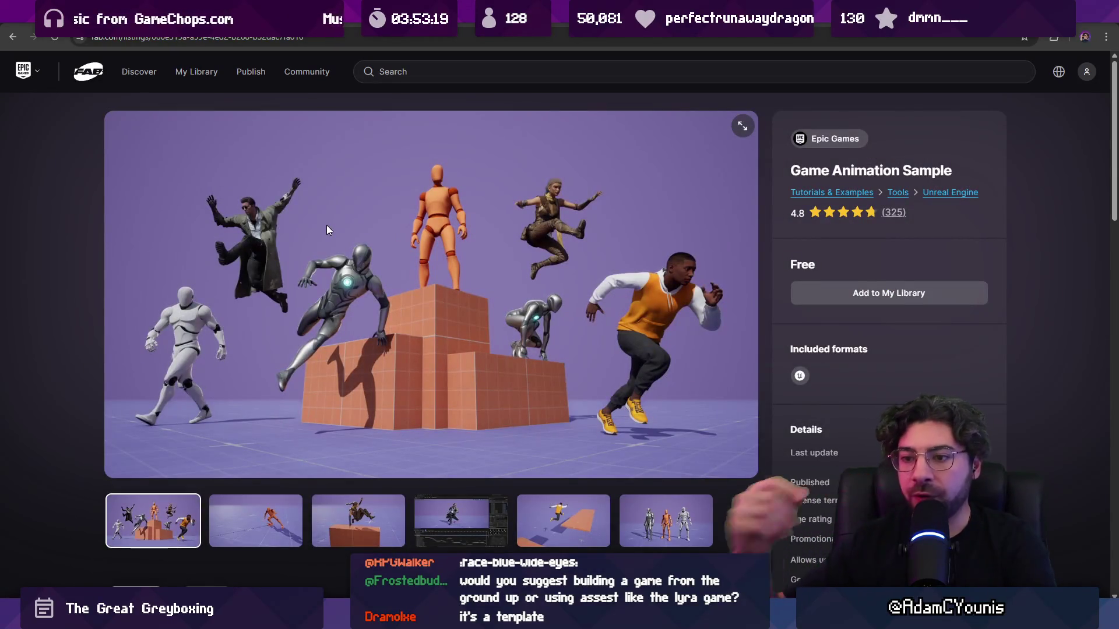
# - Cycle through all six Game Animation Sample preview images and glance at its description
pyautogui.click(256, 520)
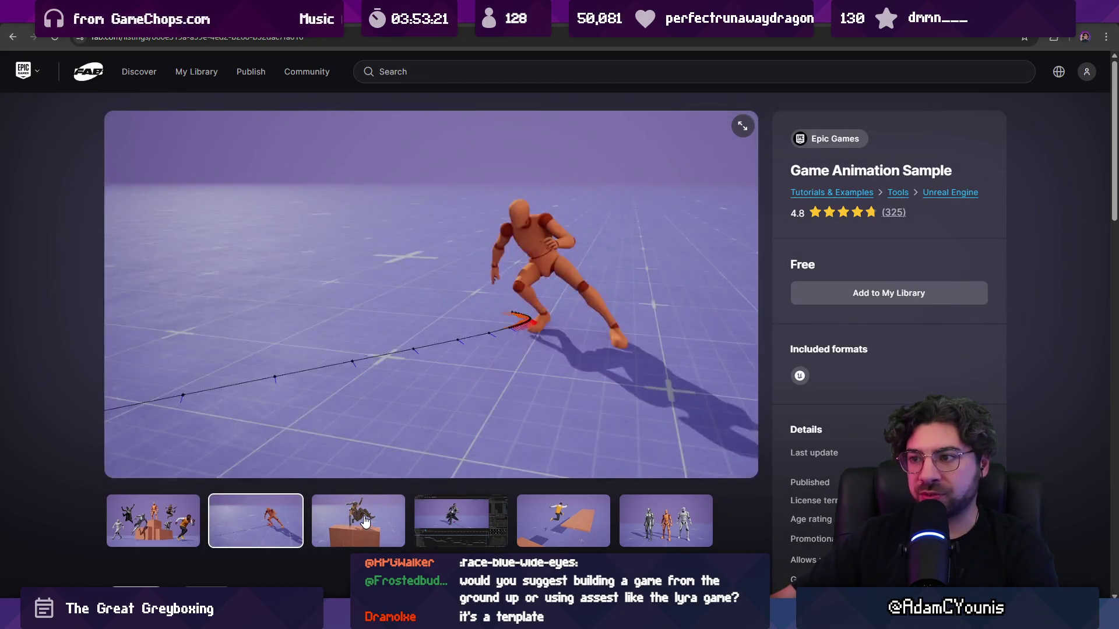
pyautogui.click(361, 523)
pyautogui.click(461, 520)
pyautogui.click(590, 515)
pyautogui.click(666, 520)
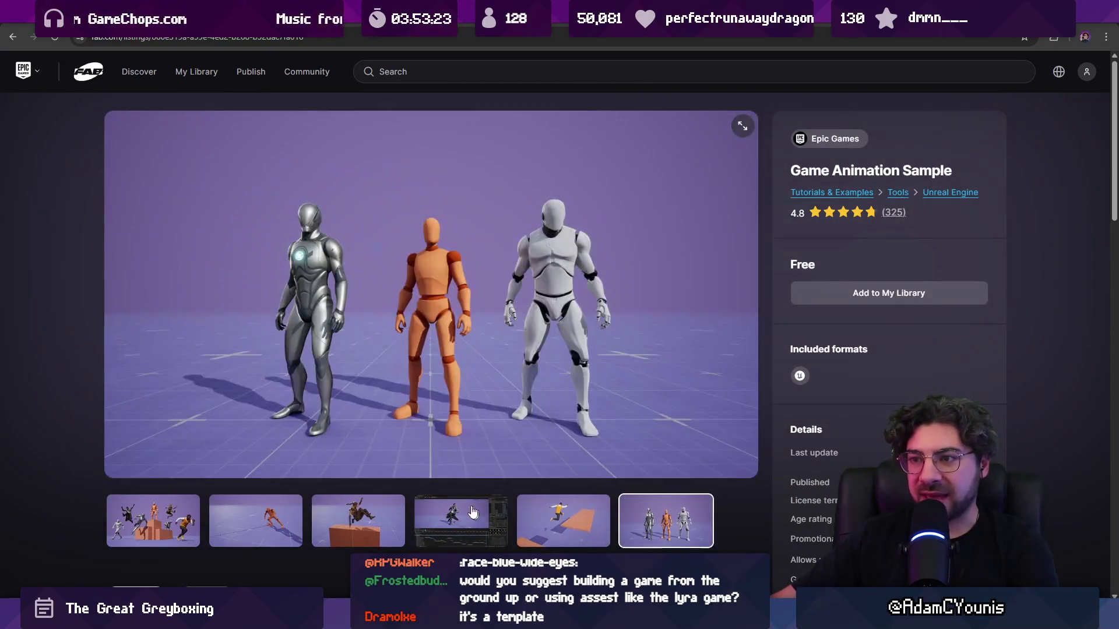
pyautogui.click(152, 521)
pyautogui.scroll(-5, 58, 266)
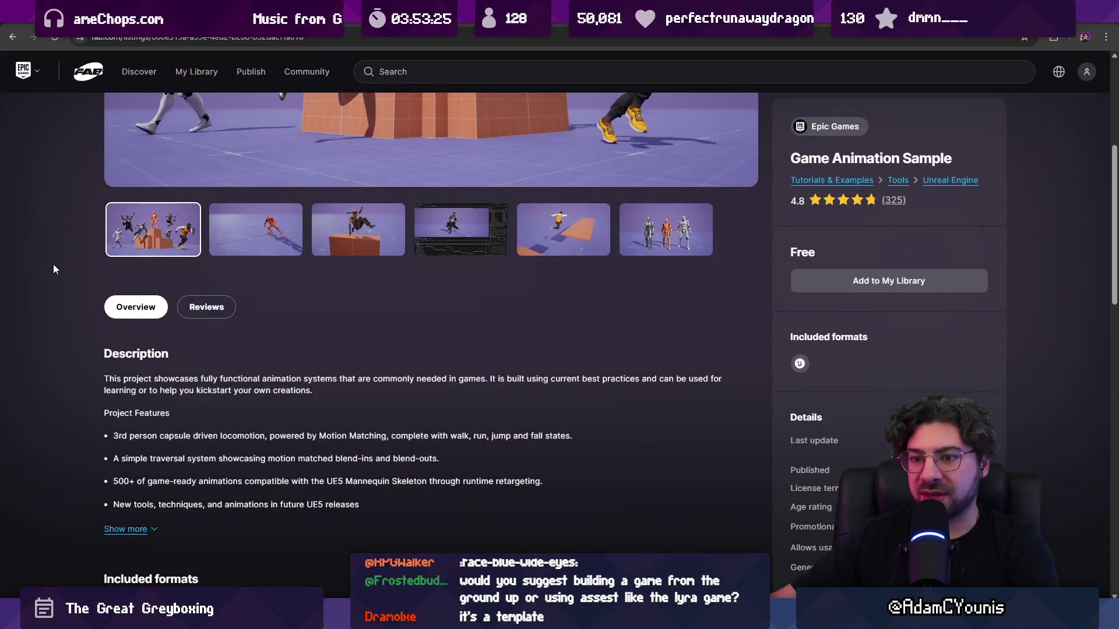
pyautogui.scroll(5, 54, 268)
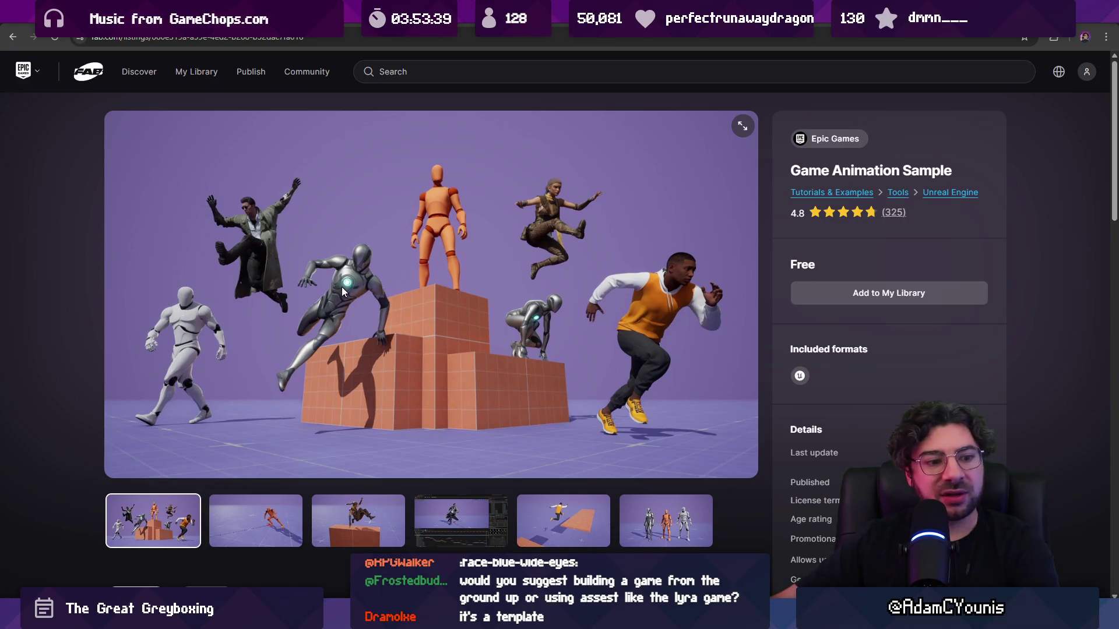
# - Go back to the Lyra Starter Game listing
pyautogui.click(15, 41)
pyautogui.moveTo(26, 71)
pyautogui.scroll(15, 431, 205)
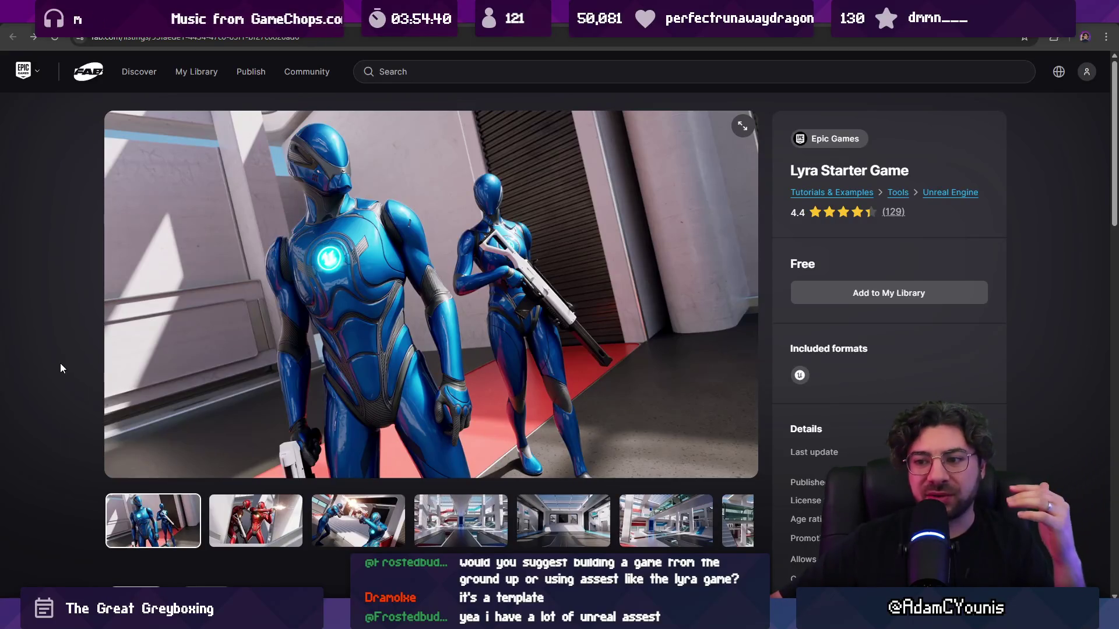
# - Advance the Lyra gallery to its final bright atrium screenshot
pyautogui.click(256, 521)
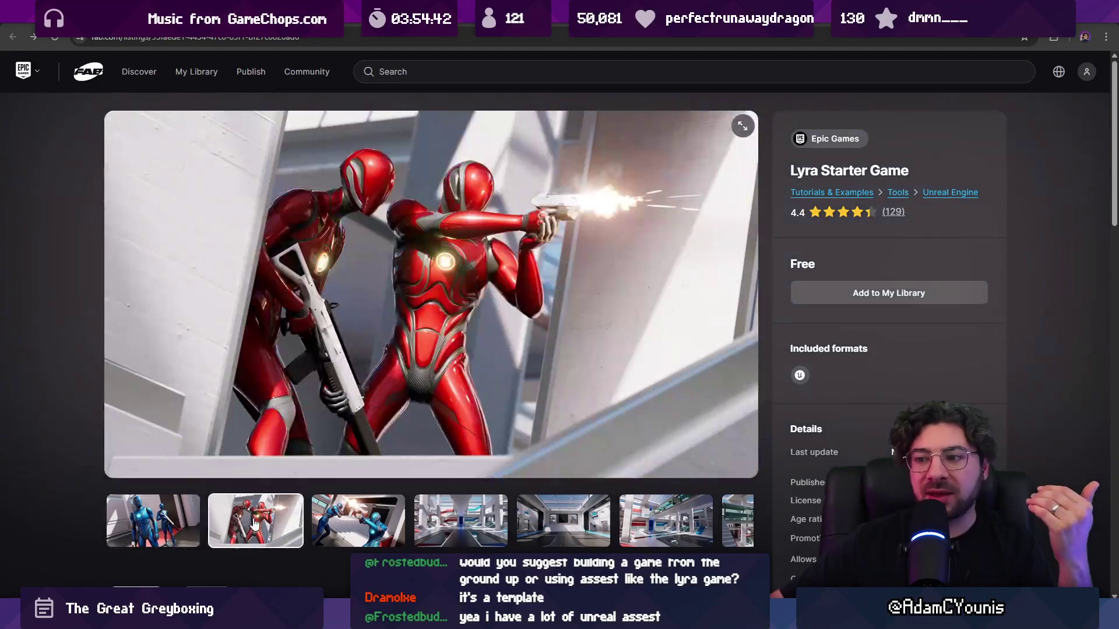
pyautogui.click(359, 521)
pyautogui.click(461, 522)
pyautogui.click(523, 525)
pyautogui.click(630, 522)
pyautogui.click(662, 524)
pyautogui.scroll(-2, 423, 477)
pyautogui.scroll(2, 285, 445)
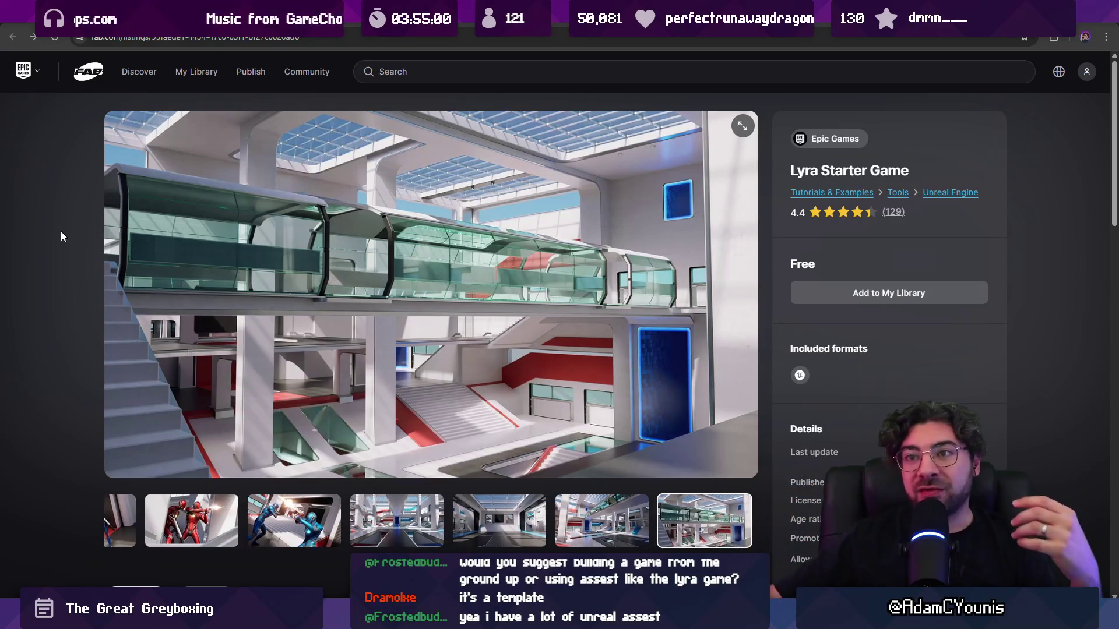
pyautogui.click(184, 38)
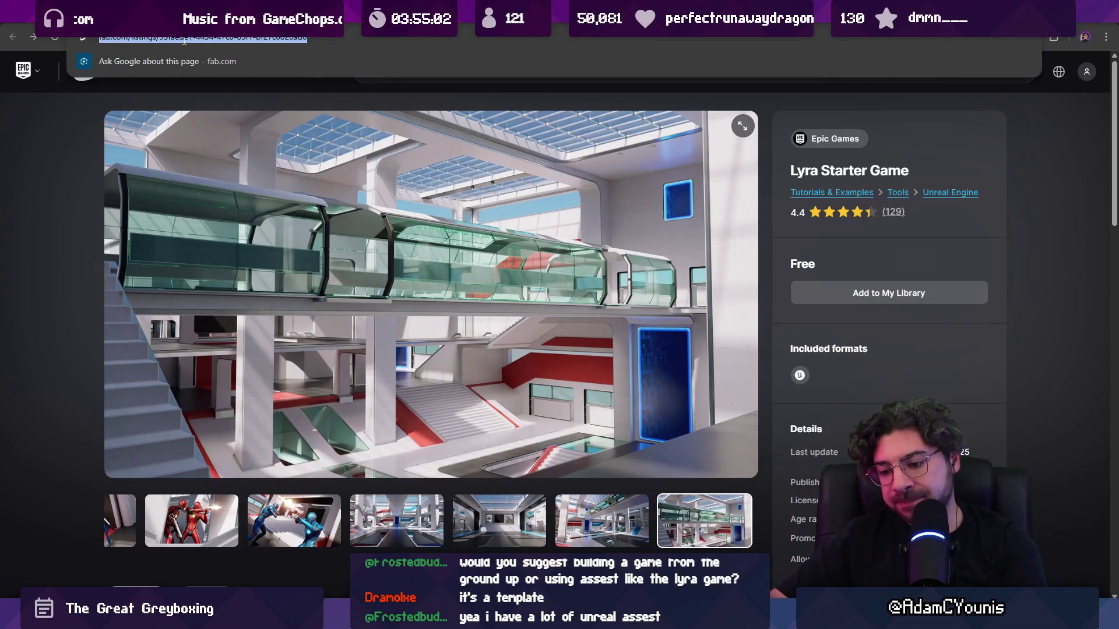
# - Search for 's&box', open the official sbox.game site, and open the Sandbox game page
pyautogui.write('studio.youtube.com')
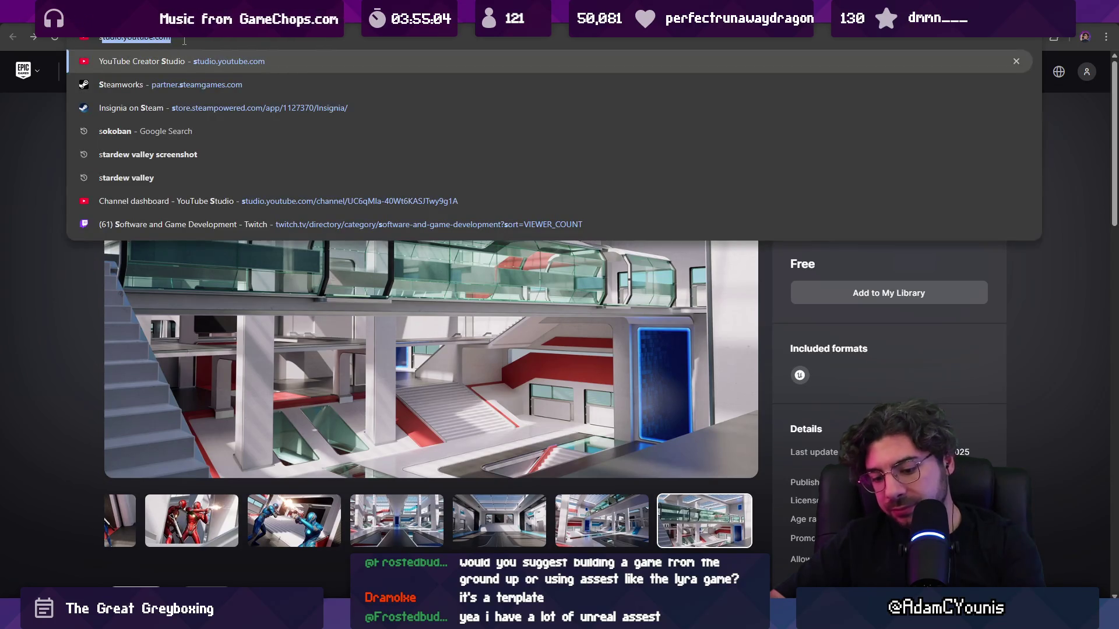
pyautogui.write('&box')
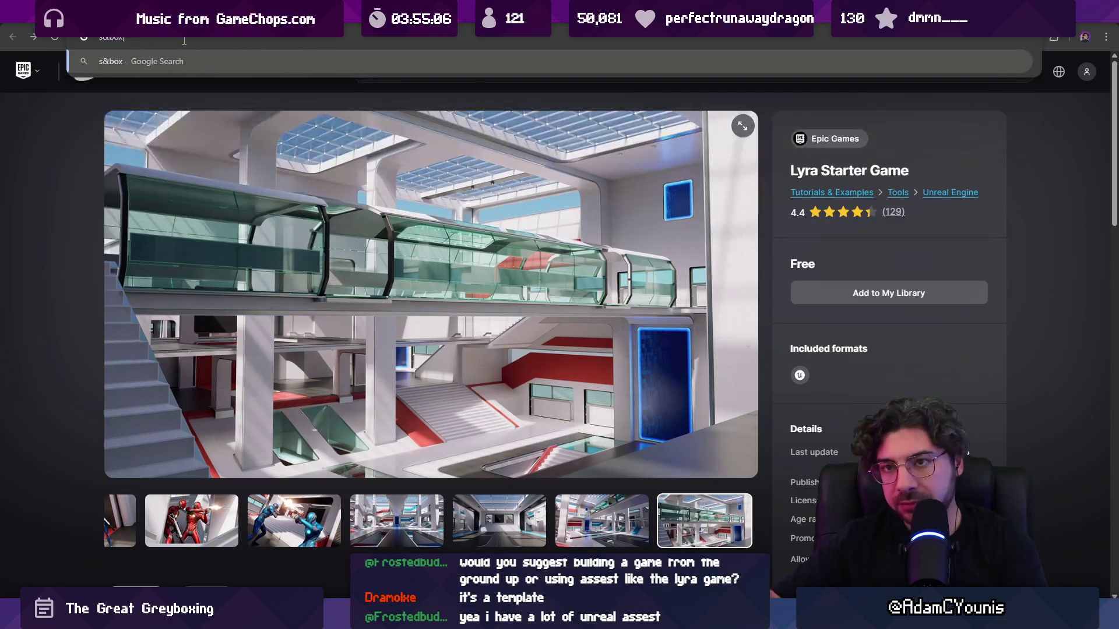
pyautogui.press('Return')
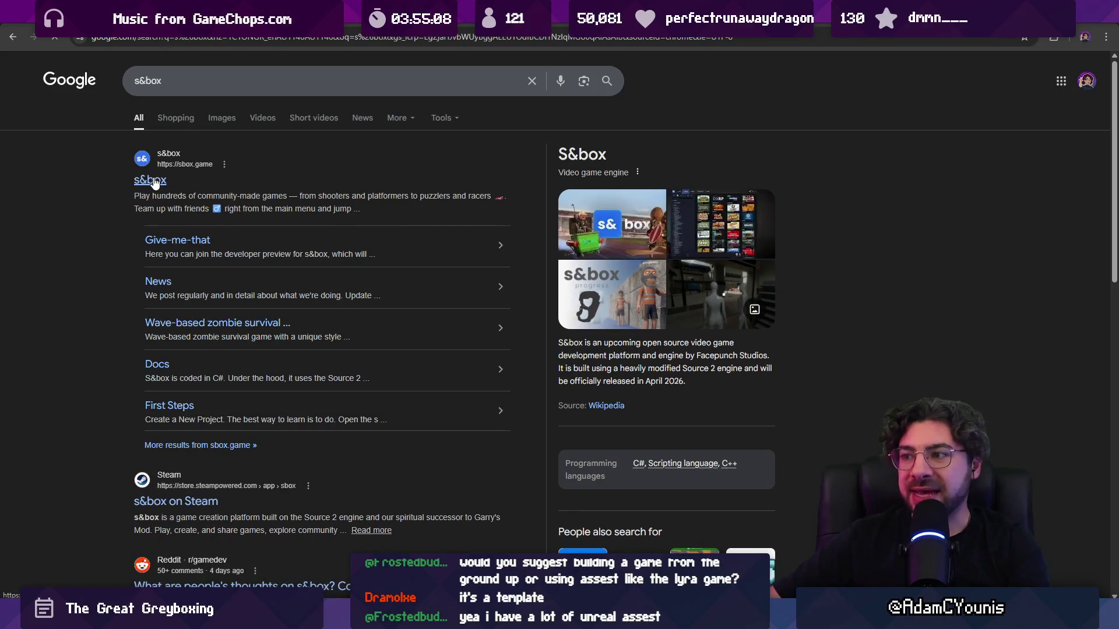
pyautogui.click(152, 181)
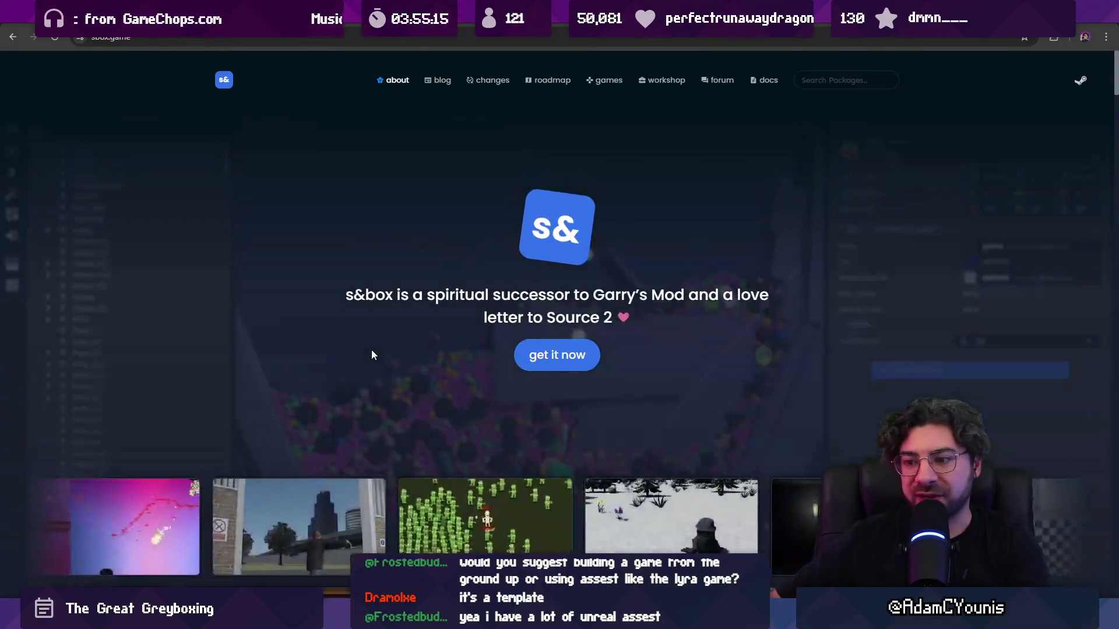
pyautogui.scroll(-3, 376, 344)
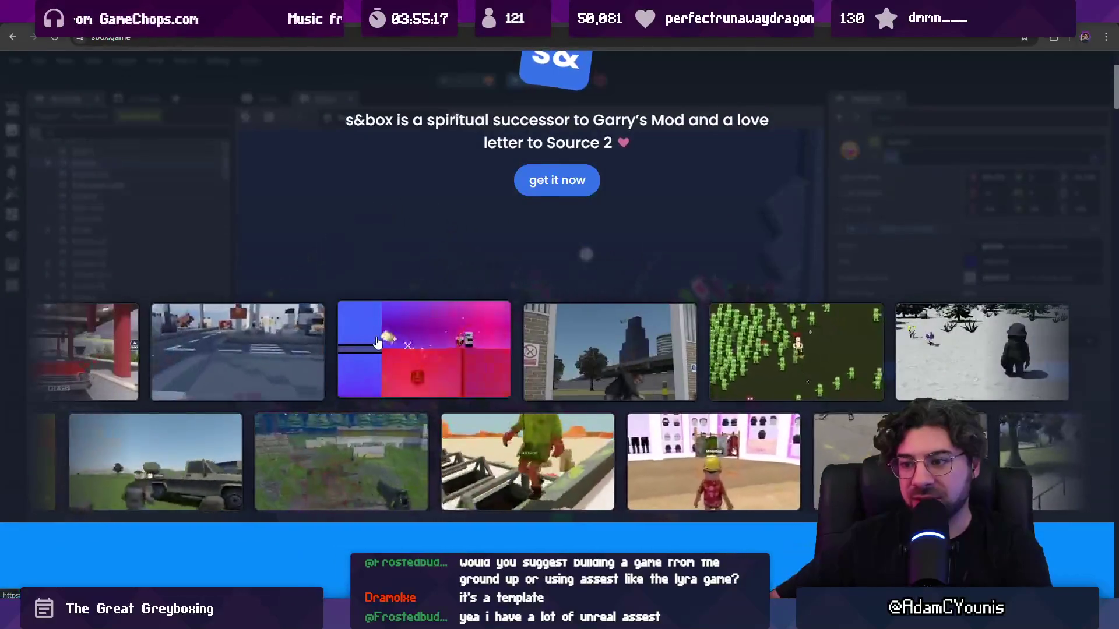
pyautogui.scroll(-1, 376, 343)
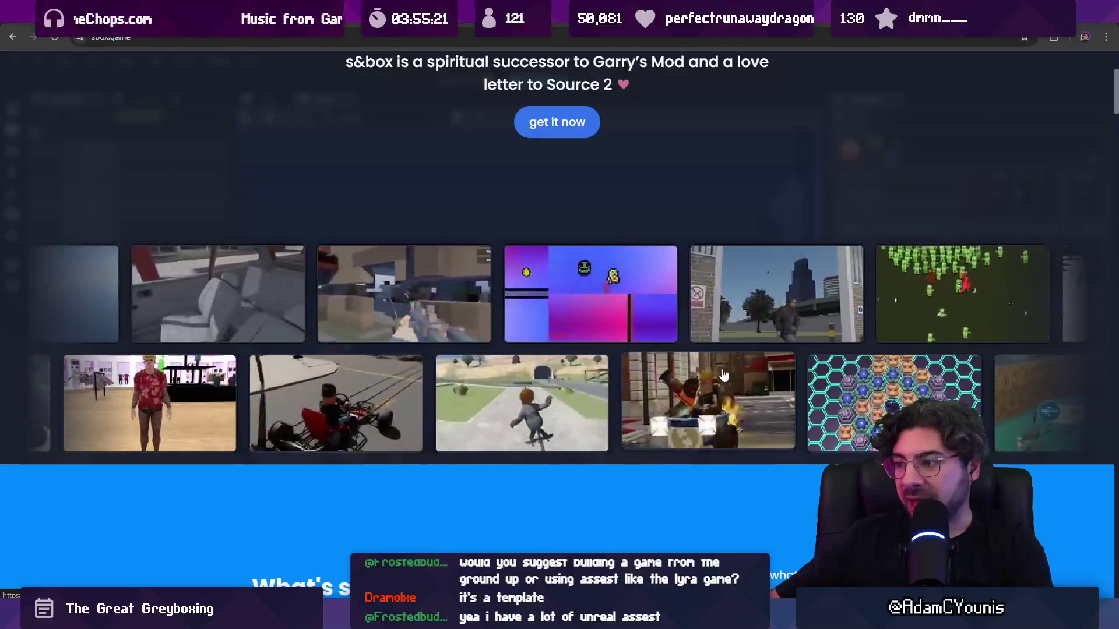
pyautogui.click(725, 370)
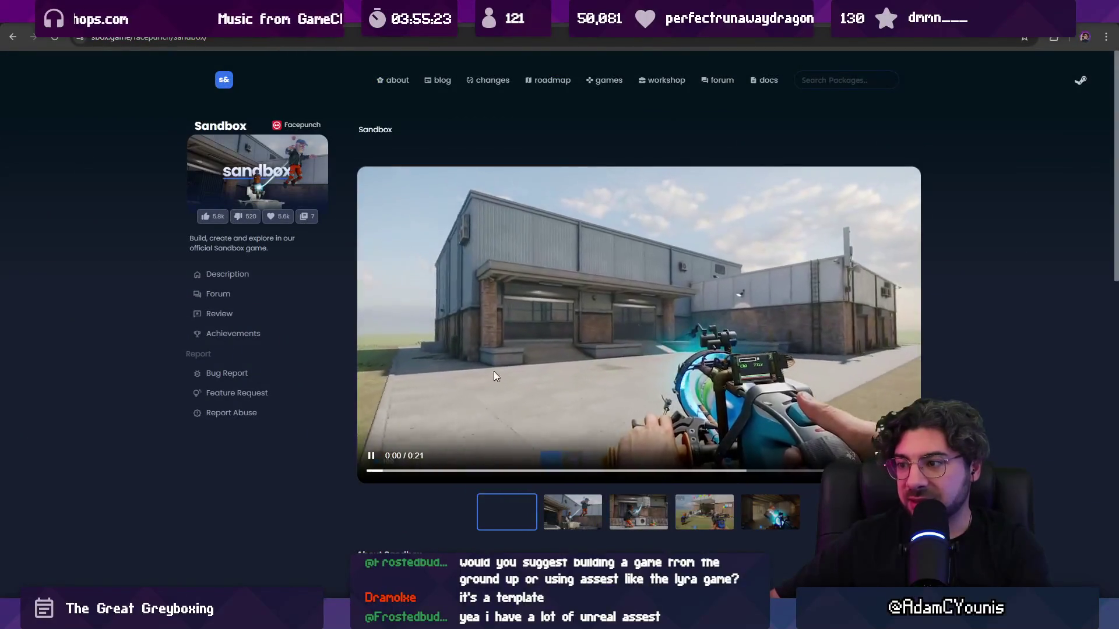
pyautogui.click(866, 456)
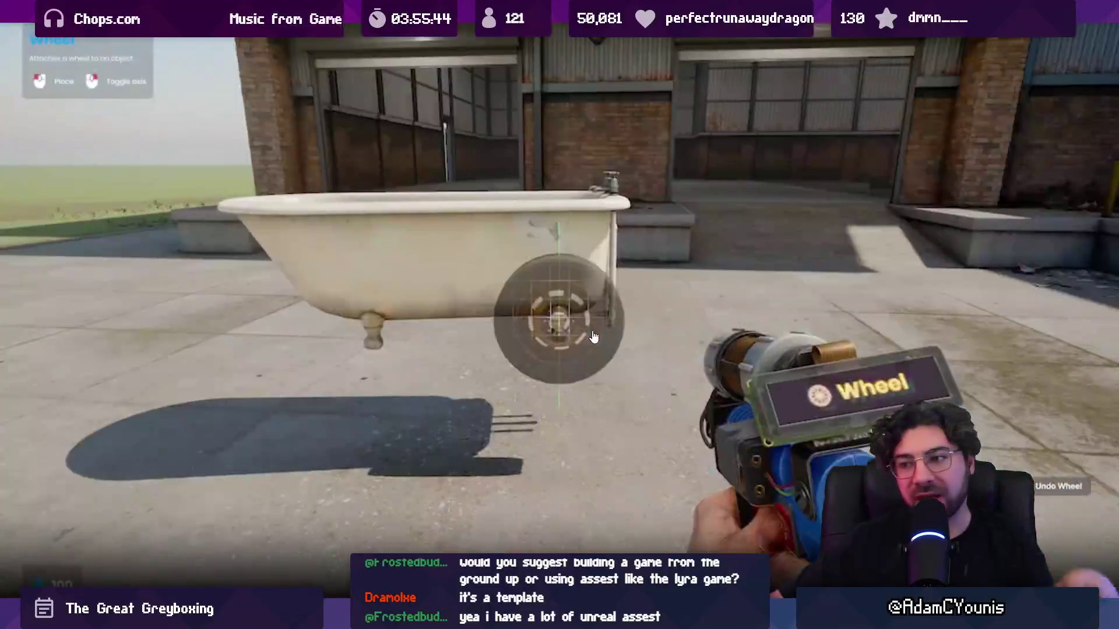
pyautogui.press('Escape')
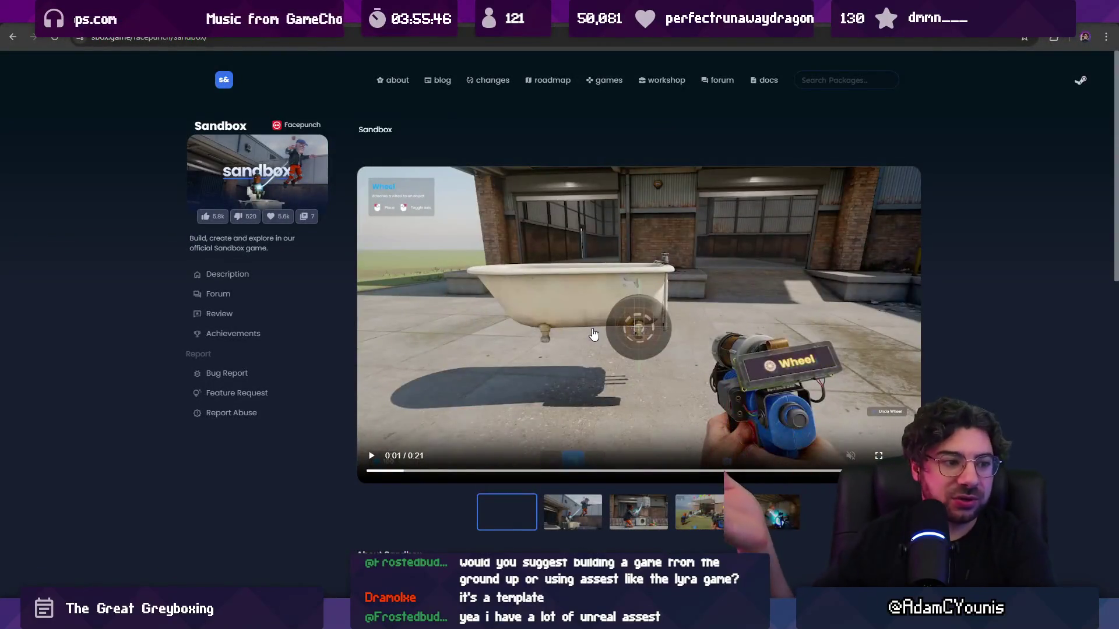
pyautogui.scroll(-8, 499, 319)
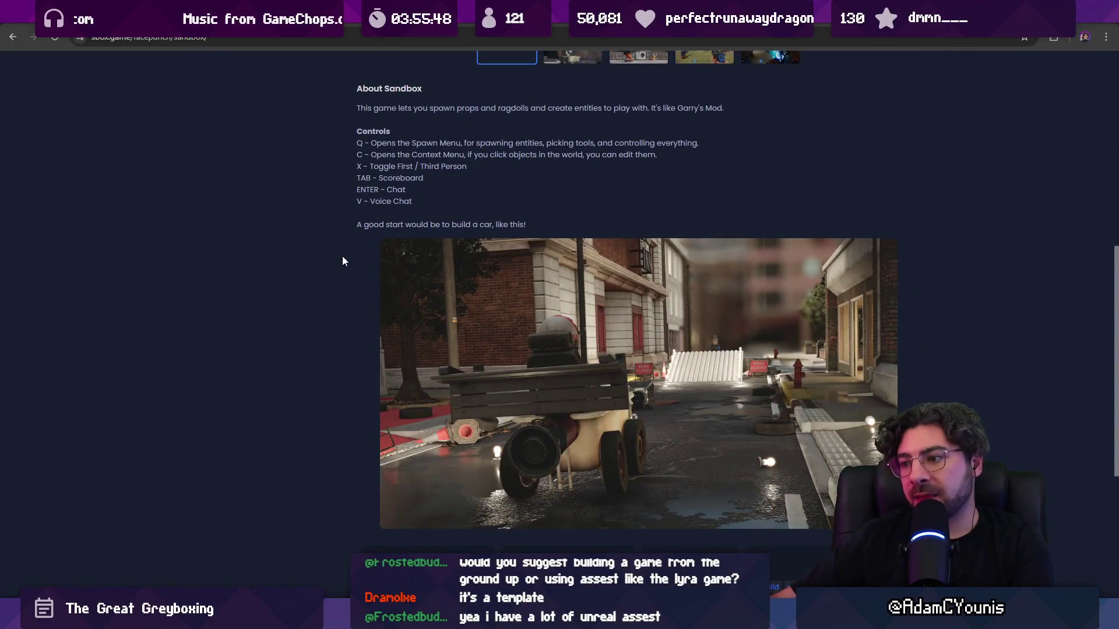
pyautogui.scroll(10, 303, 247)
pyautogui.scroll(-4, 262, 239)
pyautogui.hotkey('alt', 'Left')
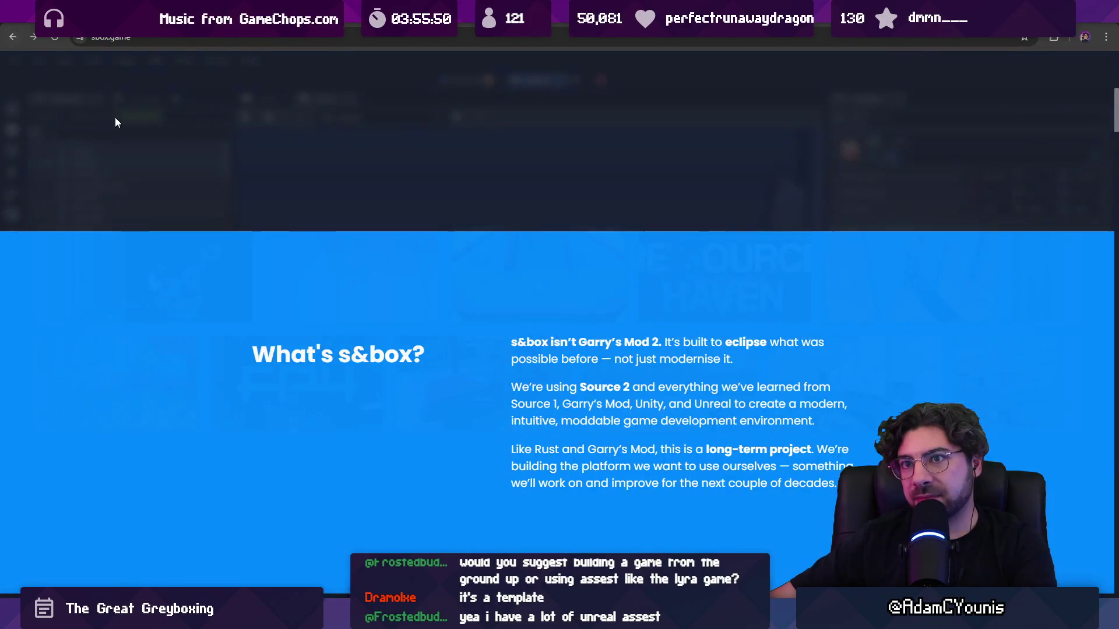
pyautogui.scroll(6, 424, 300)
pyautogui.scroll(-3, 424, 300)
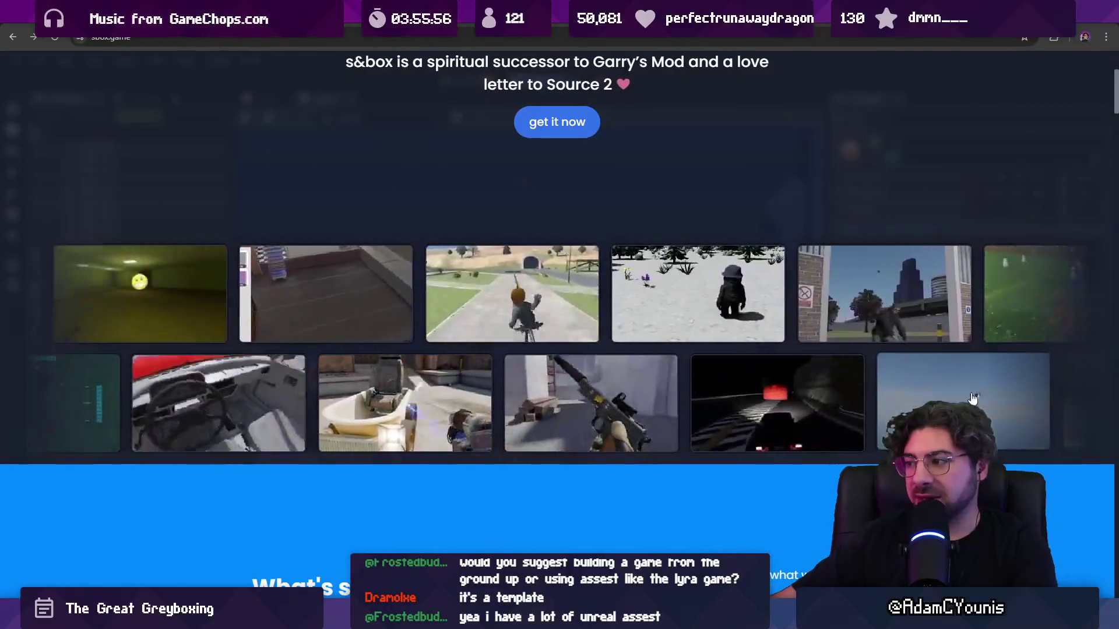
# - View the Terry Sports page and screenshot, then open Braxnet RP and play its trailer full screen
pyautogui.click(881, 411)
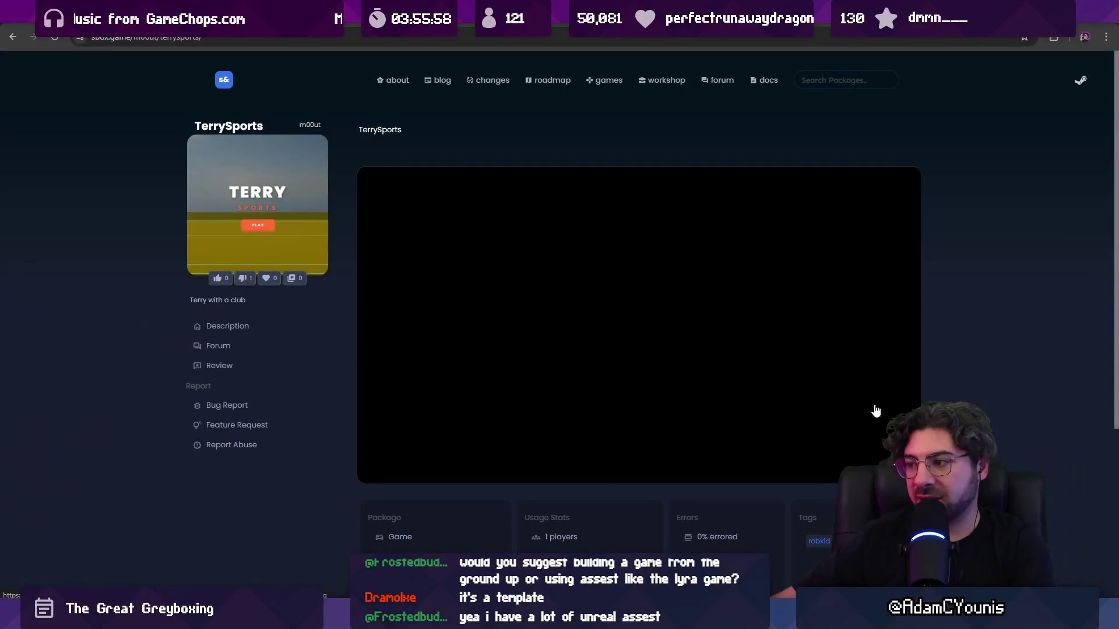
pyautogui.click(619, 354)
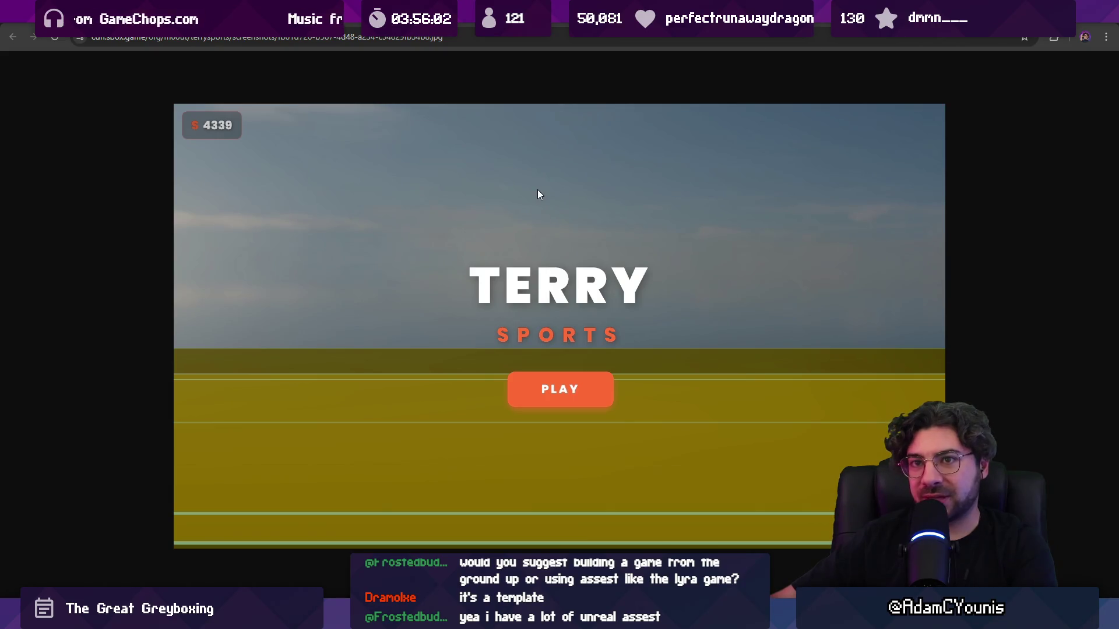
pyautogui.hotkey('alt', 'Left')
pyautogui.scroll(-5, 497, 247)
pyautogui.scroll(4, 498, 245)
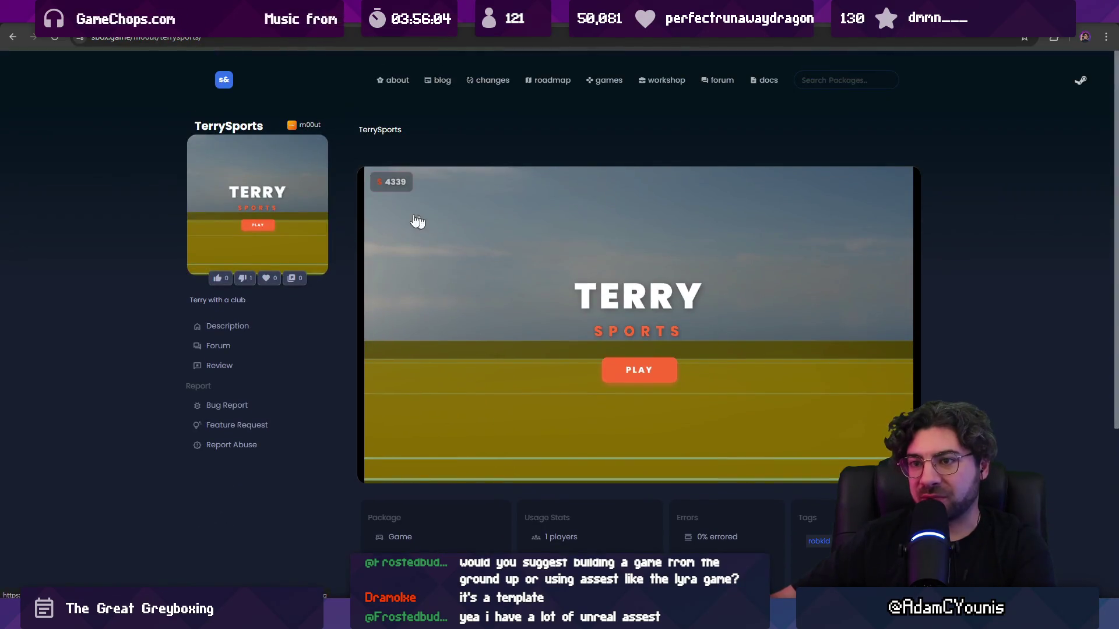
pyautogui.scroll(-4, 281, 194)
pyautogui.hotkey('alt', 'Left')
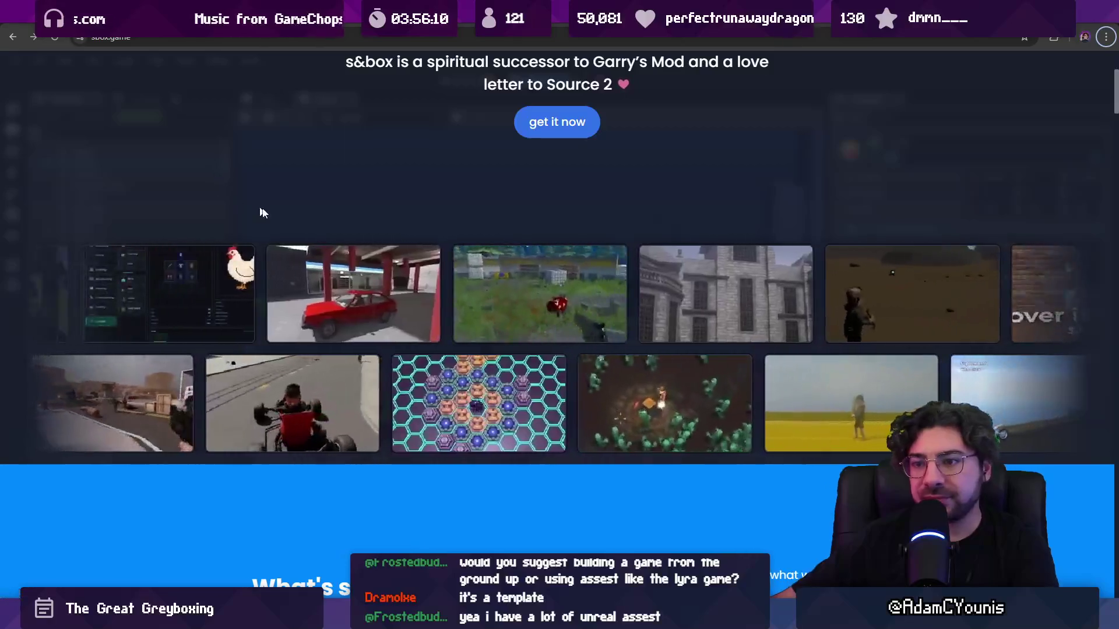
pyautogui.click(420, 296)
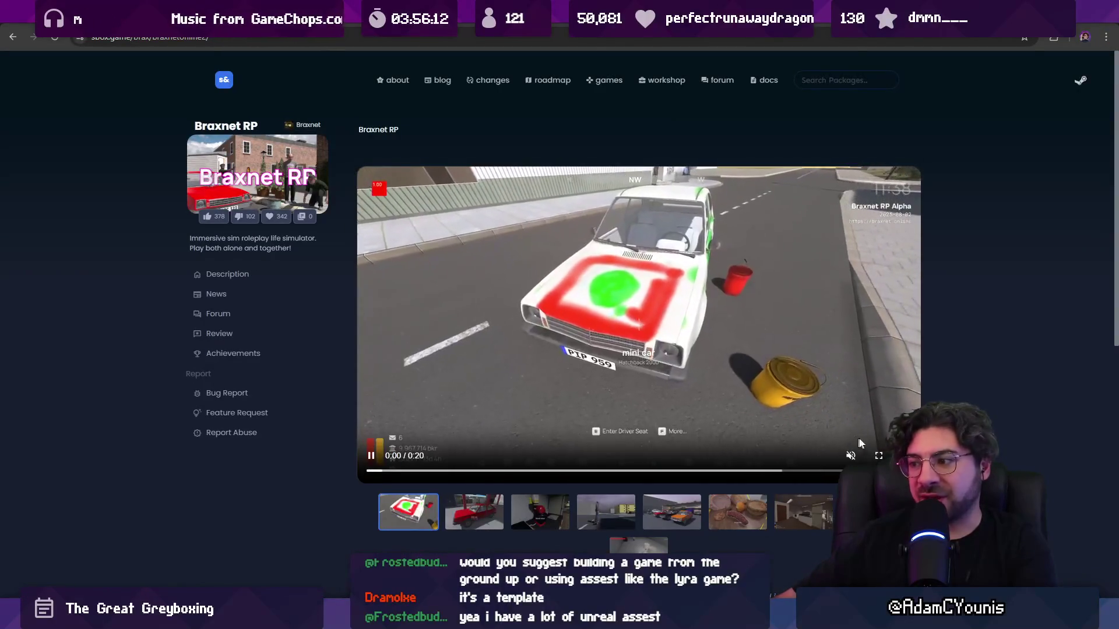
pyautogui.click(877, 455)
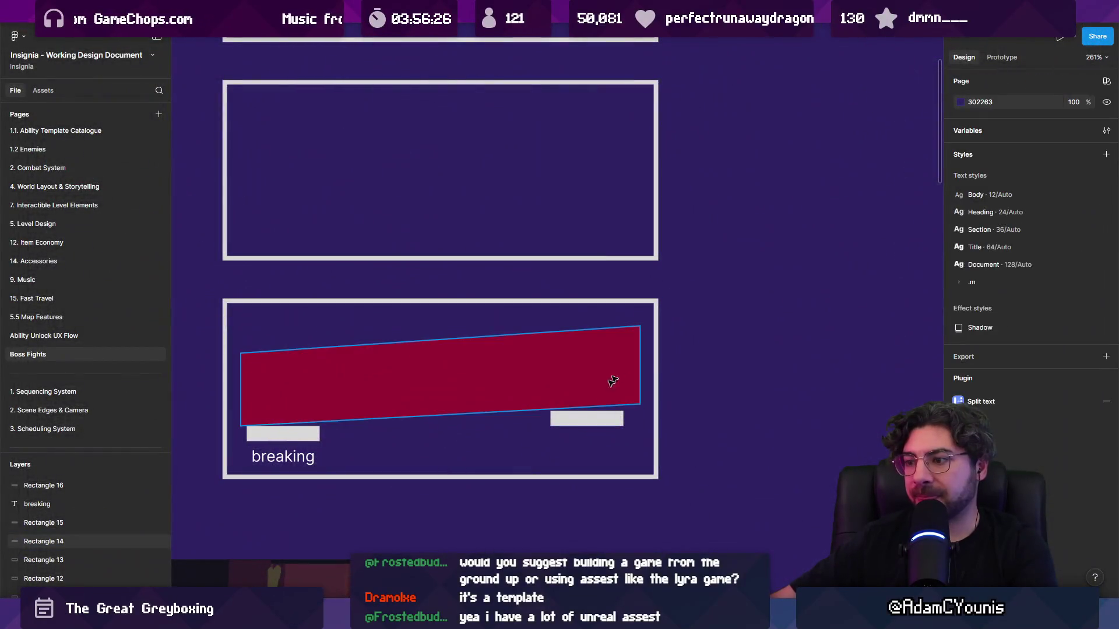
# - Add and drag points on the red band to angle its corners and raise a peak on top
pyautogui.click(612, 381)
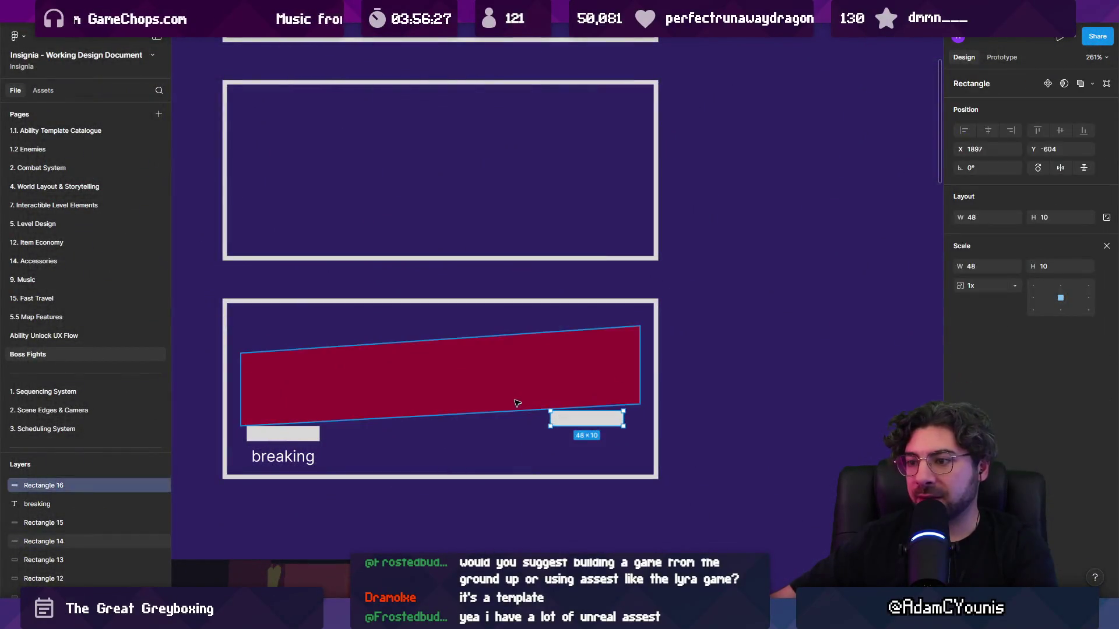
pyautogui.doubleClick(419, 414)
pyautogui.moveTo(377, 418); pyautogui.dragTo(367, 405)
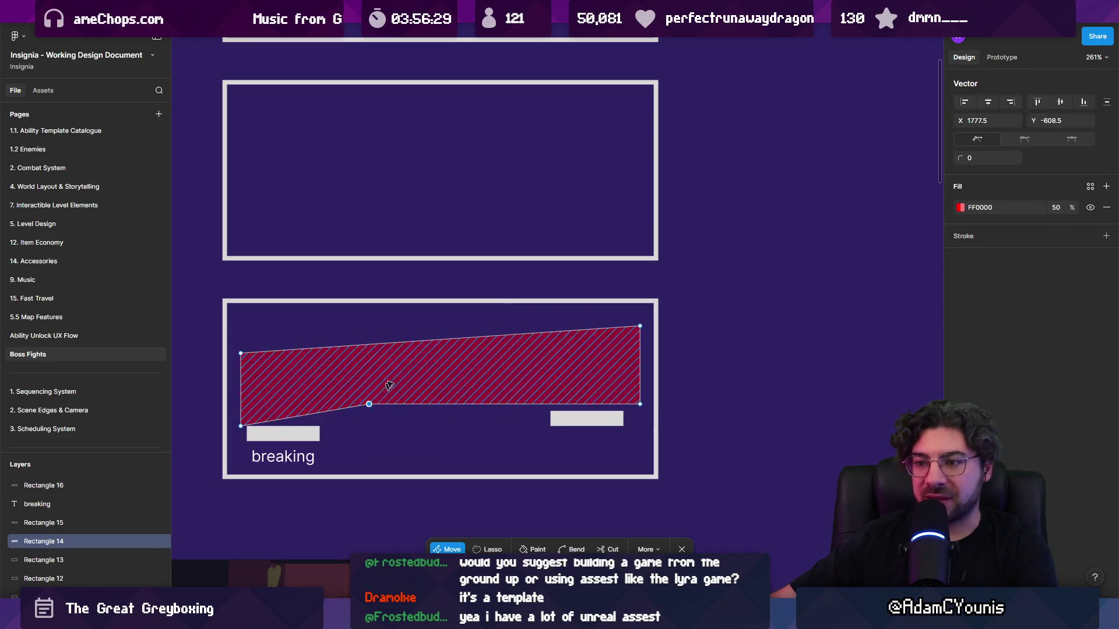
pyautogui.moveTo(441, 340)
pyautogui.mouseDown()
pyautogui.moveTo(514, 358)
pyautogui.moveTo(500, 355)
pyautogui.mouseUp()
pyautogui.click(241, 353)
pyautogui.moveTo(243, 356); pyautogui.dragTo(235, 394)
pyautogui.click(243, 394)
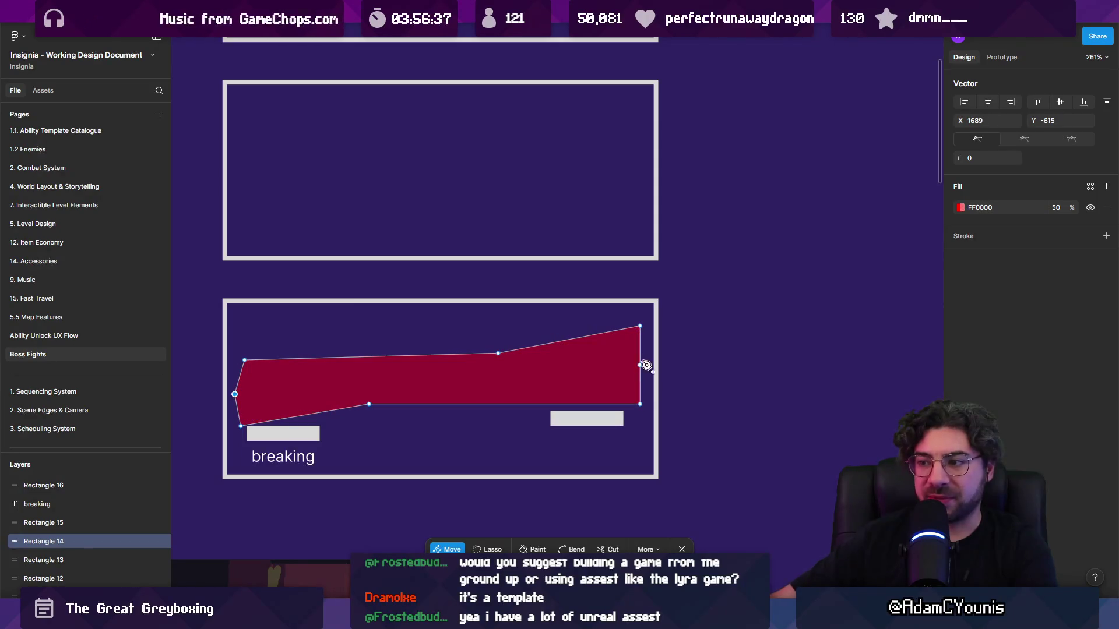
pyautogui.moveTo(641, 326); pyautogui.dragTo(641, 341)
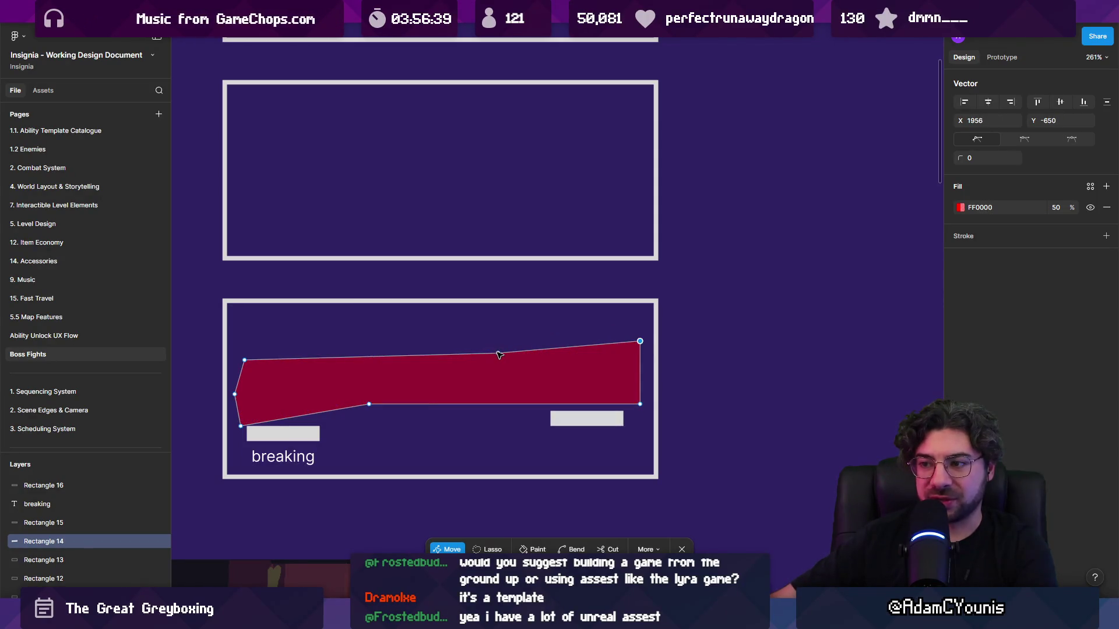
pyautogui.moveTo(499, 353); pyautogui.dragTo(491, 332)
pyautogui.click(777, 394)
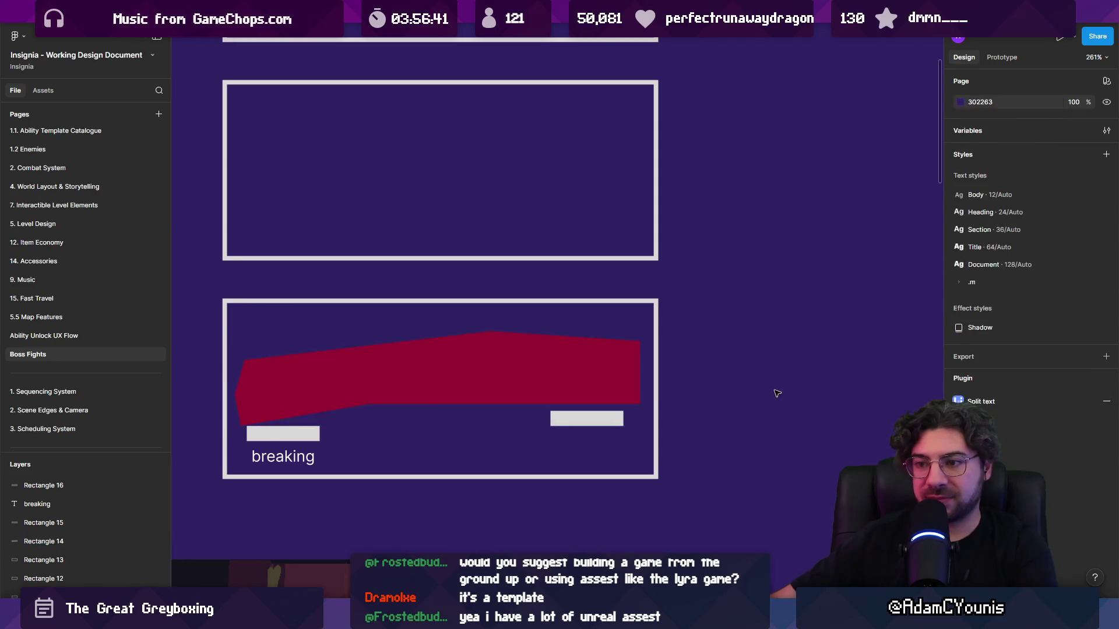
# - Shift one bottom-edge point of the band rightward, then zoom out to show all three frames
pyautogui.doubleClick(444, 392)
pyautogui.moveTo(373, 402); pyautogui.dragTo(415, 400)
pyautogui.press('Escape')
pyautogui.press('Escape')
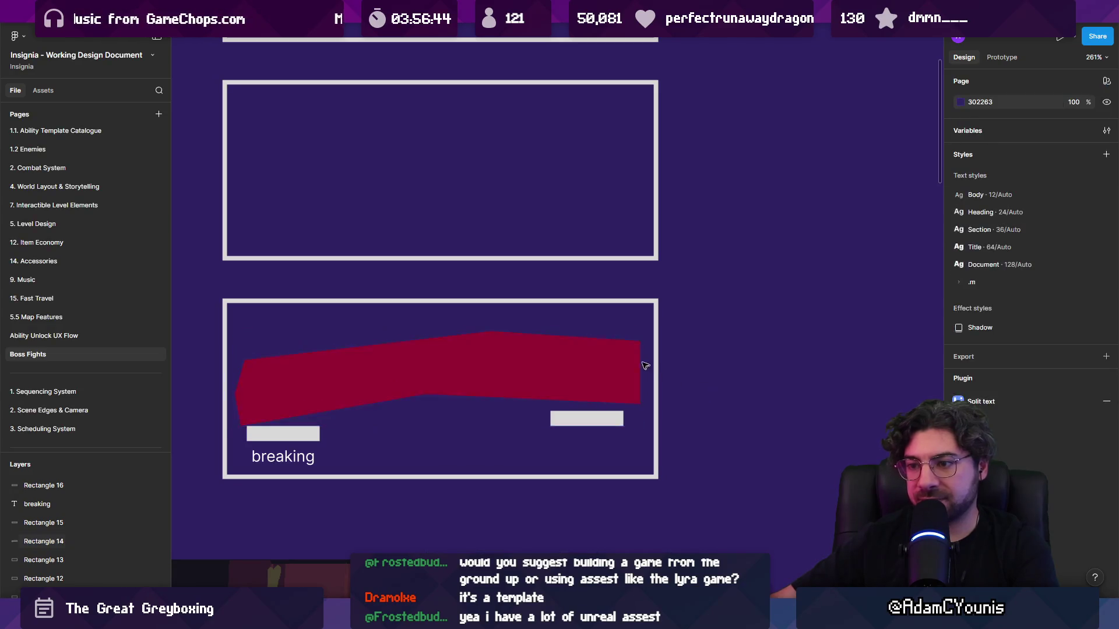
pyautogui.hotkey('shift', '1')
pyautogui.moveTo(717, 334); pyautogui.dragTo(576, 327)
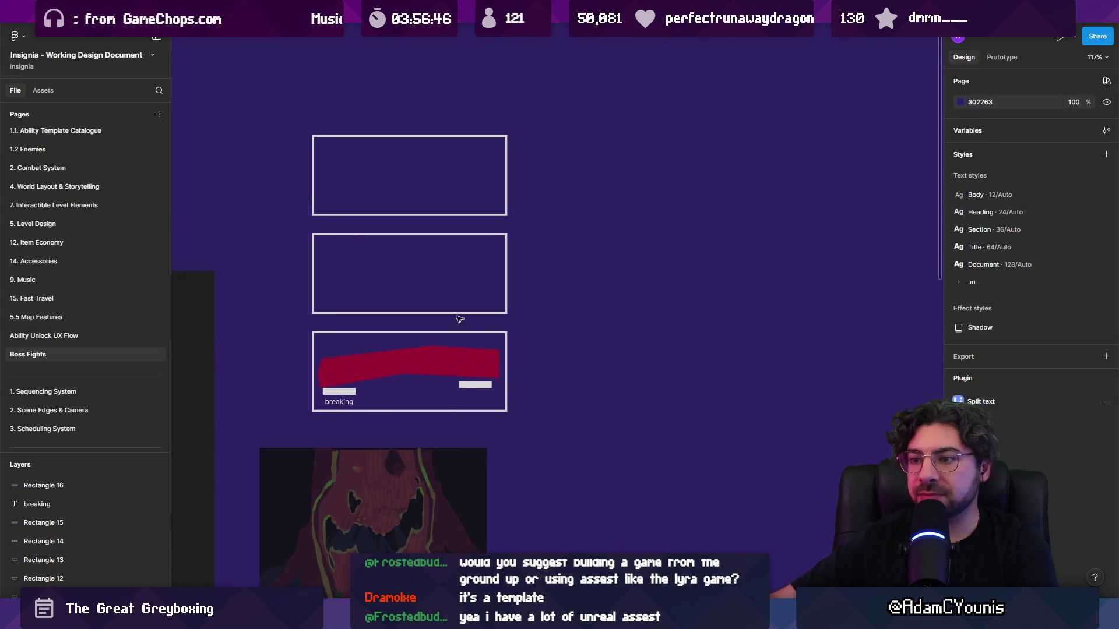
pyautogui.scroll(5, 344, 402)
pyautogui.click(352, 405)
# - Copy the breaking label onto the red band and retype it 'run across wall'
pyautogui.moveTo(352, 405); pyautogui.dragTo(463, 341)
pyautogui.doubleClick(463, 340)
pyautogui.write('run')
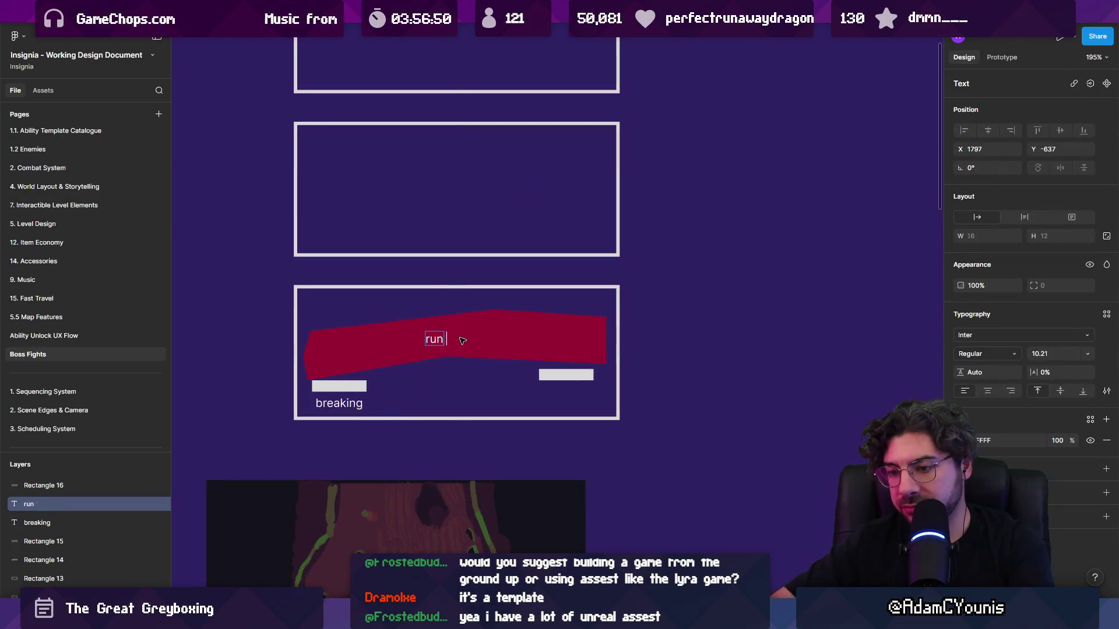
pyautogui.write('ll')
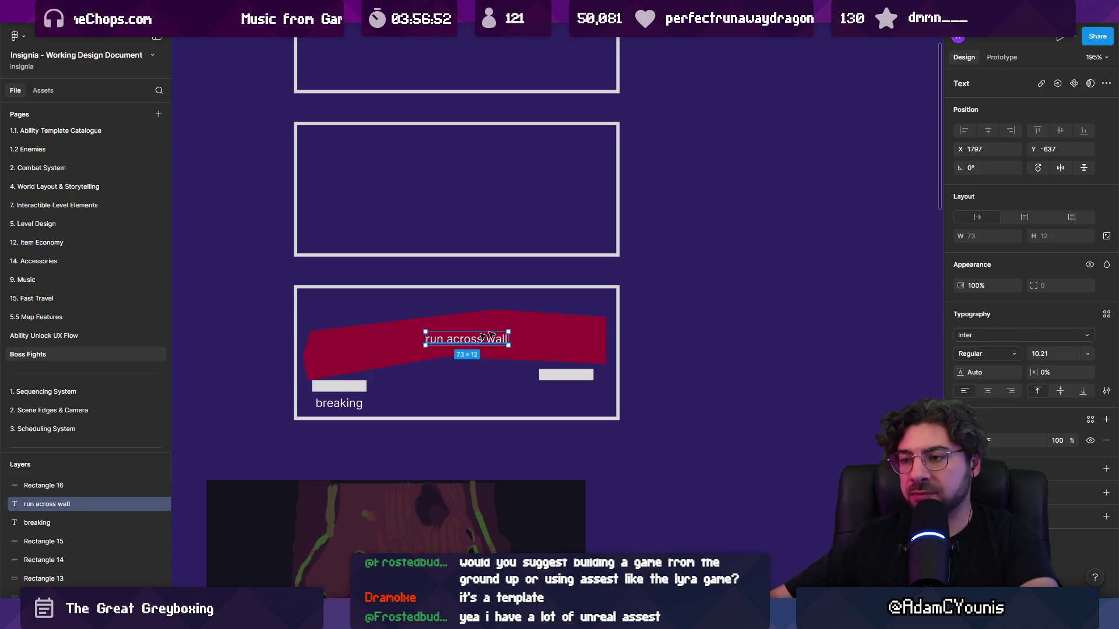
pyautogui.click(689, 325)
# - Copy the 'run across wall' label into the middle panel and reword it 'spring to high ground'
pyautogui.moveTo(621, 329); pyautogui.dragTo(578, 414)
pyautogui.moveTo(427, 429)
pyautogui.mouseDown()
pyautogui.moveTo(357, 305)
pyautogui.moveTo(386, 291)
pyautogui.mouseUp()
pyautogui.scroll(5, 386, 291)
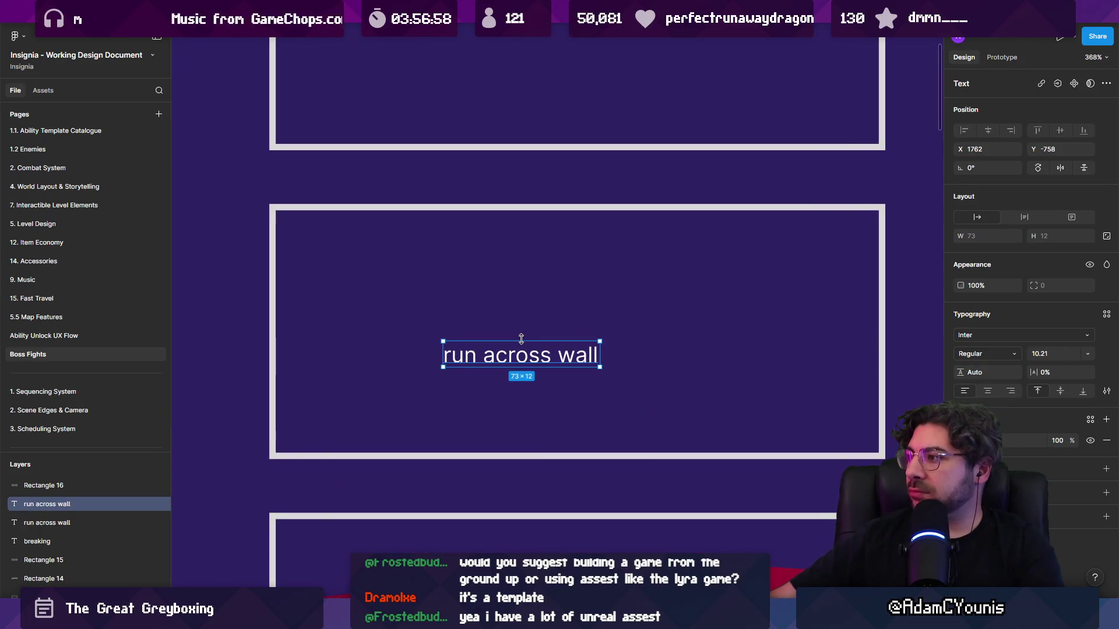
pyautogui.moveTo(519, 352); pyautogui.dragTo(422, 327)
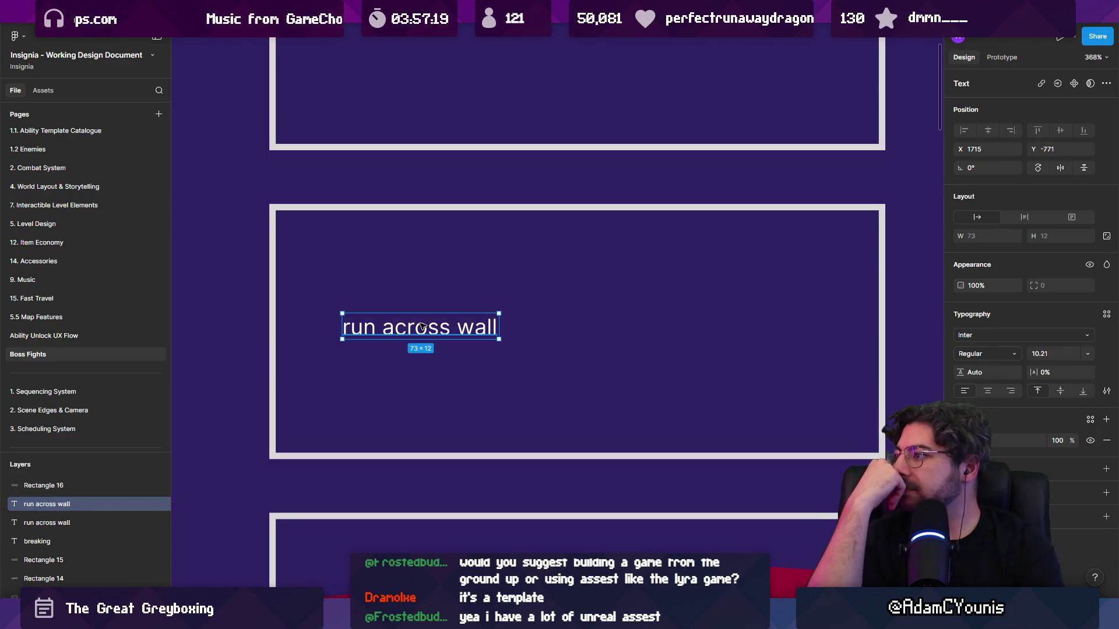
pyautogui.doubleClick(421, 325)
pyautogui.write('spring to high greou')
pyautogui.press('BackSpace')
pyautogui.press('BackSpace')
pyautogui.press('BackSpace')
pyautogui.write('ound')
pyautogui.press('Escape')
pyautogui.press('Escape')
pyautogui.scroll(-5, 408, 321)
# - Add a small grey ledge under the label and a magenta floor bar along the panel's bottom
pyautogui.moveTo(368, 500)
pyautogui.mouseDown()
pyautogui.moveTo(422, 425)
pyautogui.moveTo(606, 358)
pyautogui.moveTo(531, 367)
pyautogui.mouseUp()
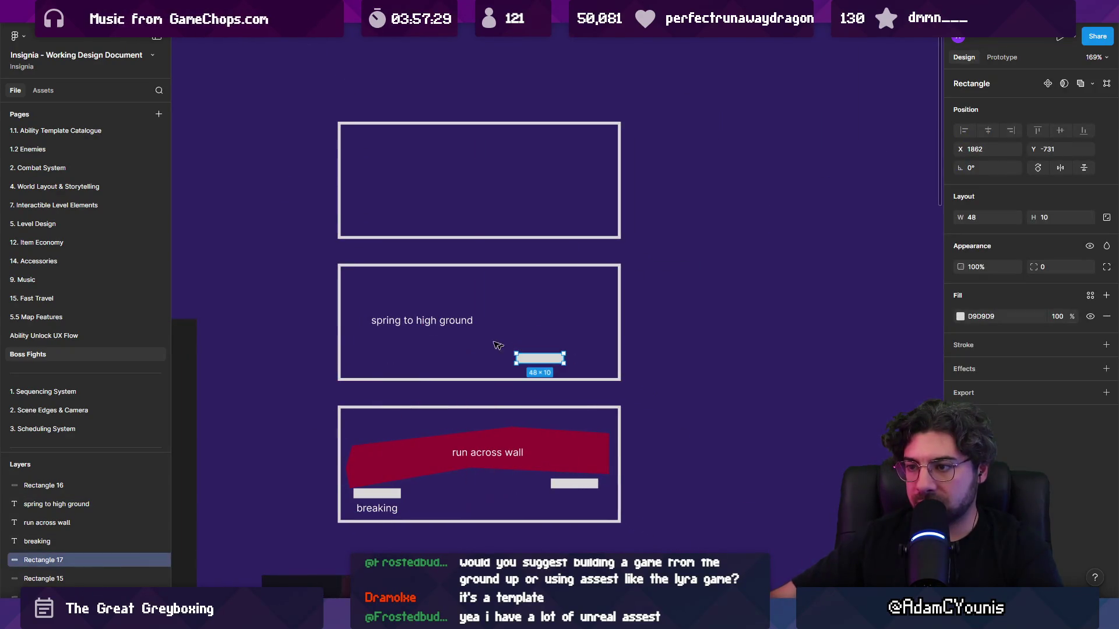
pyautogui.moveTo(422, 321); pyautogui.dragTo(548, 321)
pyautogui.scroll(5, 550, 324)
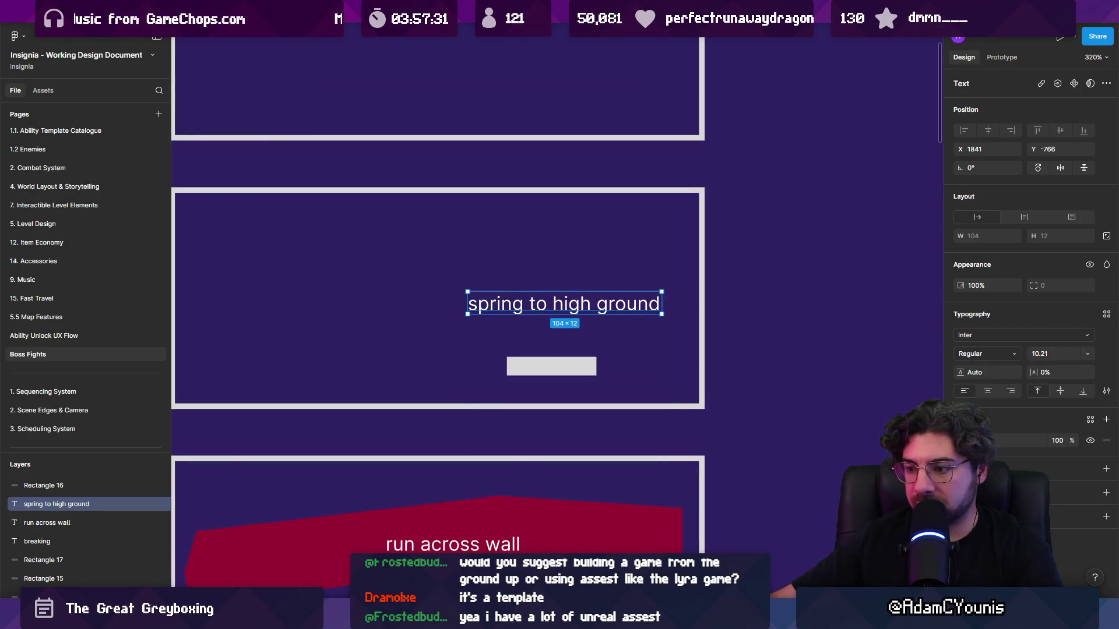
pyautogui.moveTo(175, 366)
pyautogui.mouseDown()
pyautogui.moveTo(595, 380)
pyautogui.moveTo(697, 403)
pyautogui.mouseUp()
pyautogui.click(959, 316)
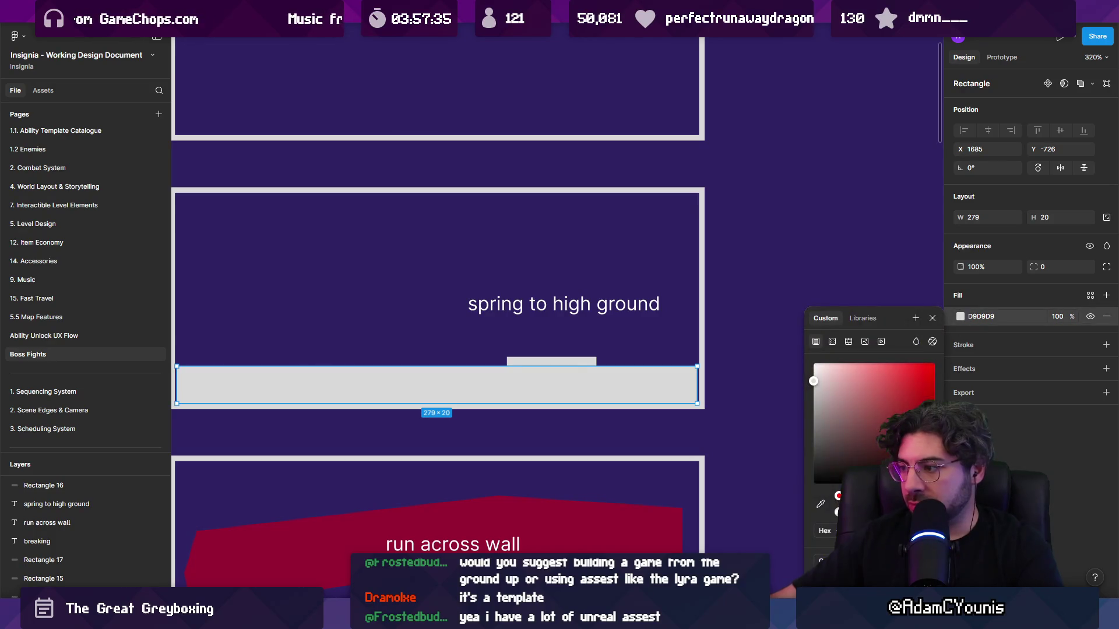
pyautogui.click(903, 403)
pyautogui.click(807, 345)
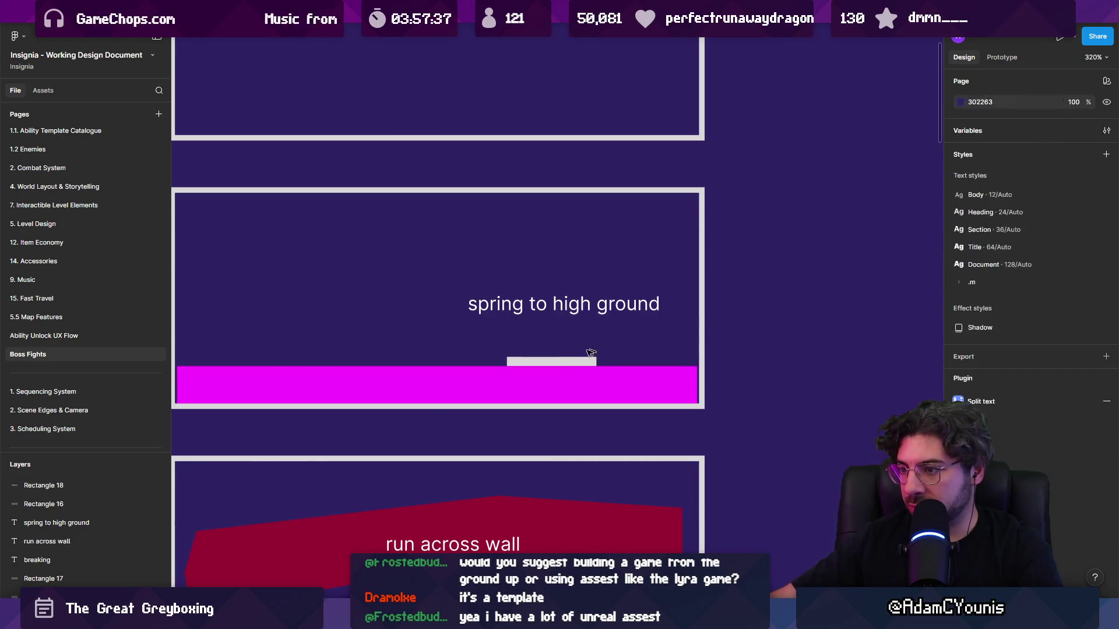
pyautogui.click(569, 363)
pyautogui.press(']')
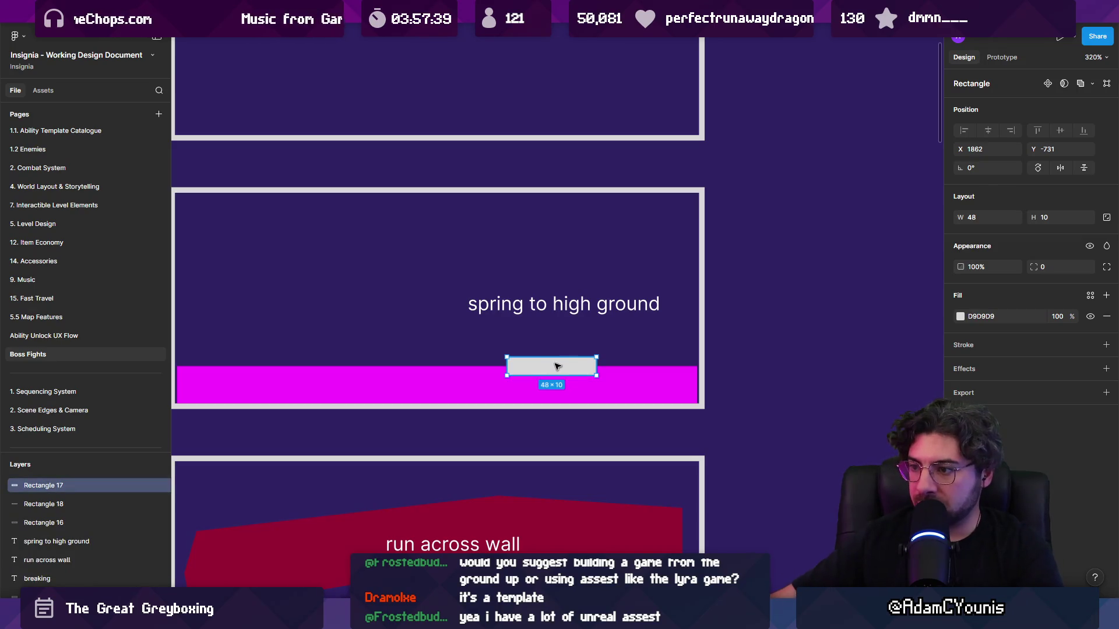
pyautogui.moveTo(549, 309); pyautogui.dragTo(549, 325)
# - Duplicate the ledge into the upper left and bend its points into an angled grey slab
pyautogui.moveTo(508, 373)
pyautogui.keyDown('alt'); pyautogui.mouseDown()
pyautogui.moveTo(416, 243)
pyautogui.moveTo(170, 247)
pyautogui.moveTo(249, 248)
pyautogui.moveTo(235, 248)
pyautogui.mouseUp(); pyautogui.keyUp('alt')
pyautogui.press('Return')
pyautogui.moveTo(408, 249)
pyautogui.mouseDown()
pyautogui.moveTo(409, 259)
pyautogui.moveTo(416, 232)
pyautogui.mouseUp()
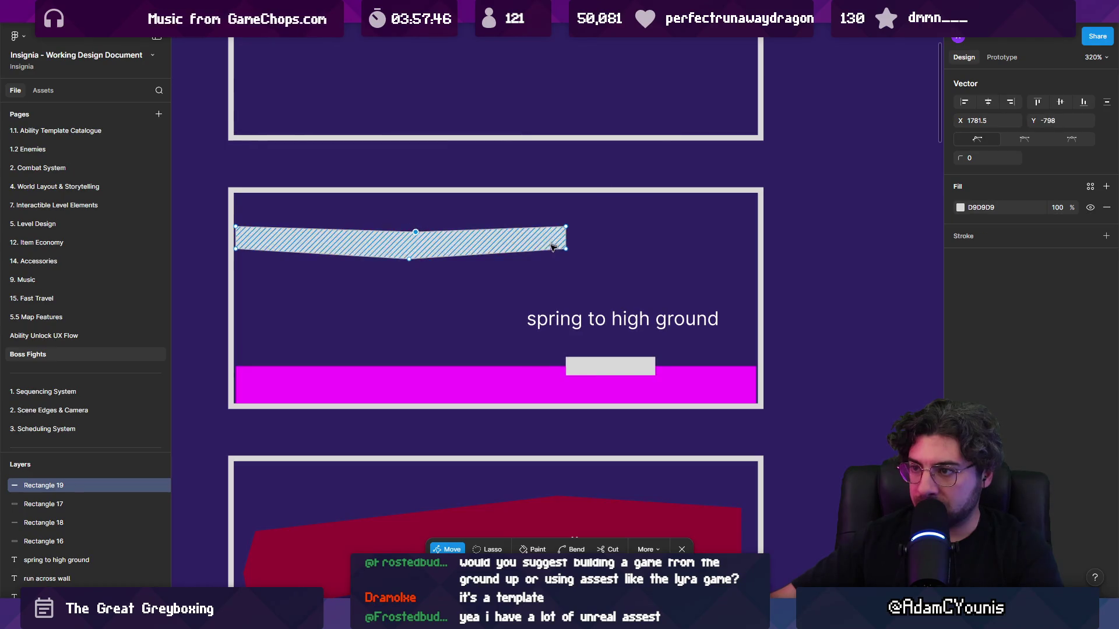
pyautogui.moveTo(495, 253); pyautogui.dragTo(501, 220)
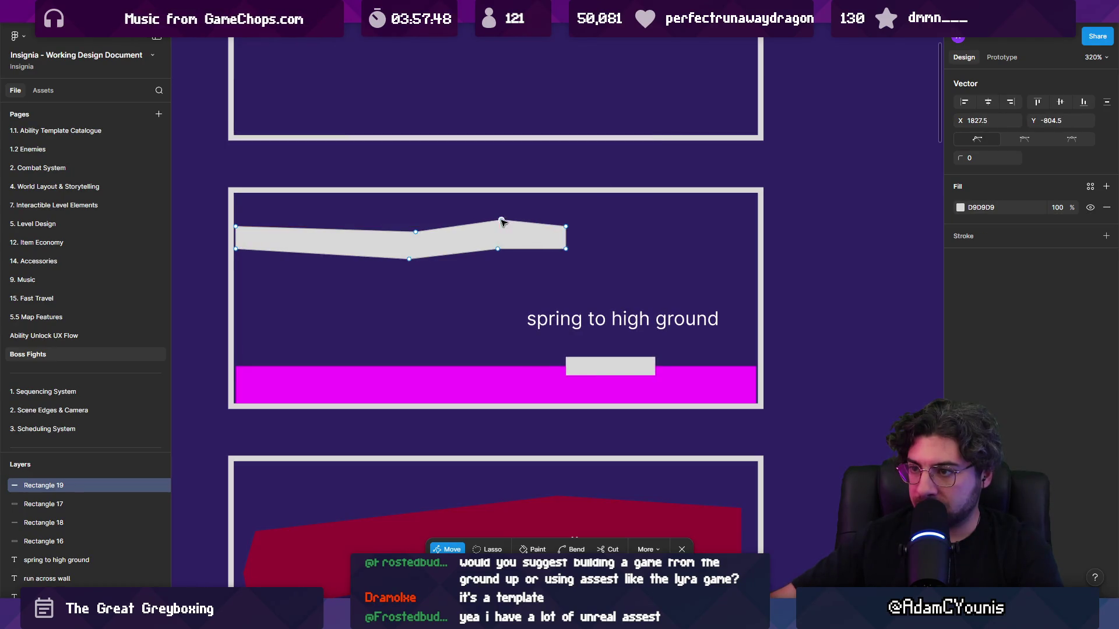
pyautogui.moveTo(238, 228); pyautogui.dragTo(231, 203)
pyautogui.moveTo(235, 250); pyautogui.dragTo(231, 240)
pyautogui.click(407, 284)
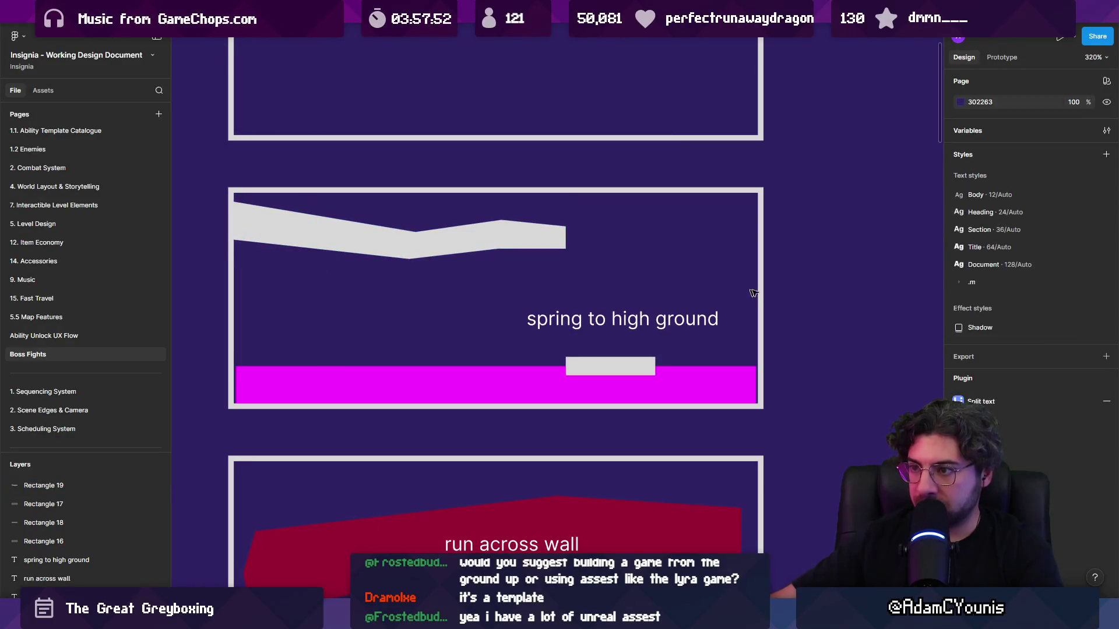
pyautogui.scroll(-5, 796, 297)
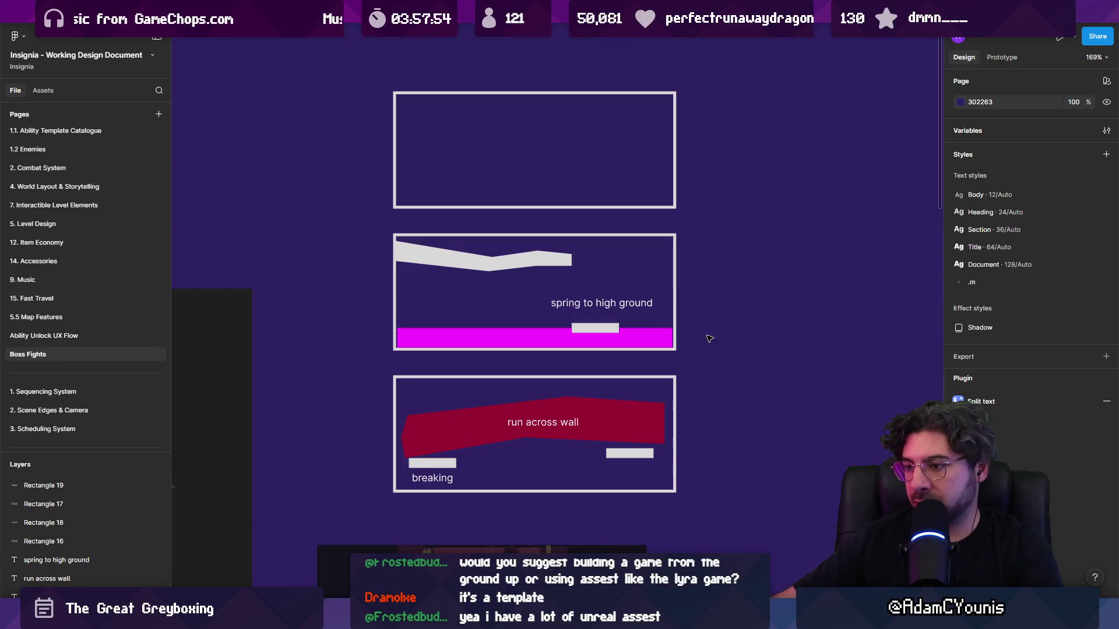
pyautogui.click(599, 330)
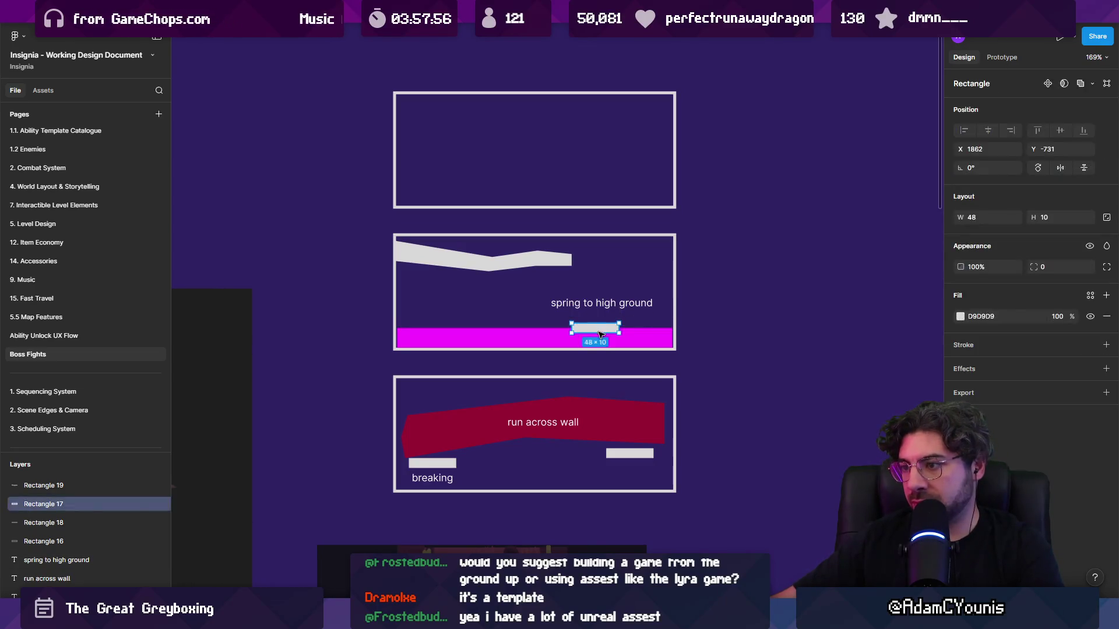
pyautogui.hscroll(2, 662, 316)
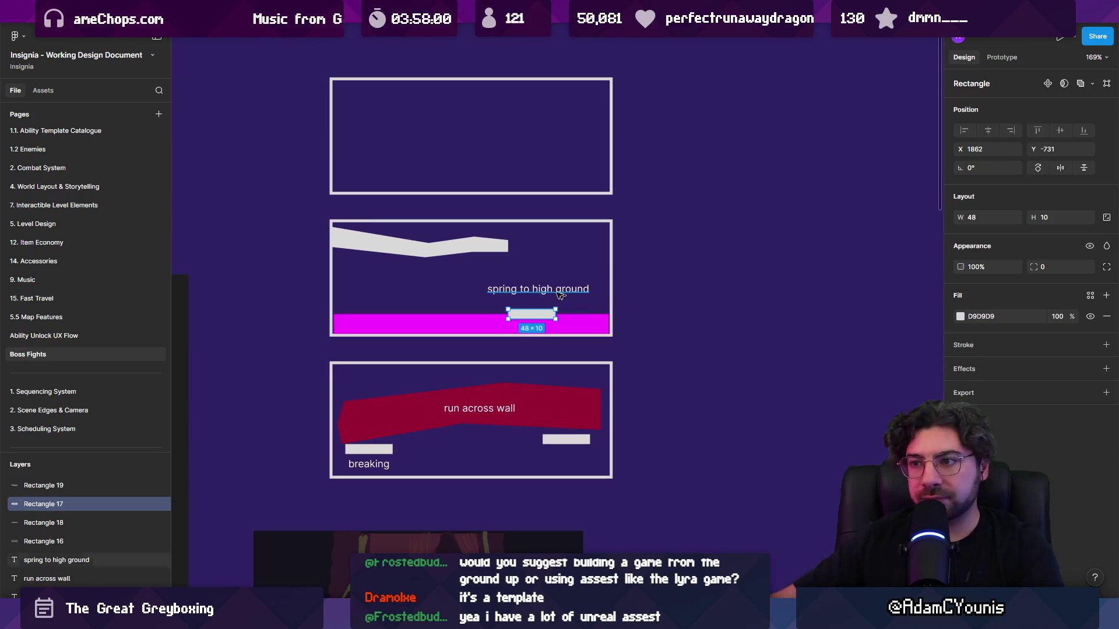
pyautogui.scroll(1, 472, 250)
# - Copy the middle panel's contents to the right, minus the bent ledge
pyautogui.click(472, 250)
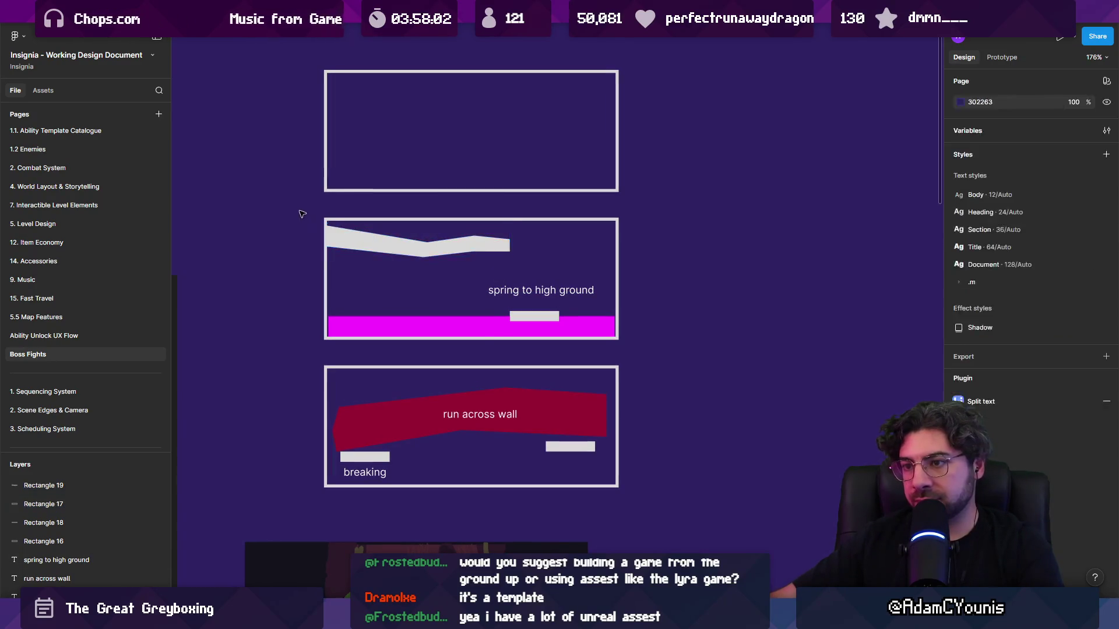
pyautogui.moveTo(300, 213); pyautogui.dragTo(619, 341)
pyautogui.moveTo(447, 287)
pyautogui.mouseDown()
pyautogui.moveTo(654, 298)
pyautogui.moveTo(769, 287)
pyautogui.mouseUp()
pyautogui.hscroll(4, 769, 286)
pyautogui.click(621, 255)
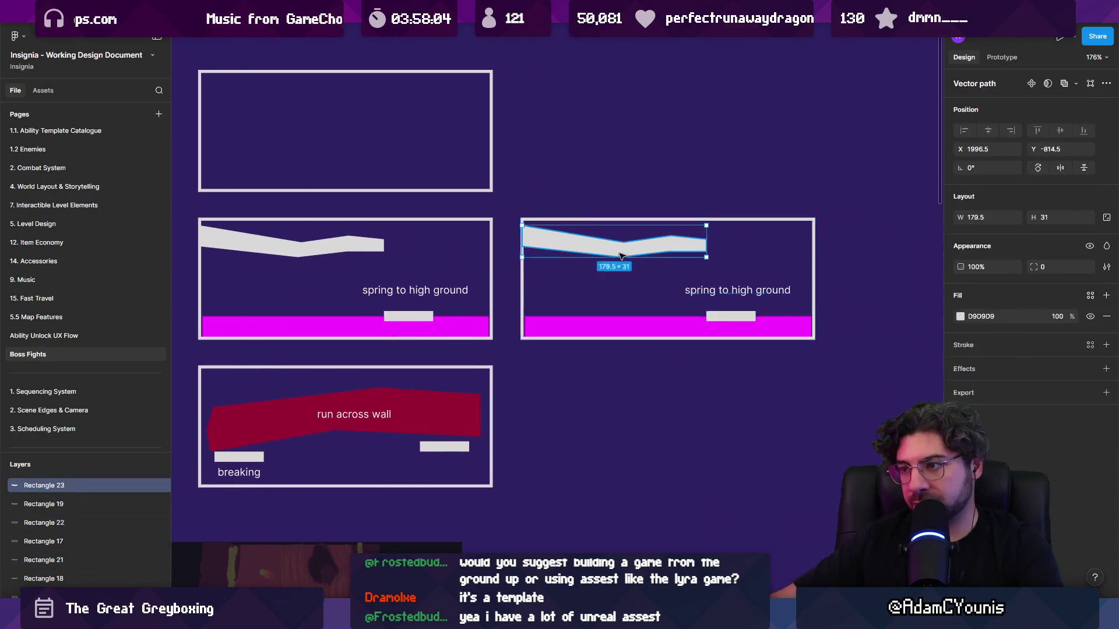
pyautogui.press('Delete')
# - Duplicate the new panel's ledge upward, widen it and slant it into a top-left slab
pyautogui.click(420, 315)
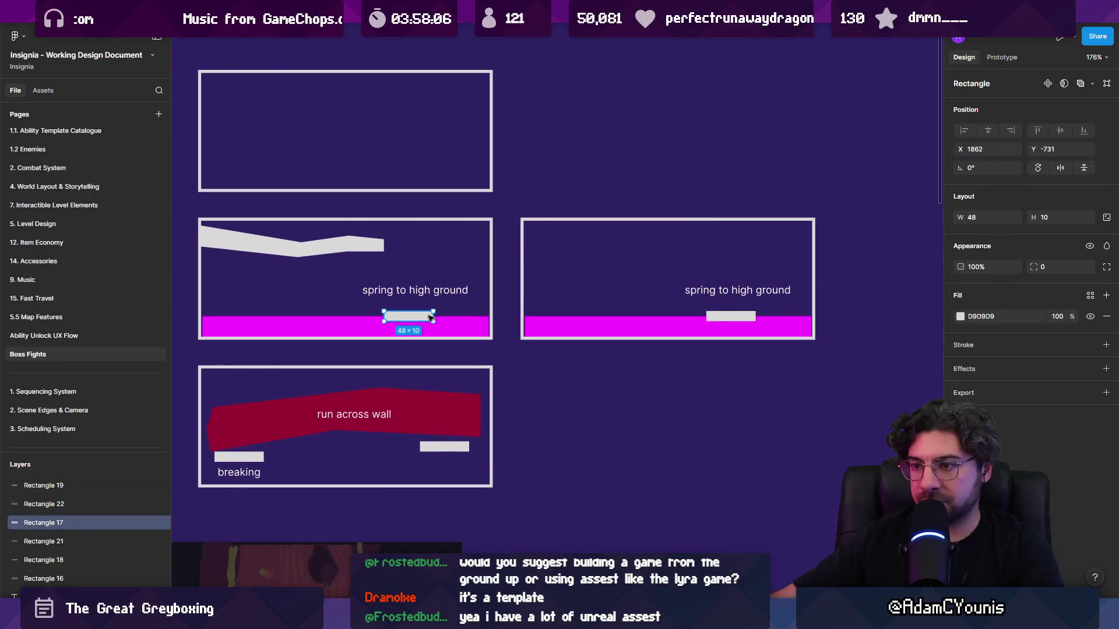
pyautogui.moveTo(706, 317)
pyautogui.mouseDown()
pyautogui.moveTo(653, 314)
pyautogui.moveTo(600, 251)
pyautogui.moveTo(525, 273)
pyautogui.mouseUp()
pyautogui.moveTo(647, 256)
pyautogui.mouseDown()
pyautogui.moveTo(694, 256)
pyautogui.moveTo(682, 256)
pyautogui.moveTo(696, 235)
pyautogui.mouseUp()
pyautogui.doubleClick(680, 256)
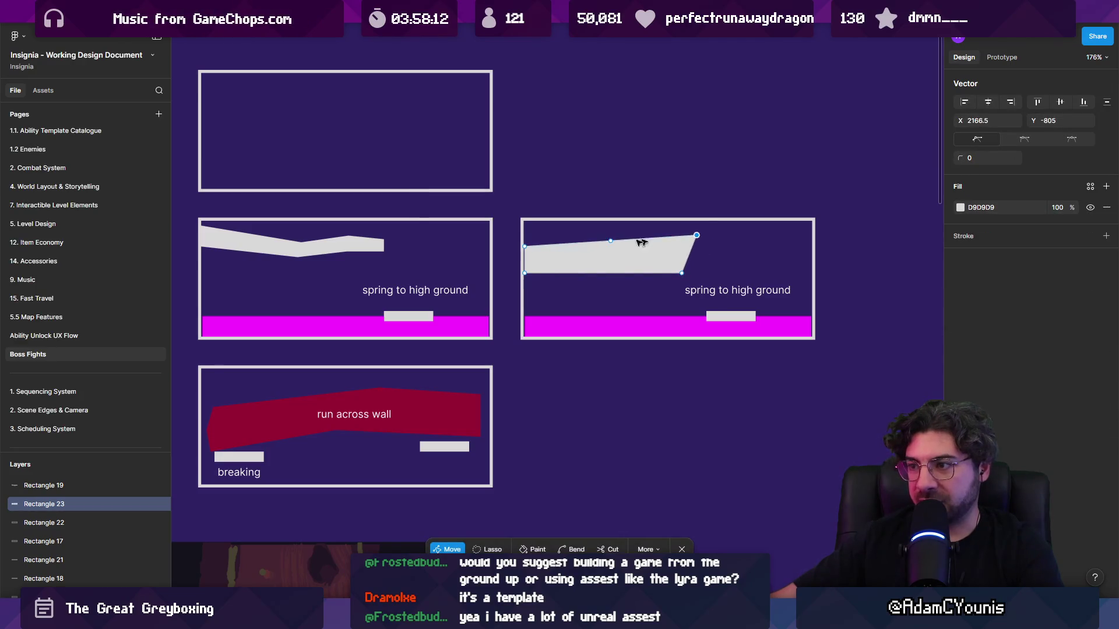
pyautogui.moveTo(525, 246); pyautogui.dragTo(522, 236)
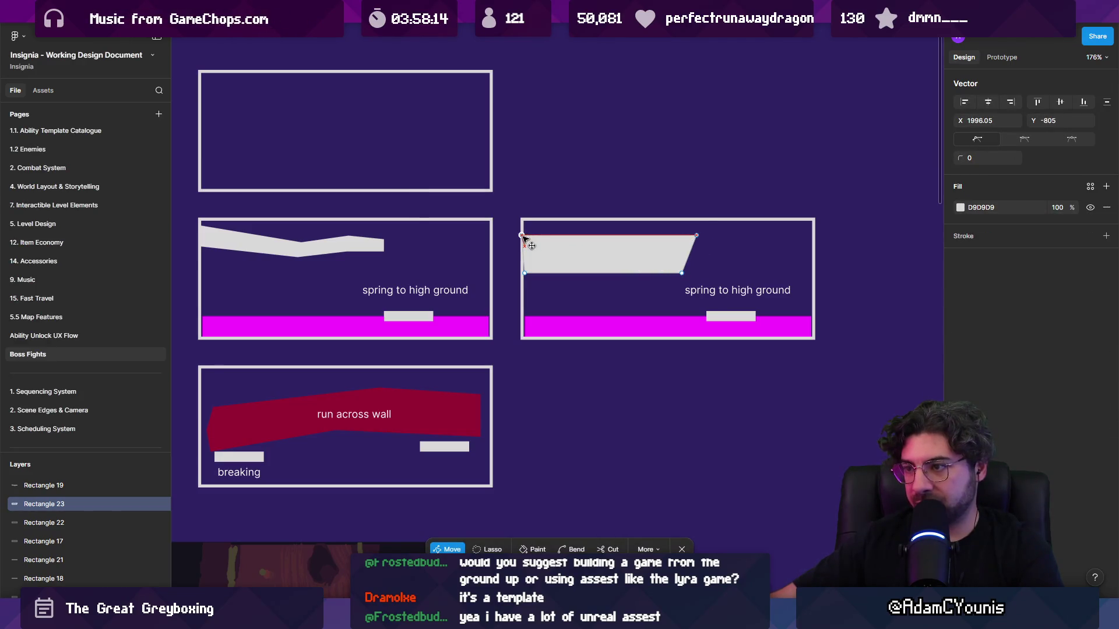
pyautogui.hotkey('ctrl', 'z')
pyautogui.hotkey('ctrl', 'z')
pyautogui.hotkey('ctrl', 'z')
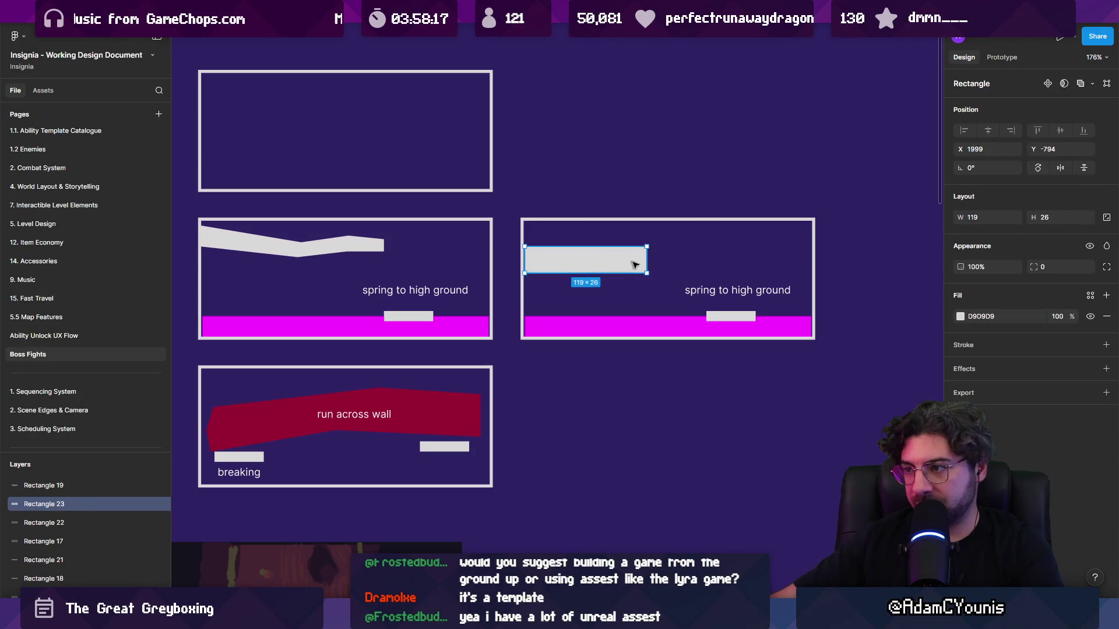
pyautogui.doubleClick(648, 249)
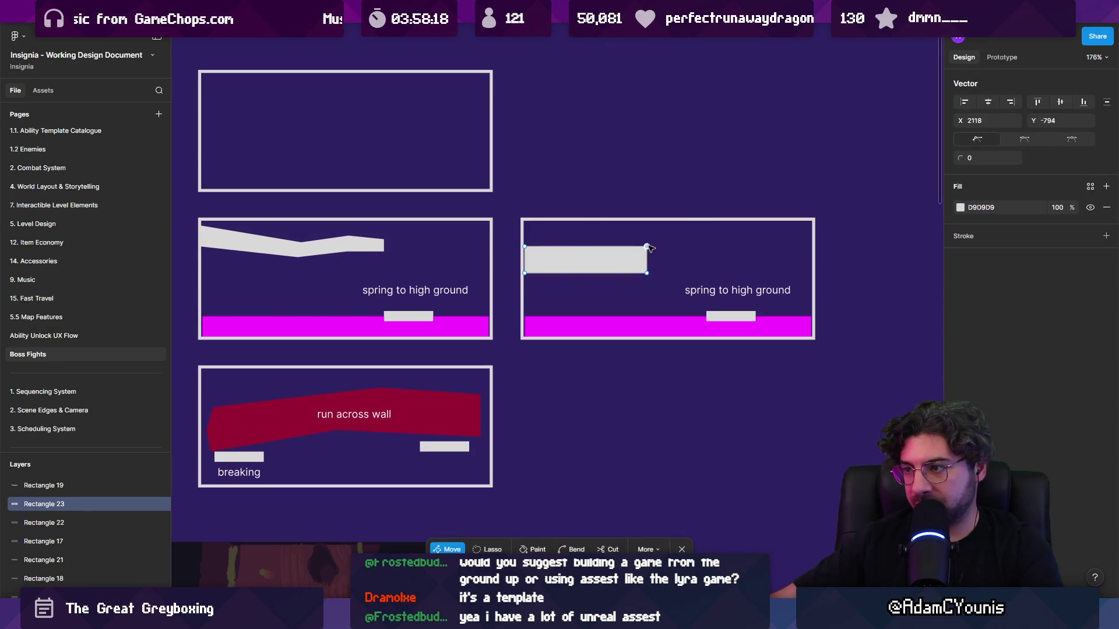
pyautogui.press('Escape')
# - Copy the 'spring to high ground' label beneath the slab and retype it 'Arena'
pyautogui.click(749, 293)
pyautogui.moveTo(752, 292)
pyautogui.mouseDown()
pyautogui.moveTo(539, 284)
pyautogui.moveTo(579, 285)
pyautogui.mouseUp()
pyautogui.press('Return')
pyautogui.write('Arena')
pyautogui.press('Escape')
pyautogui.click(670, 373)
# - Narrow the middle panel's border slightly
pyautogui.scroll(-5, 726, 389)
pyautogui.scroll(-1, 726, 389)
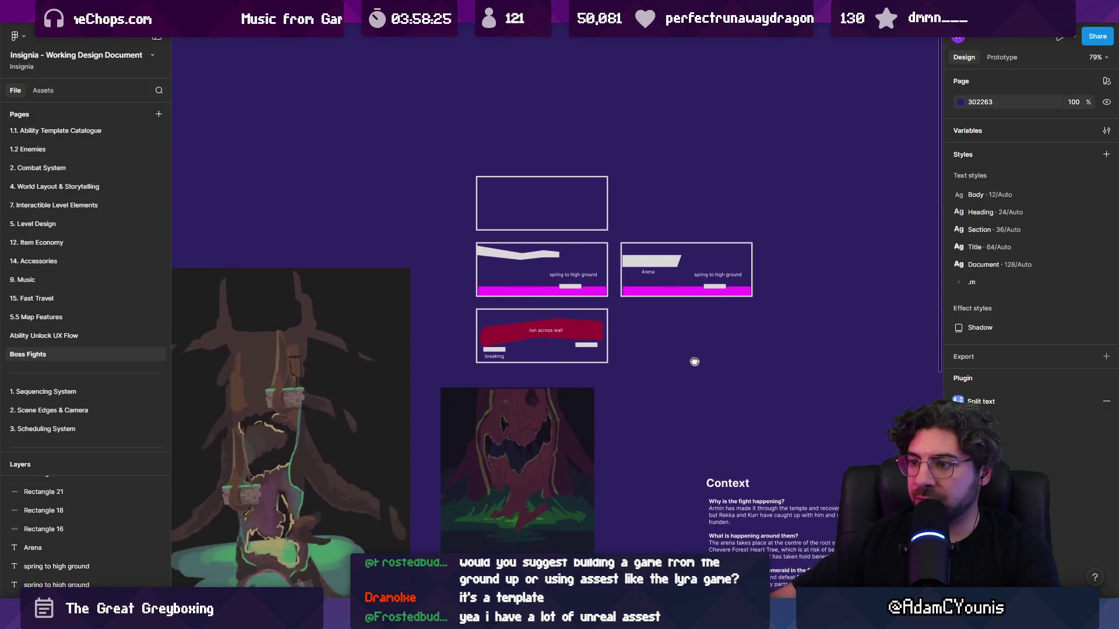
pyautogui.scroll(5, 637, 269)
pyautogui.click(586, 276)
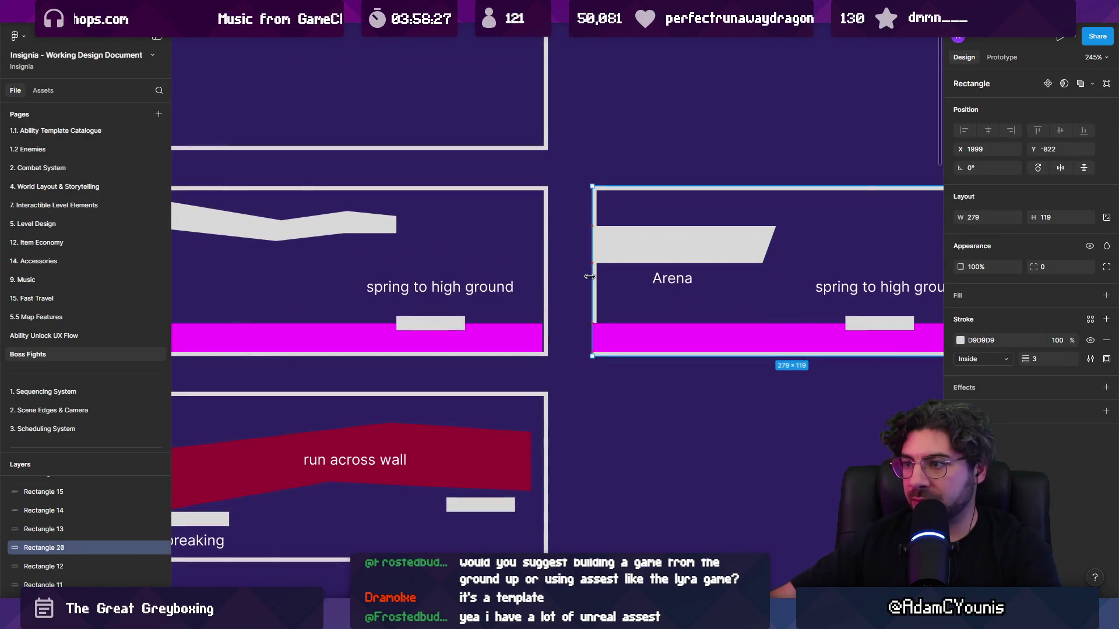
pyautogui.click(546, 278)
pyautogui.moveTo(543, 279); pyautogui.dragTo(548, 278)
pyautogui.scroll(5, 549, 278)
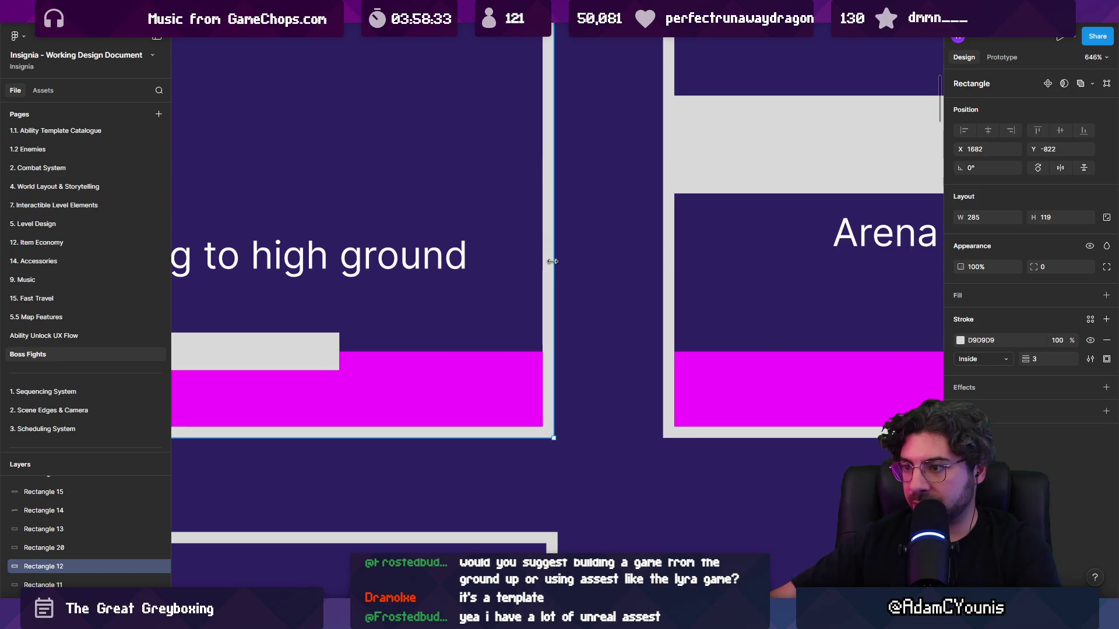
pyautogui.scroll(-5, 375, 259)
pyautogui.click(707, 347)
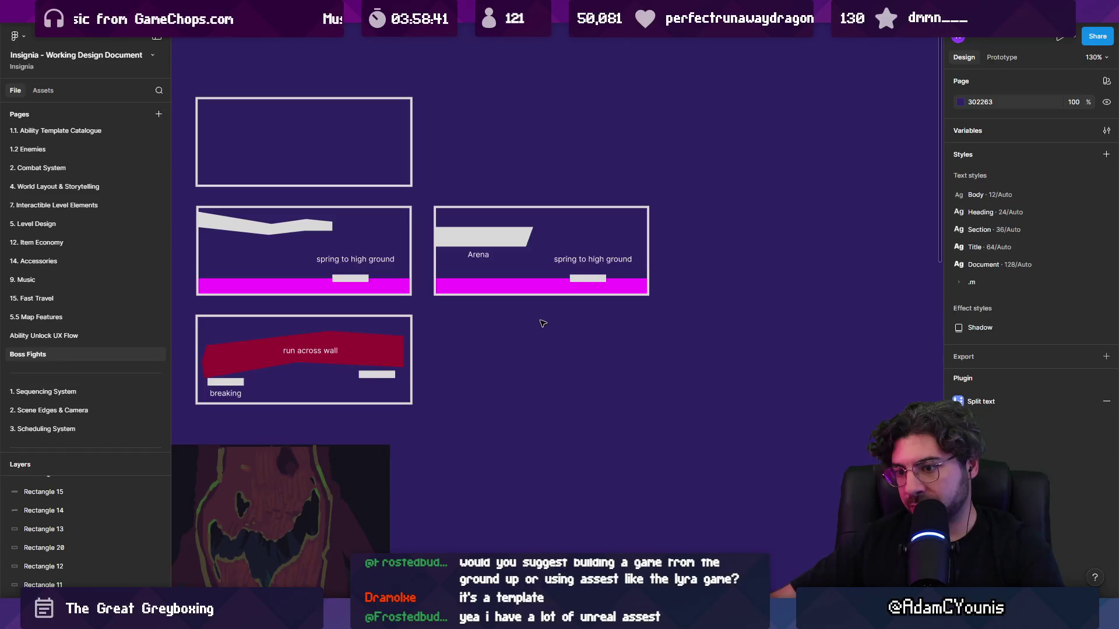
# - Add a text note above the panels beginning 'Gameplay modules that you get dropped into'
pyautogui.scroll(-10, 542, 324)
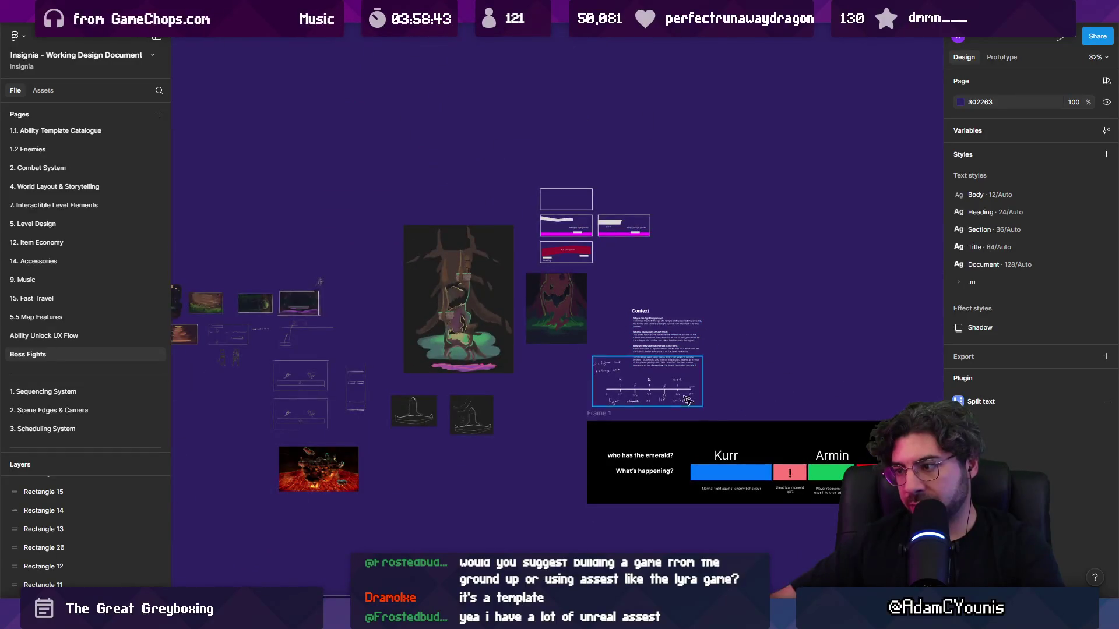
pyautogui.scroll(5, 523, 307)
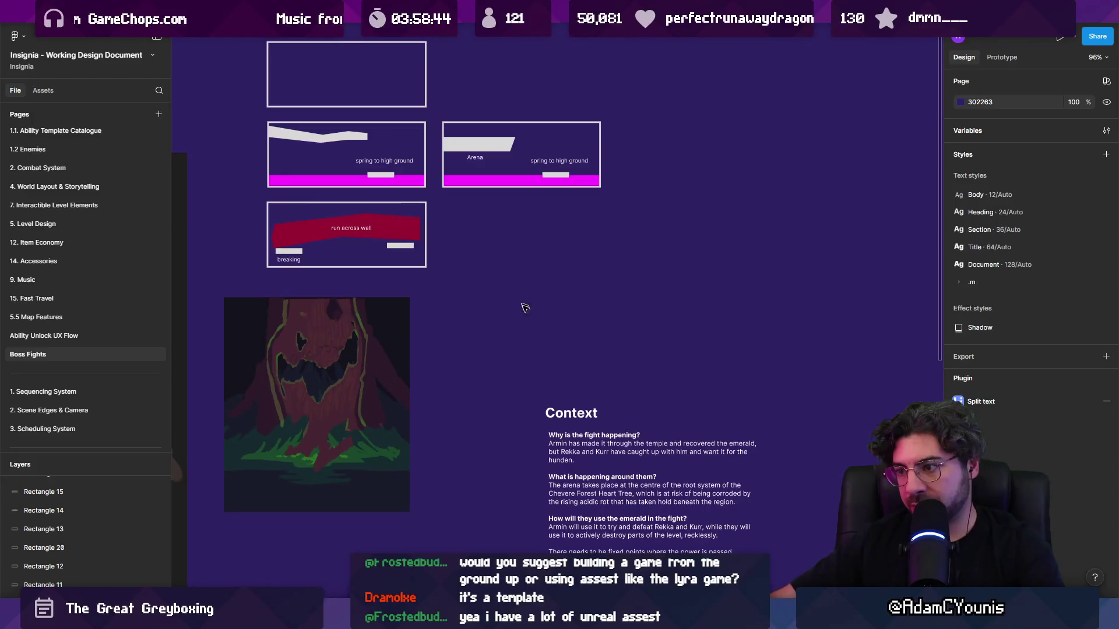
pyautogui.scroll(-3, 616, 420)
pyautogui.scroll(-3, 583, 396)
pyautogui.scroll(4, 525, 361)
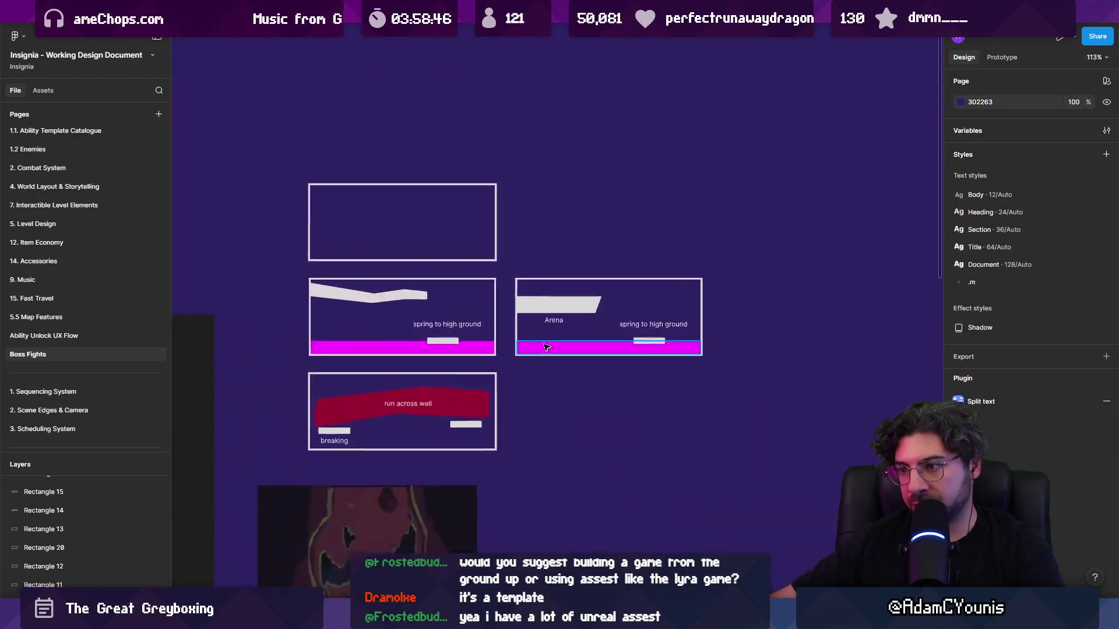
pyautogui.scroll(3, 514, 351)
pyautogui.scroll(1, 501, 359)
pyautogui.scroll(-5, 466, 376)
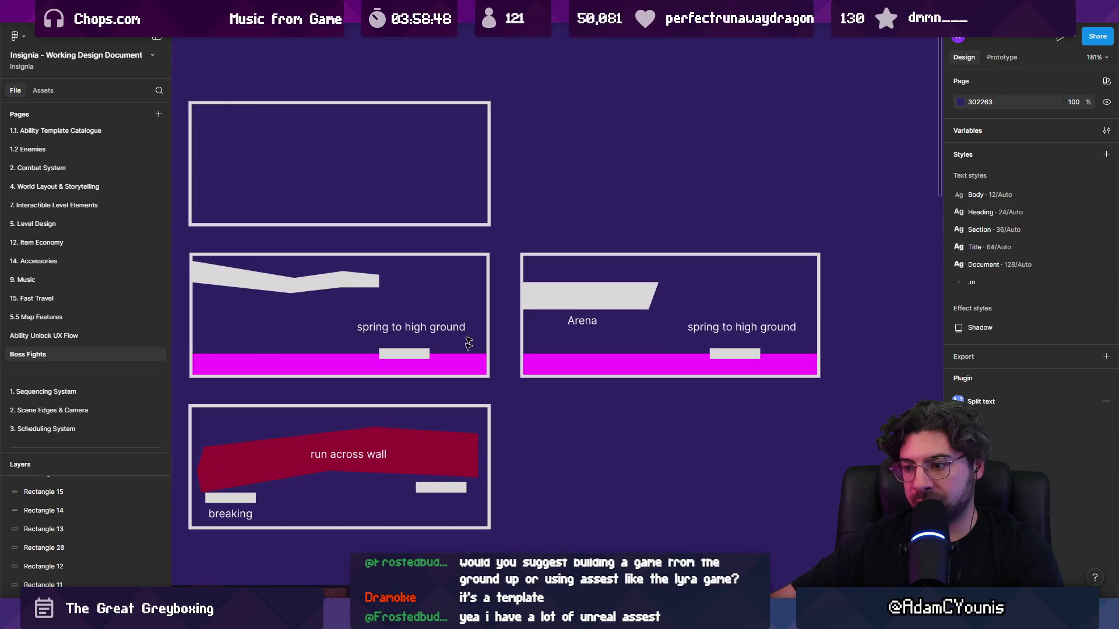
pyautogui.click(448, 180)
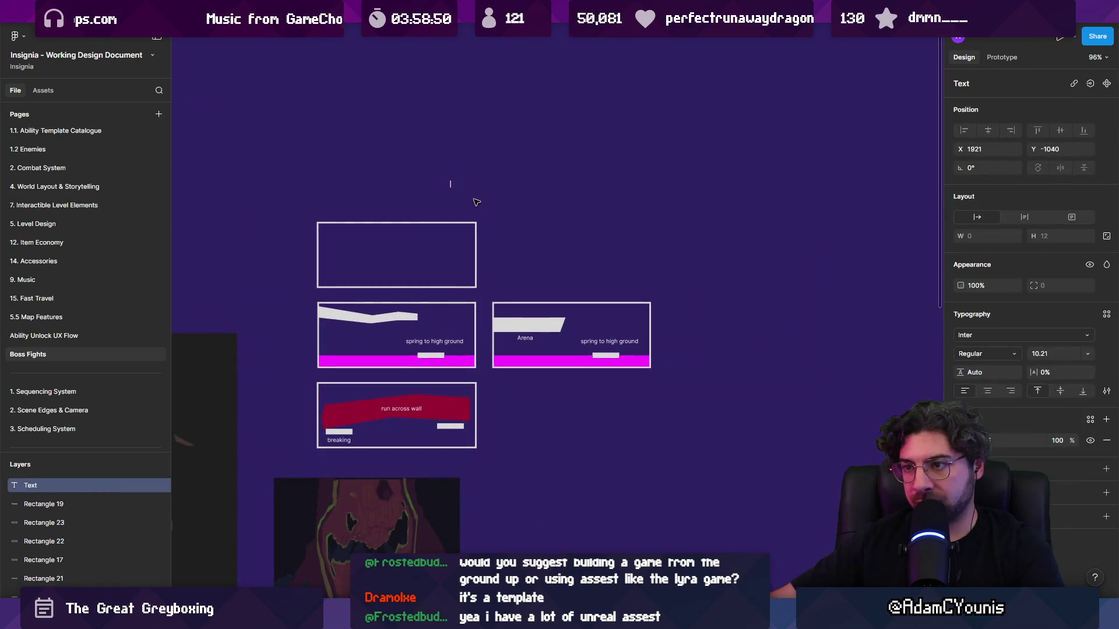
pyautogui.scroll(3, 460, 192)
pyautogui.write('Game')
pyautogui.press('BackSpace')
pyautogui.press('BackSpace')
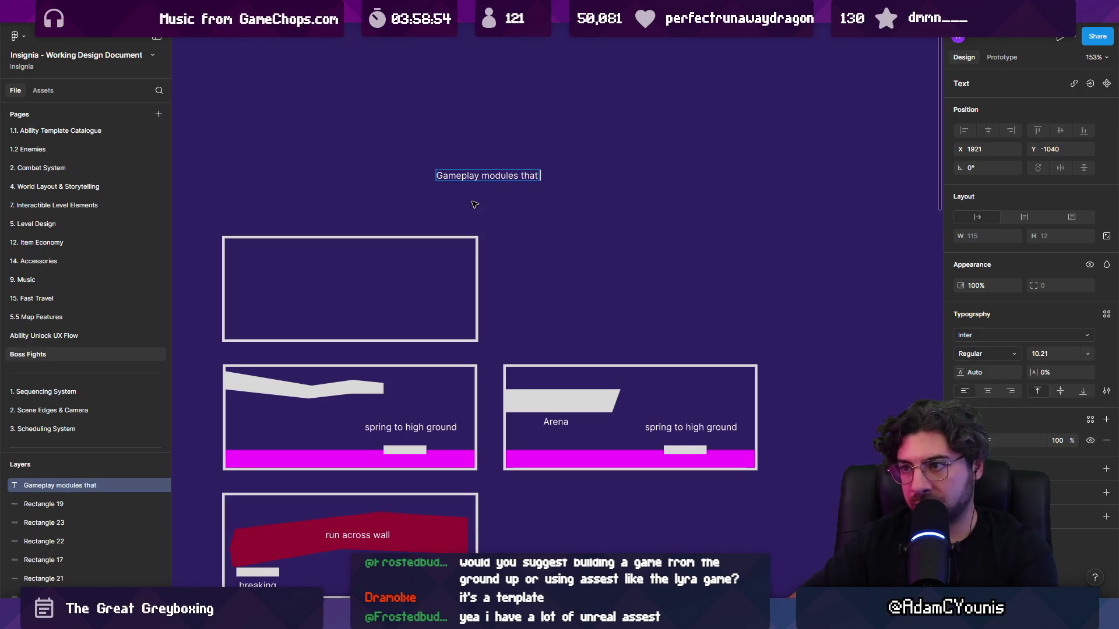
pyautogui.write('pped into during the fight, whenever Kurr or Rewkka')
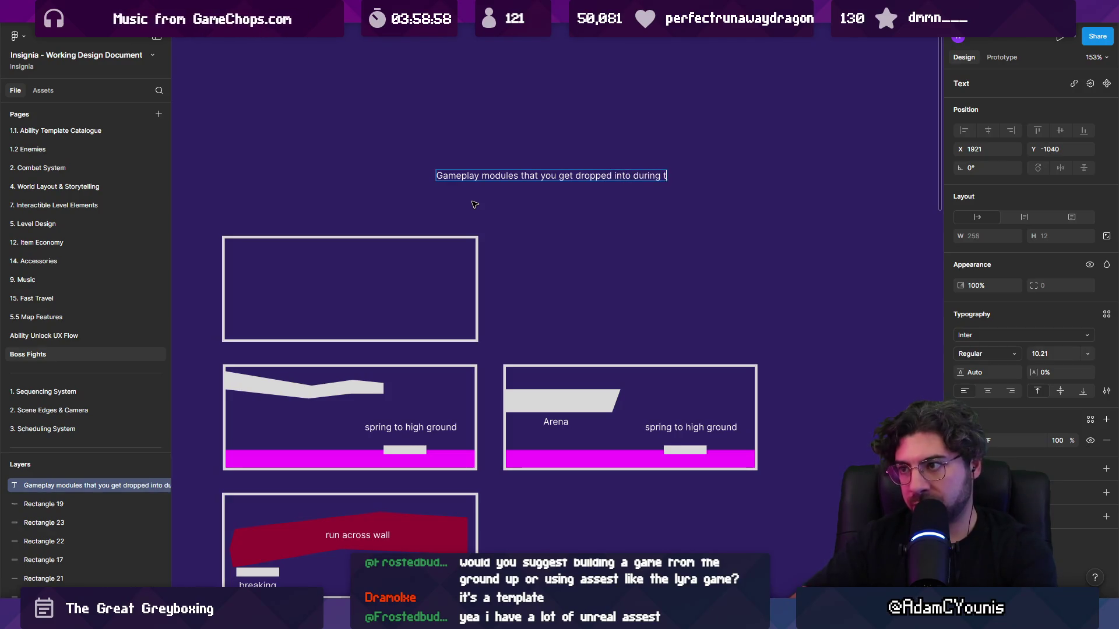
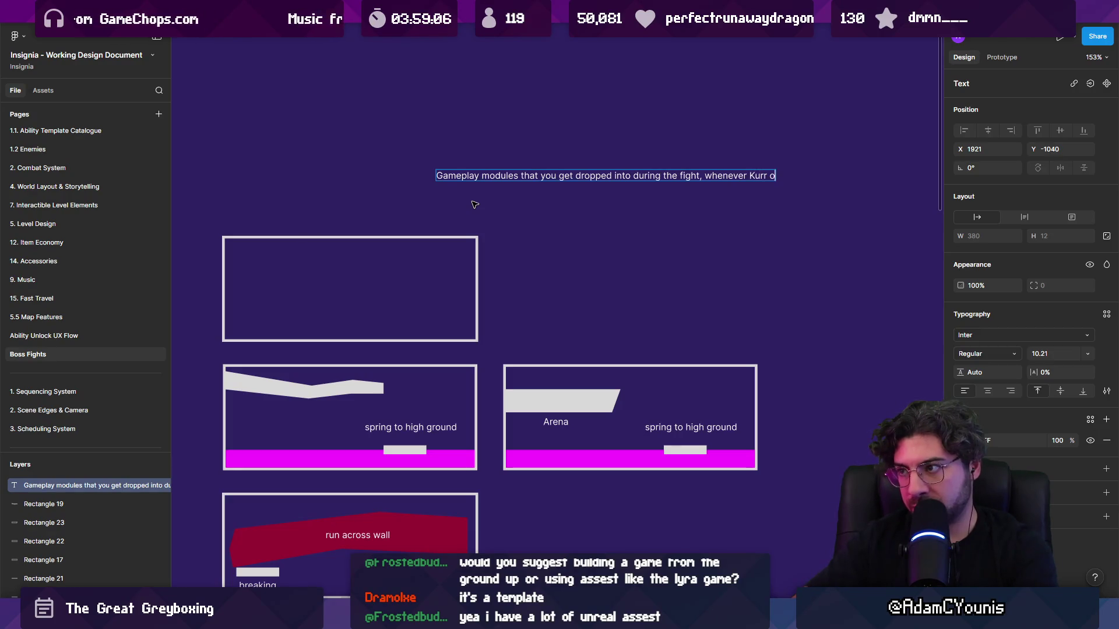
# - Fix the caption's typos and end it with 'Kurr or Rekka take control over the emerald'
pyautogui.press('BackSpace')
pyautogui.press('BackSpace')
pyautogui.press('BackSpace')
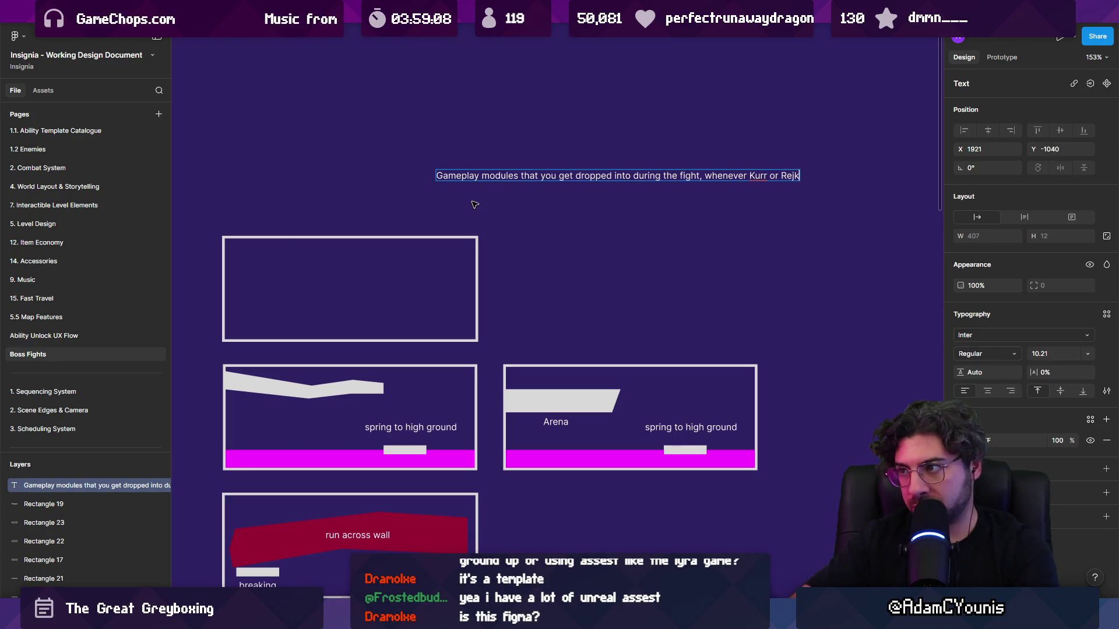
pyautogui.press('BackSpace')
pyautogui.press('BackSpace')
pyautogui.press('BackSpace')
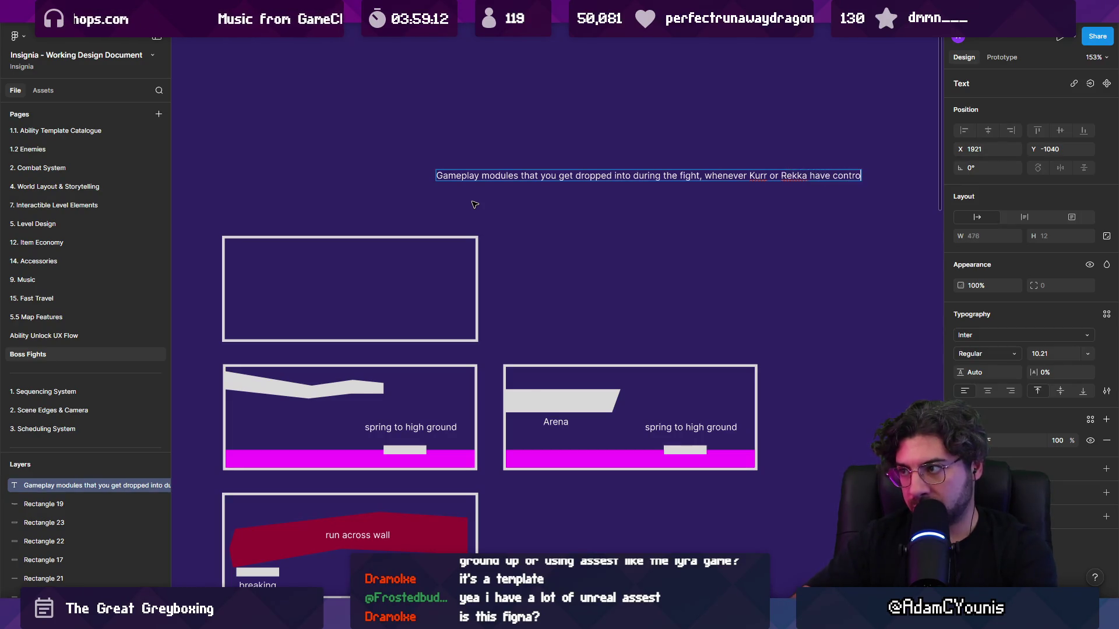
pyautogui.write('l over the emeralsd')
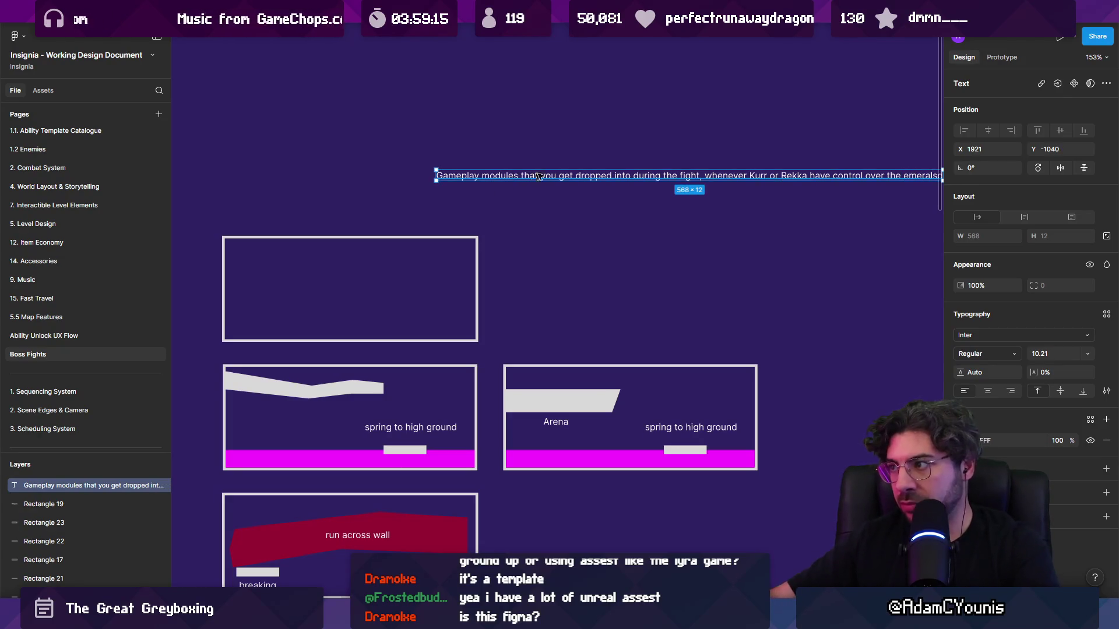
pyautogui.hscroll(3, 525, 192)
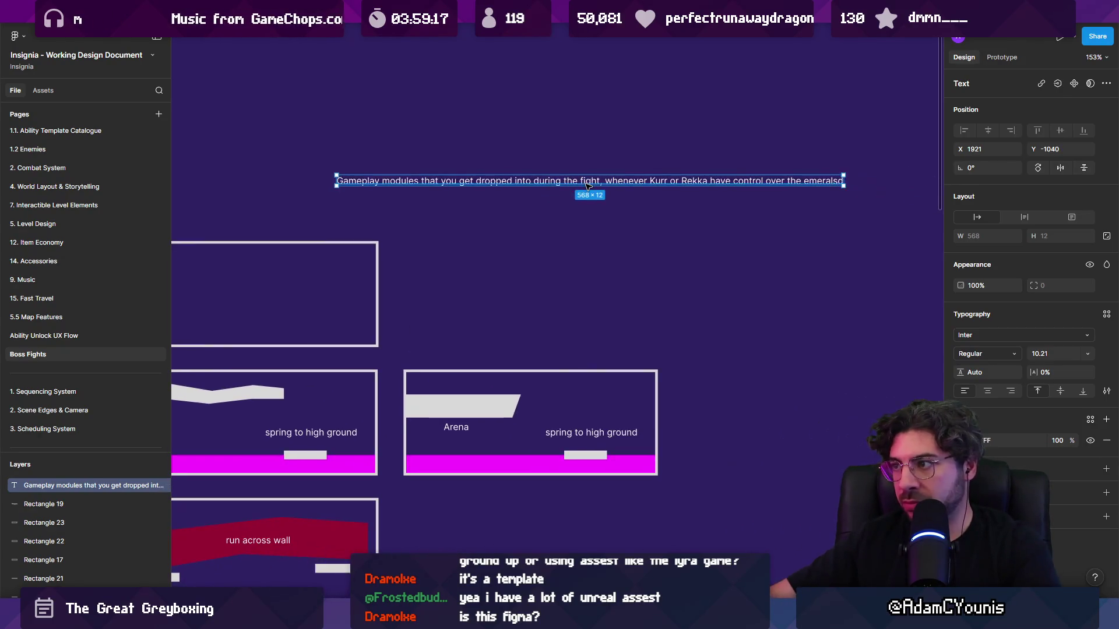
pyautogui.press('Left')
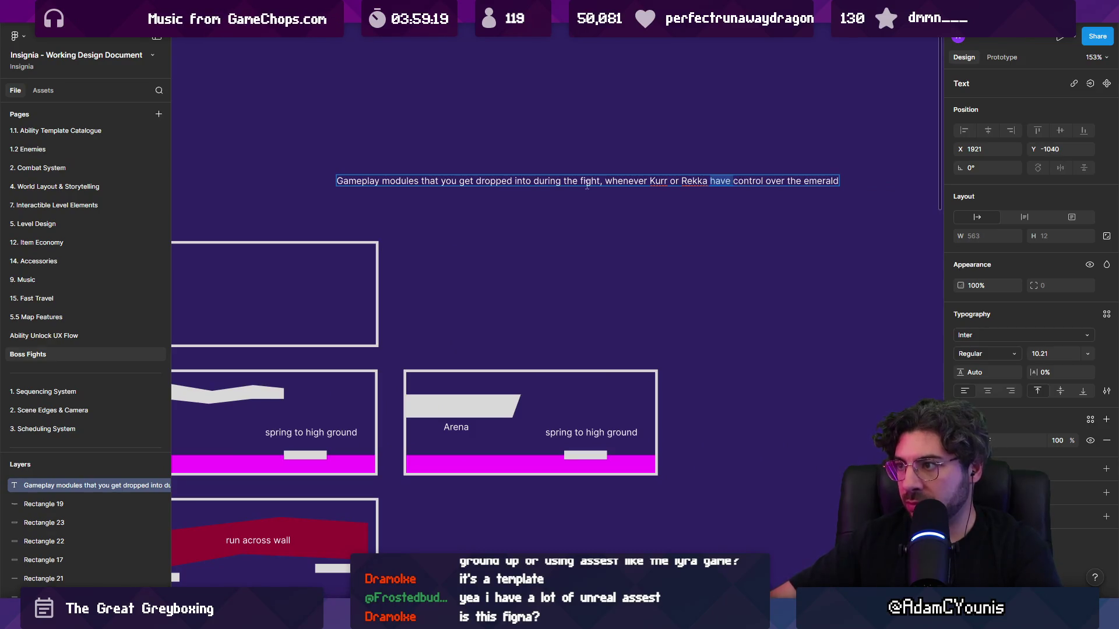
pyautogui.press('BackSpace')
pyautogui.press('BackSpace')
pyautogui.press('BackSpace')
pyautogui.write('take')
pyautogui.press('Escape')
# - Narrow the caption box so it wraps onto two lines, and move it left above the frames
pyautogui.click(862, 200)
pyautogui.click(837, 181)
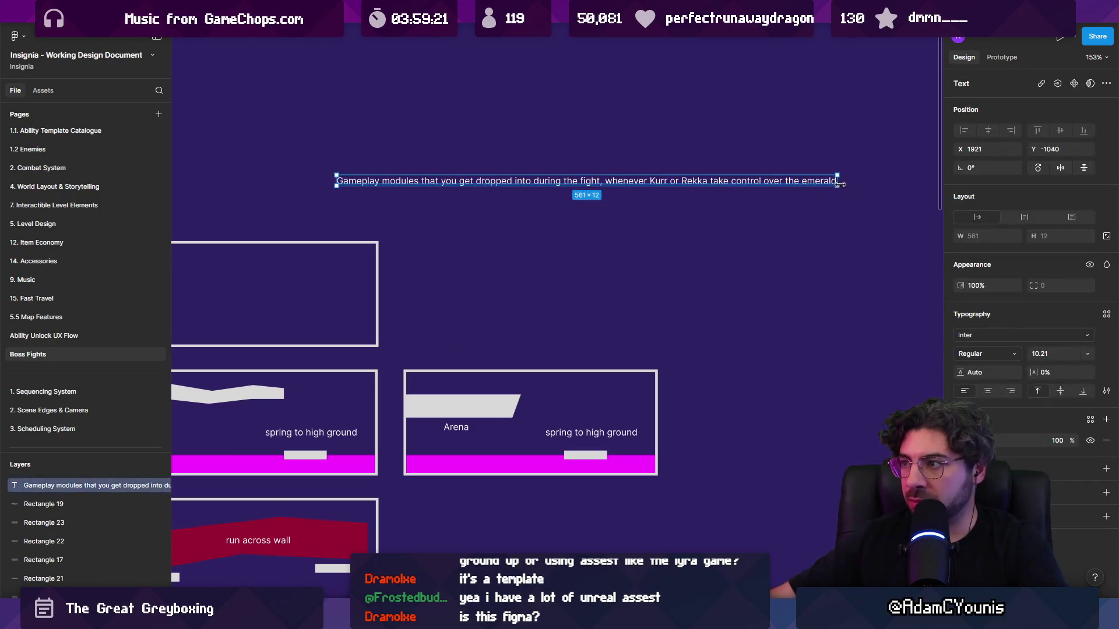
pyautogui.moveTo(837, 181); pyautogui.dragTo(738, 189)
pyautogui.moveTo(583, 185); pyautogui.dragTo(371, 169)
pyautogui.scroll(-5, 552, 205)
pyautogui.press('Escape')
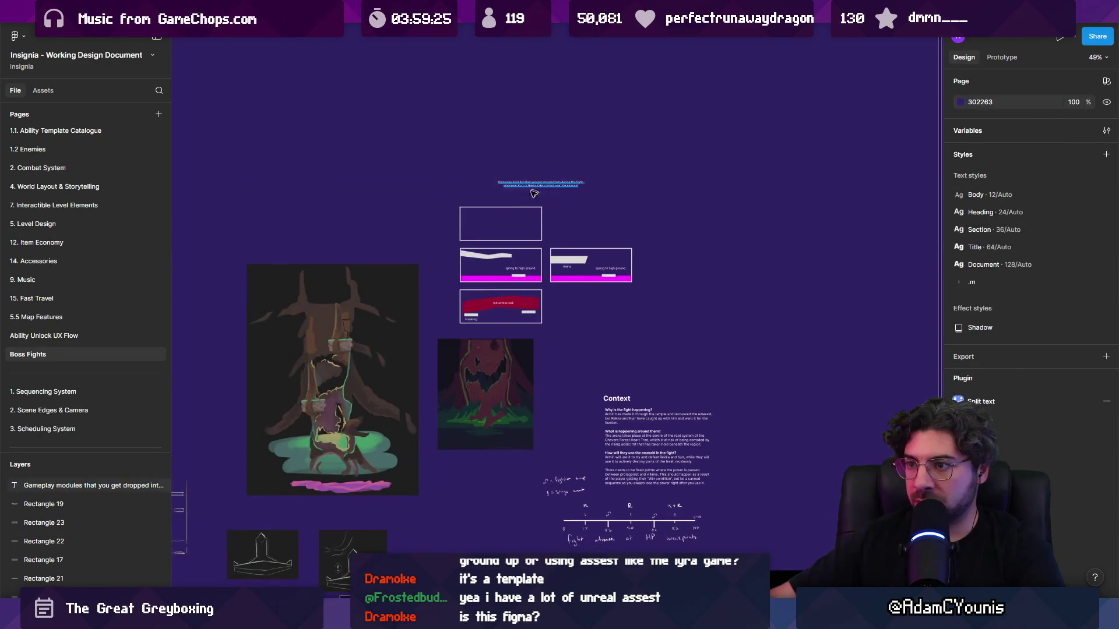
# - Delete the empty rectangle and move the caption down into its place
pyautogui.scroll(5, 552, 205)
pyautogui.click(509, 219)
pyautogui.press('Delete')
pyautogui.moveTo(533, 197); pyautogui.dragTo(561, 261)
pyautogui.scroll(-5, 561, 262)
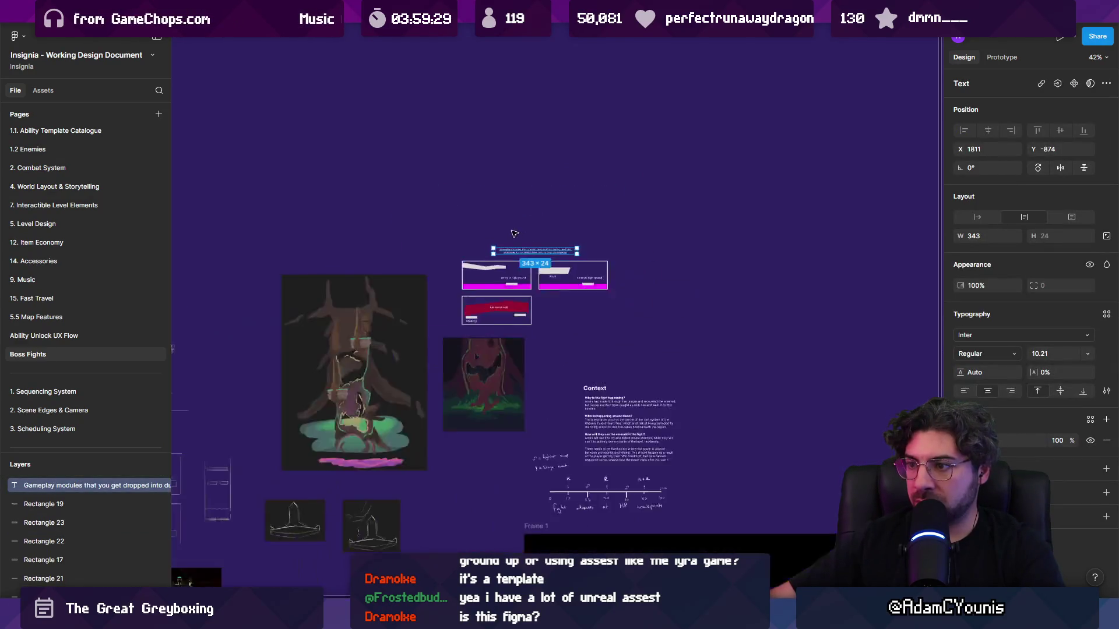
pyautogui.press('Escape')
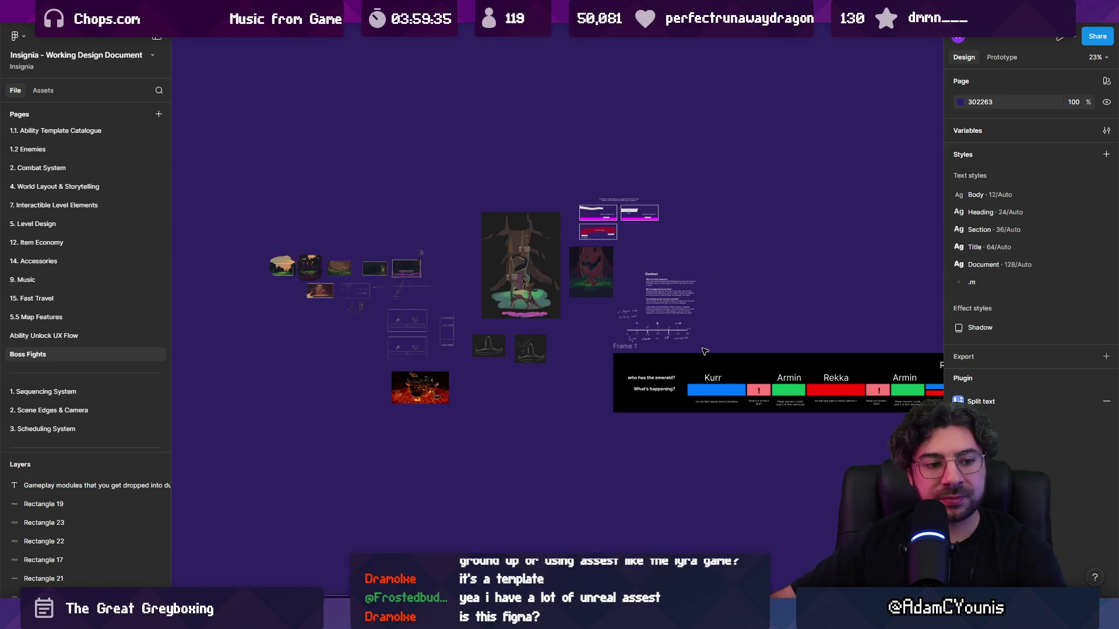
# - View the Insignia Story Map file at the Part 2 - Cheverton cards, then go to Unity
pyautogui.hscroll(3, 723, 289)
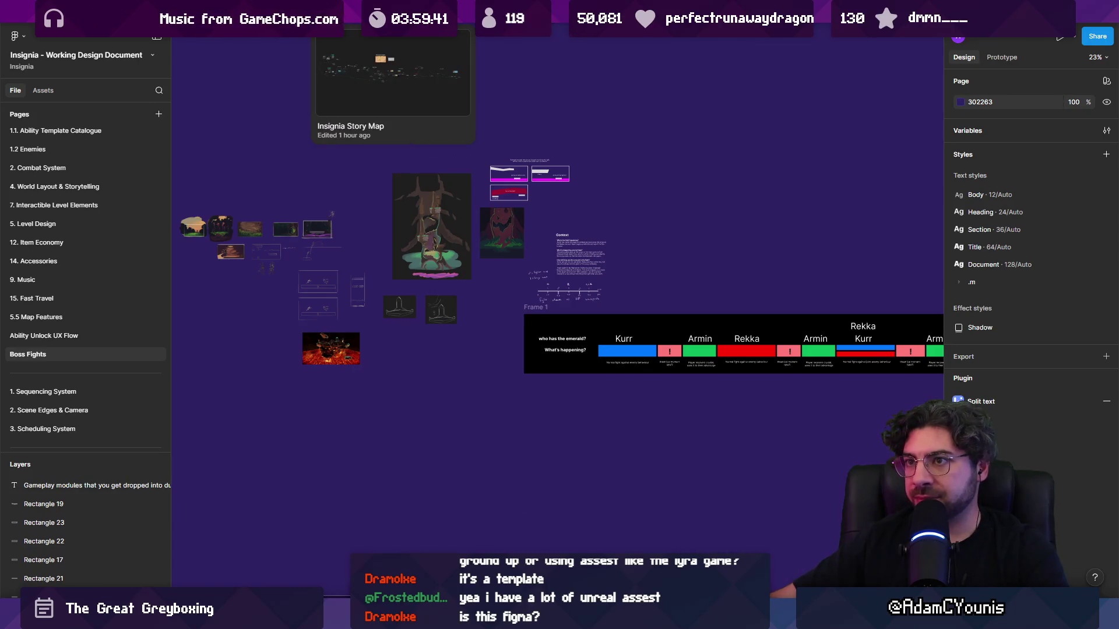
pyautogui.click(402, 15)
pyautogui.scroll(10, 646, 325)
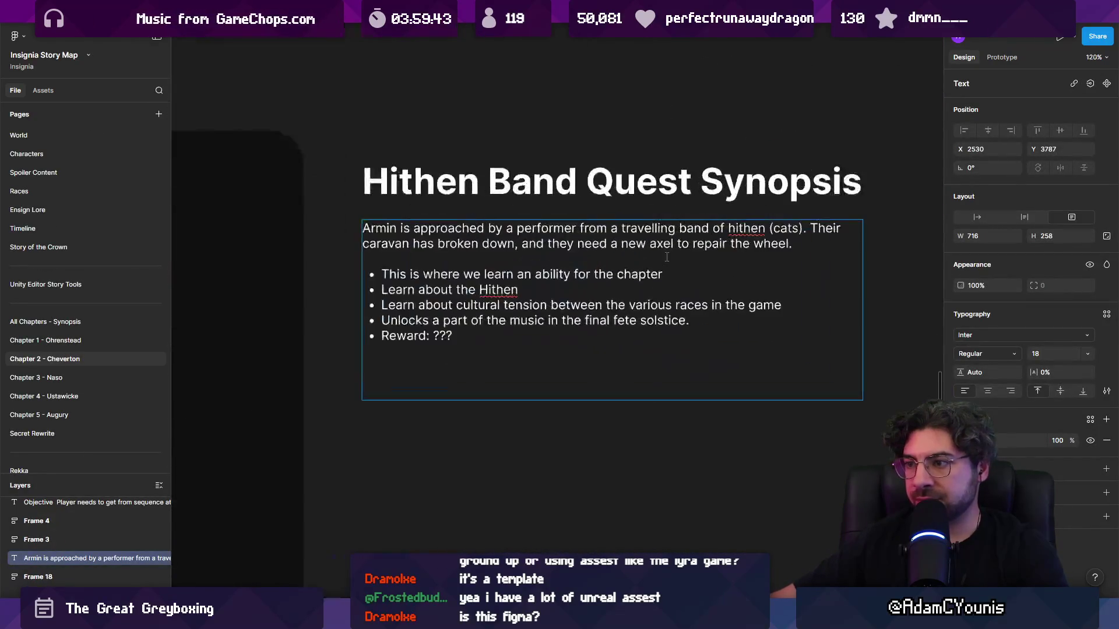
pyautogui.scroll(-5, 707, 303)
pyautogui.scroll(5, 406, 174)
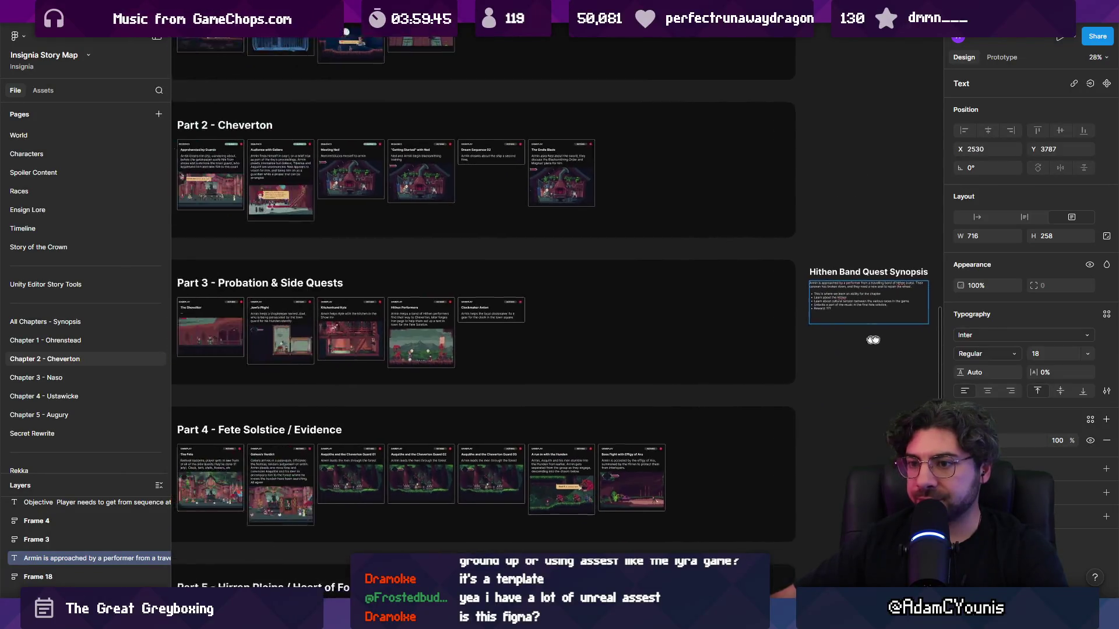
pyautogui.scroll(-1, 406, 175)
pyautogui.scroll(4, 411, 197)
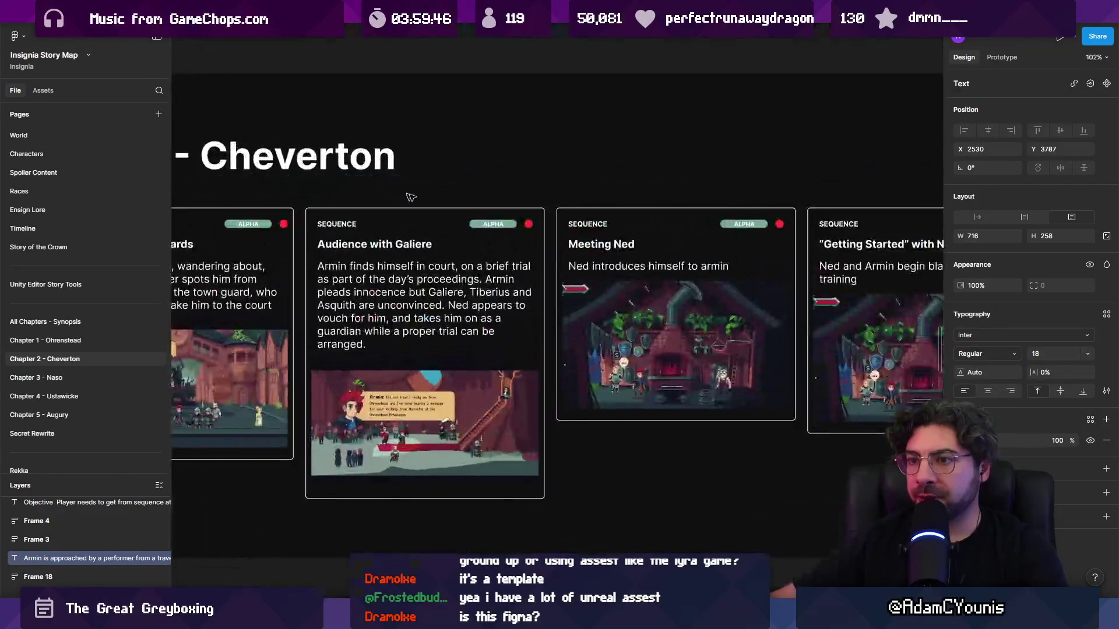
pyautogui.scroll(-3, 520, 217)
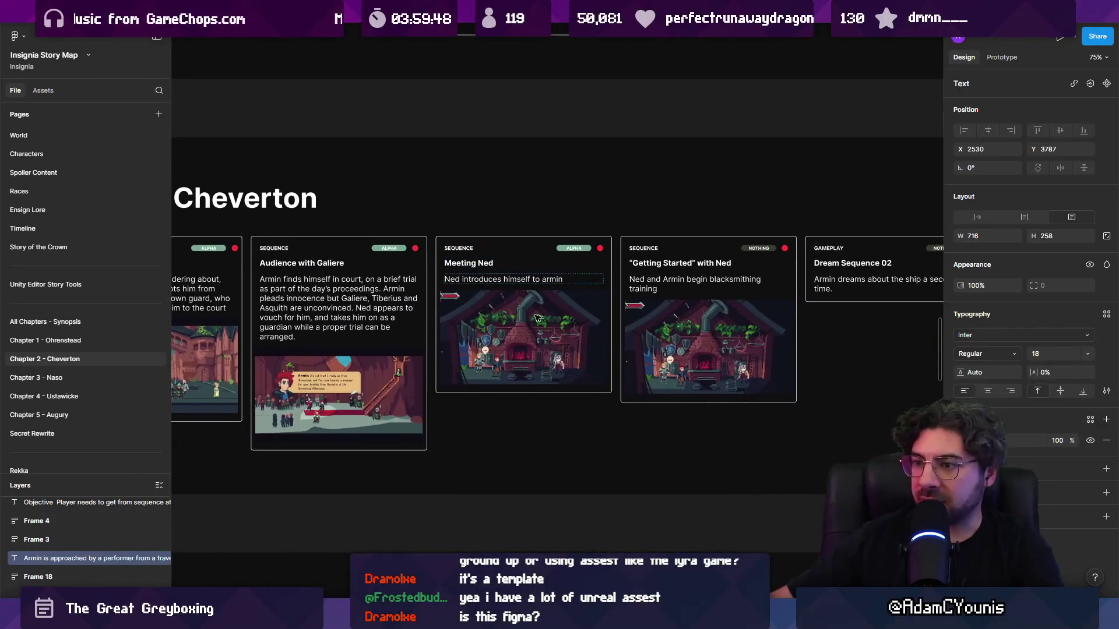
pyautogui.hotkey('alt', 'Tab')
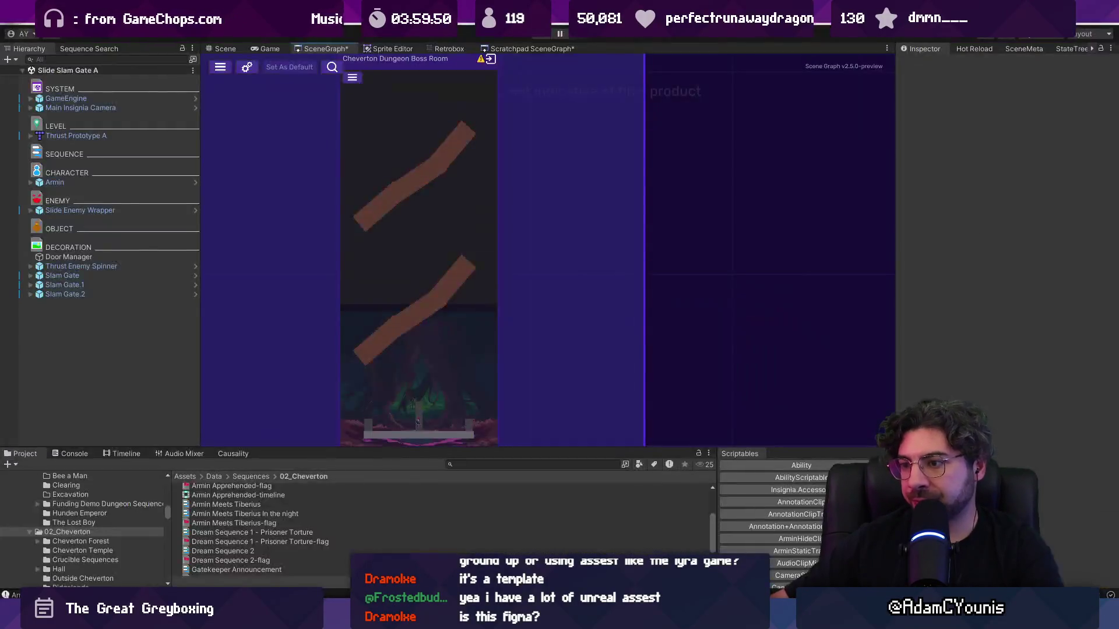
# - Open Ned's Workshop from the SceneGraph and play-test walking the character around the forge
pyautogui.scroll(-3, 501, 271)
pyautogui.hscroll(3, 618, 250)
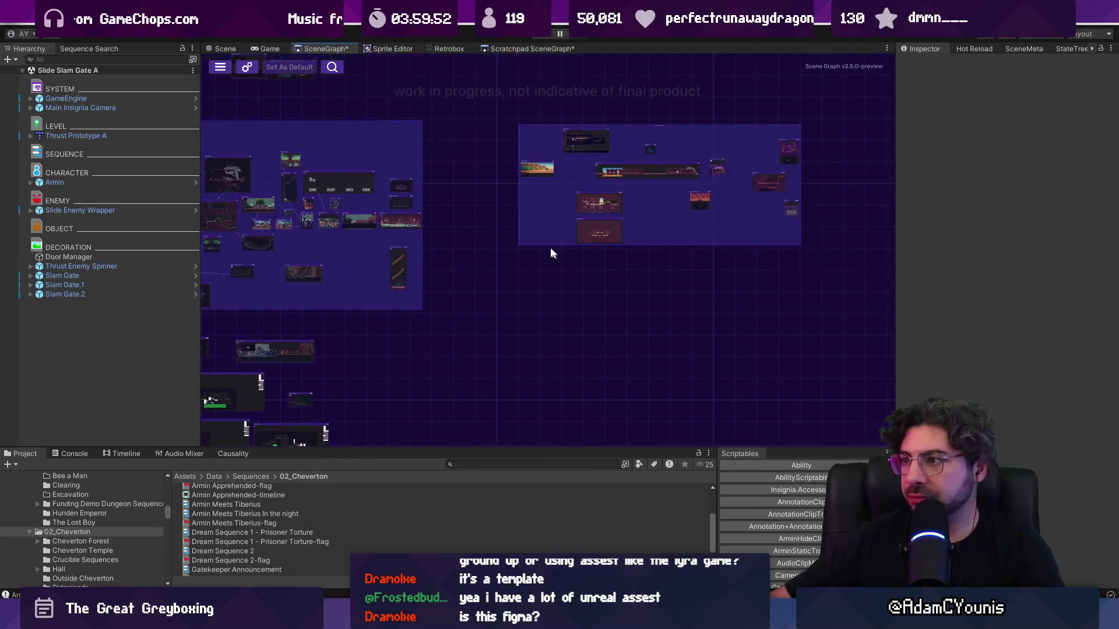
pyautogui.scroll(3, 650, 219)
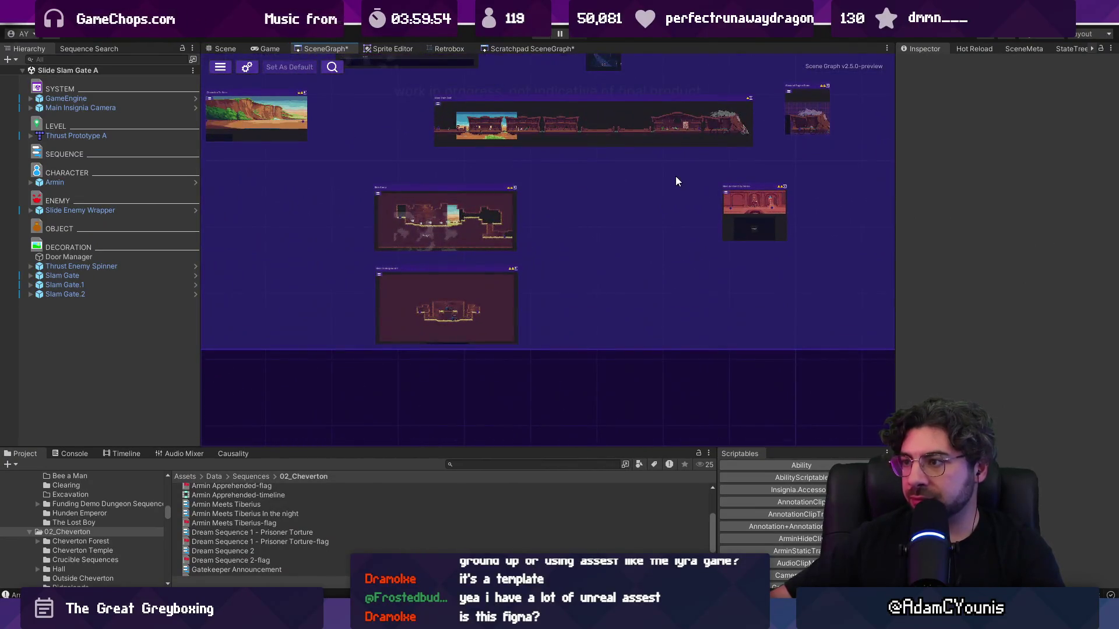
pyautogui.scroll(-3, 846, 258)
pyautogui.scroll(5, 847, 258)
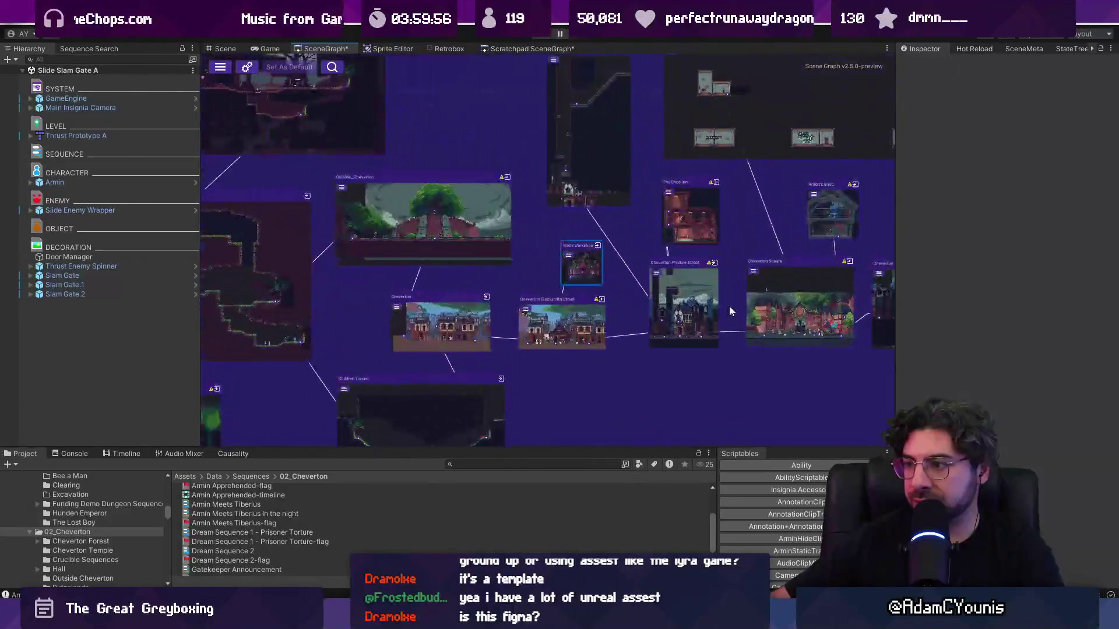
pyautogui.scroll(3, 493, 255)
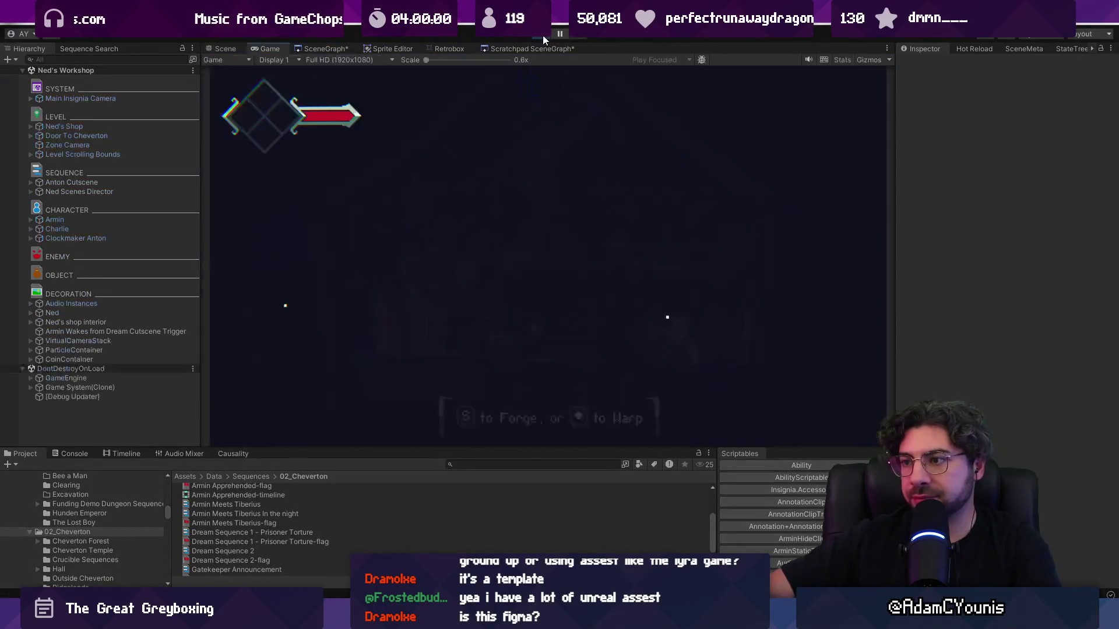
pyautogui.press('Left')
pyautogui.press('Right')
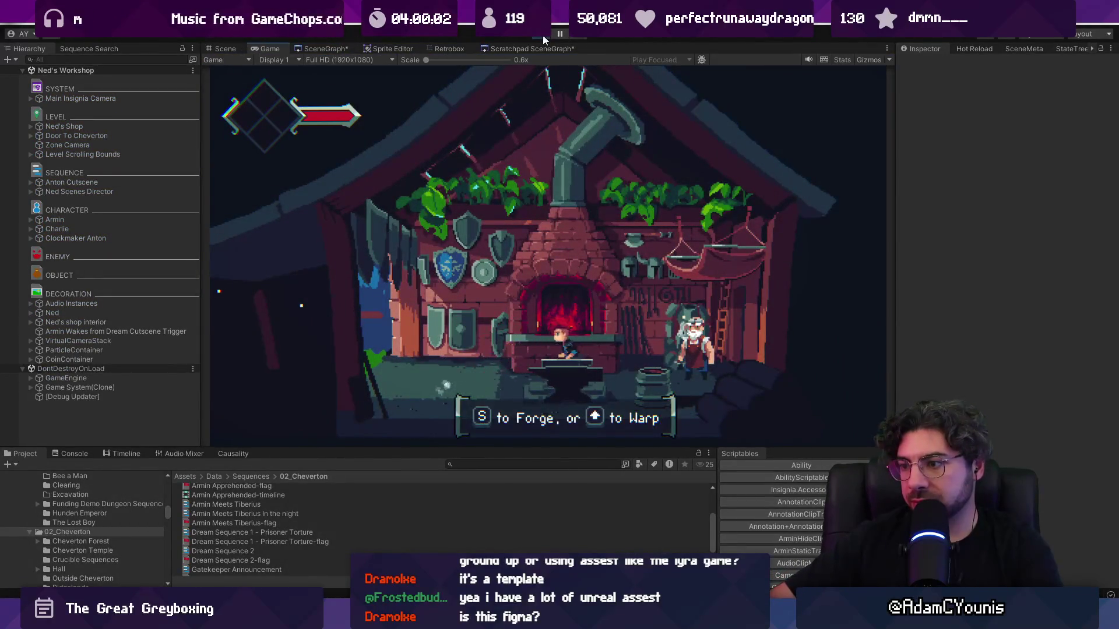
pyautogui.press('Left')
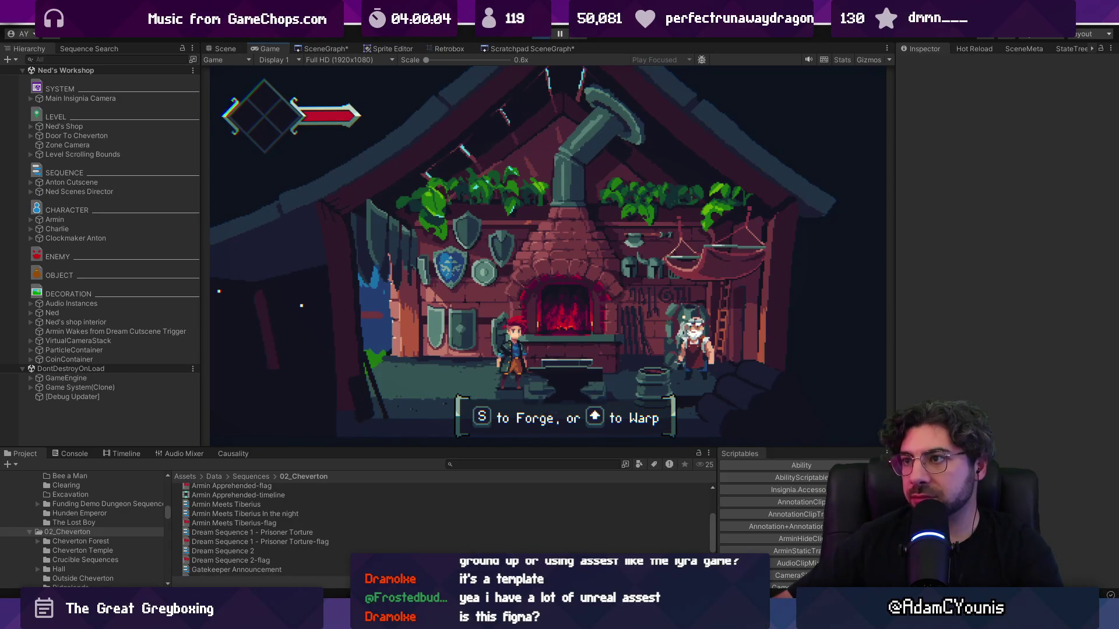
pyautogui.click(542, 36)
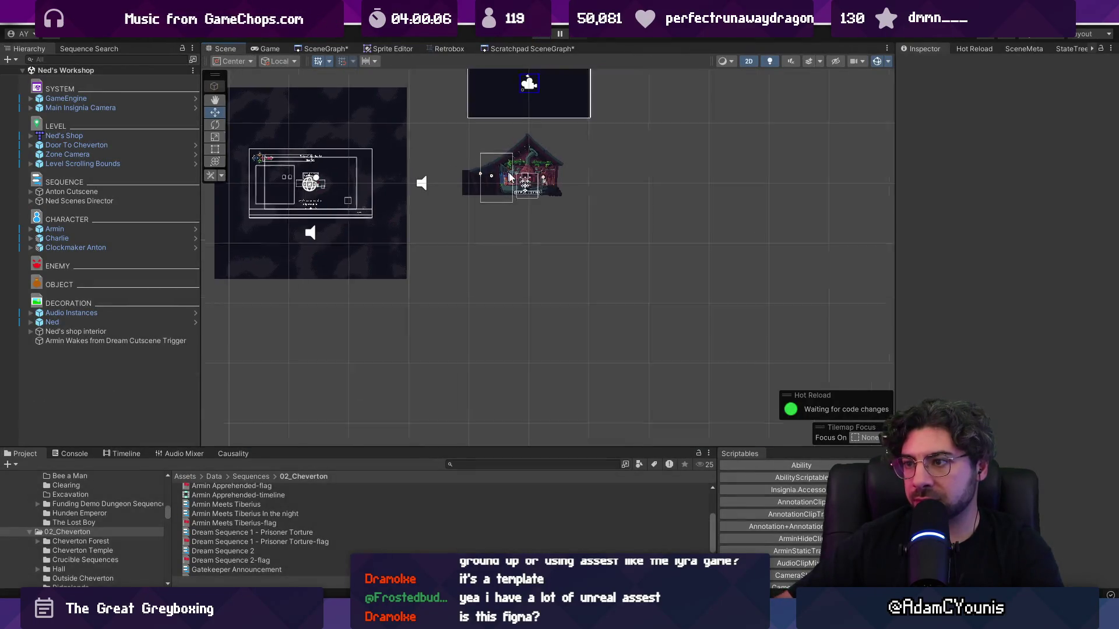
pyautogui.scroll(5, 530, 194)
# - Inspect the Little Forge Menu and shop objects, then deactivate the Anvil
pyautogui.click(539, 195)
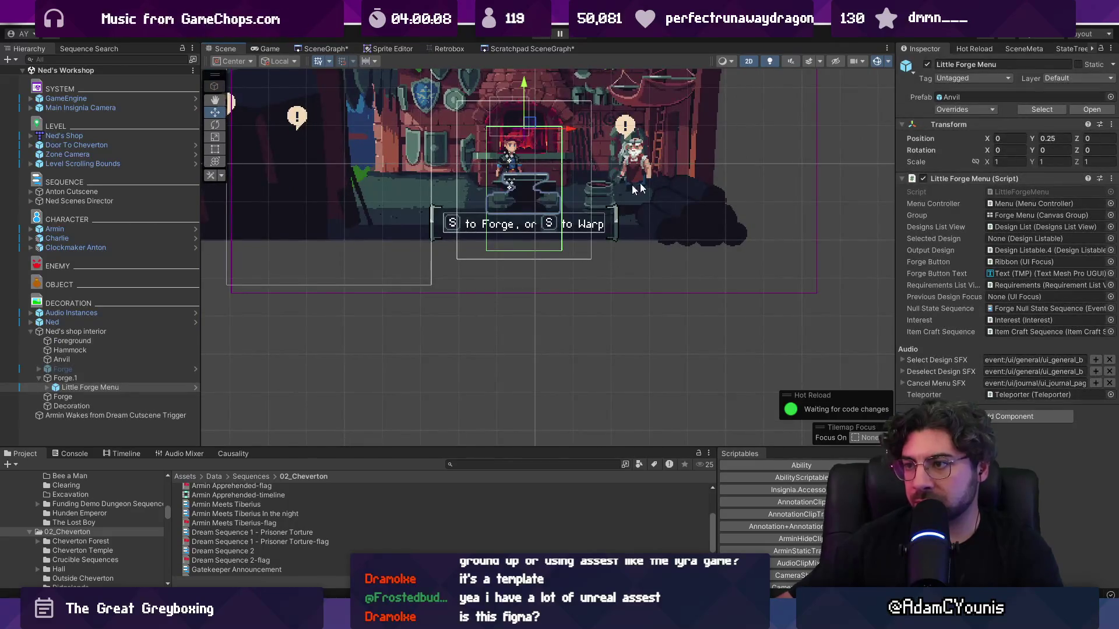
pyautogui.click(531, 205)
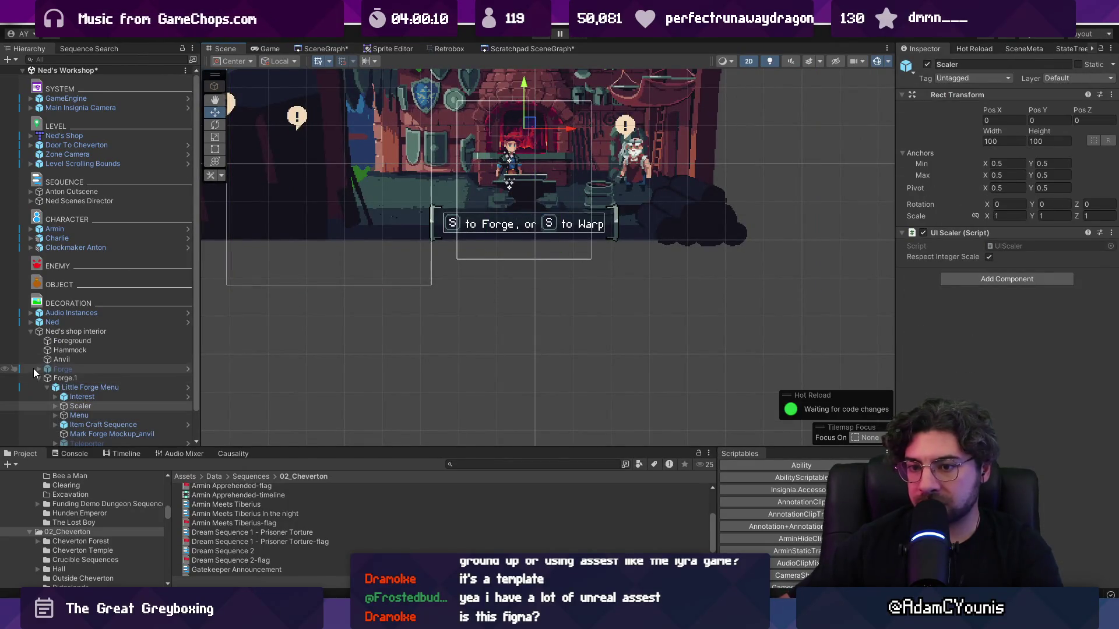
pyautogui.click(83, 333)
pyautogui.scroll(-1, 85, 331)
pyautogui.click(81, 348)
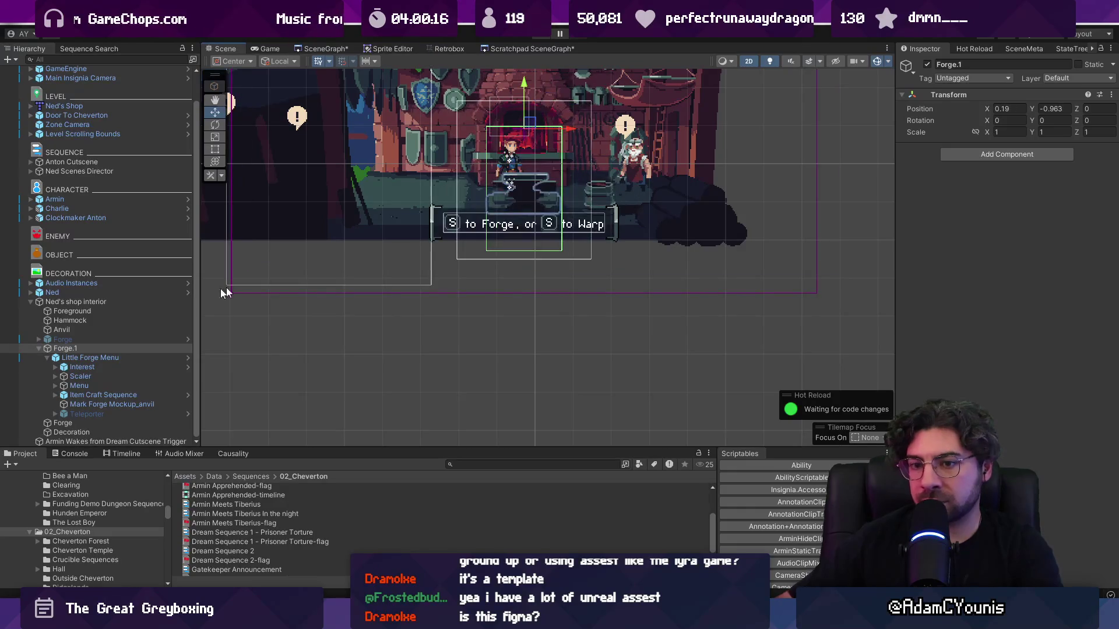
pyautogui.click(99, 329)
pyautogui.scroll(2, 581, 155)
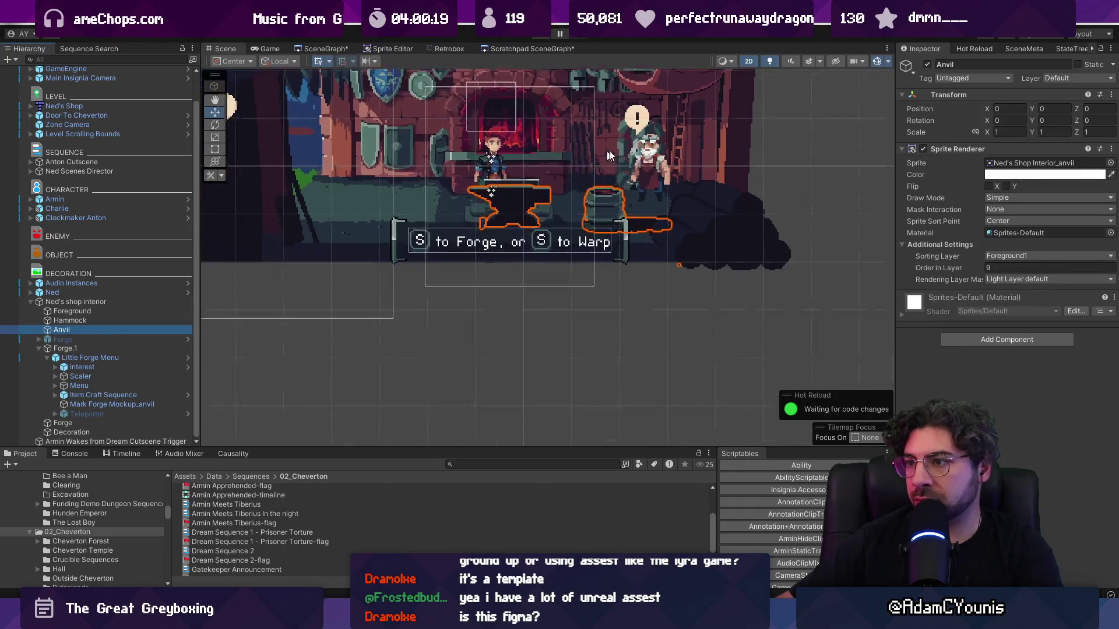
pyautogui.click(927, 64)
# - Play-test the shop without the anvil, walking the character around, then stop the game
pyautogui.moveTo(686, 105); pyautogui.dragTo(643, 136)
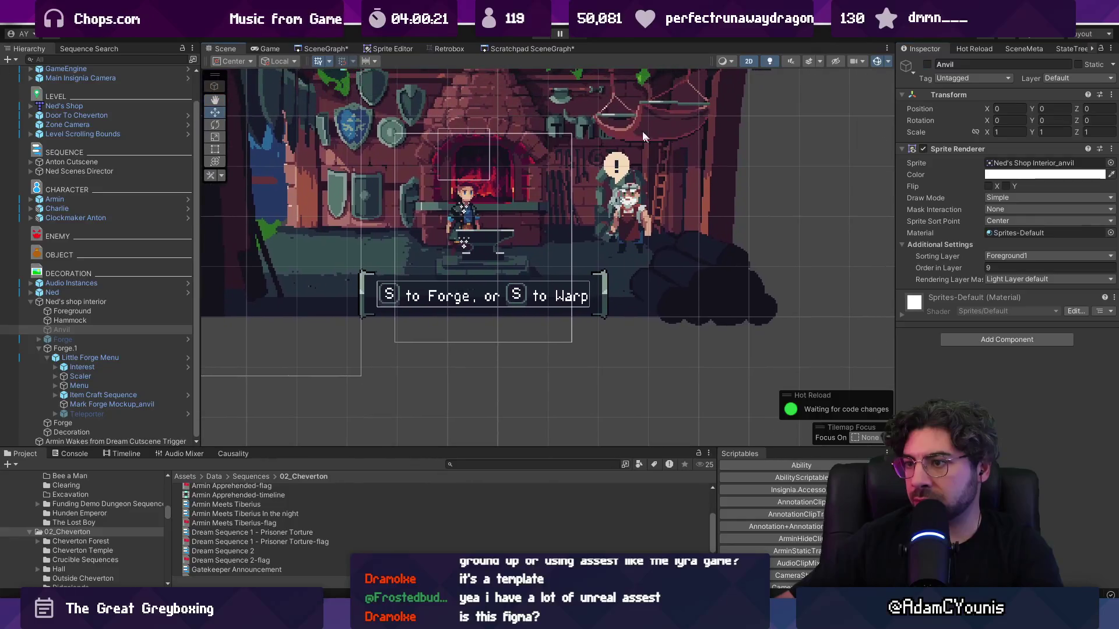
pyautogui.click(545, 38)
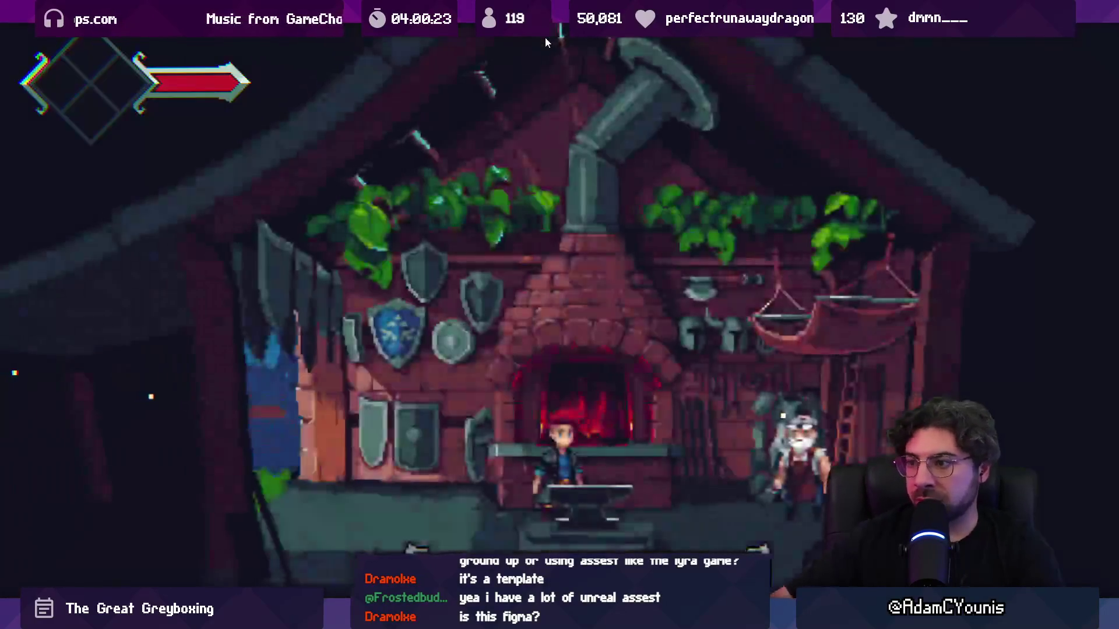
pyautogui.press('Right')
pyautogui.press('Left')
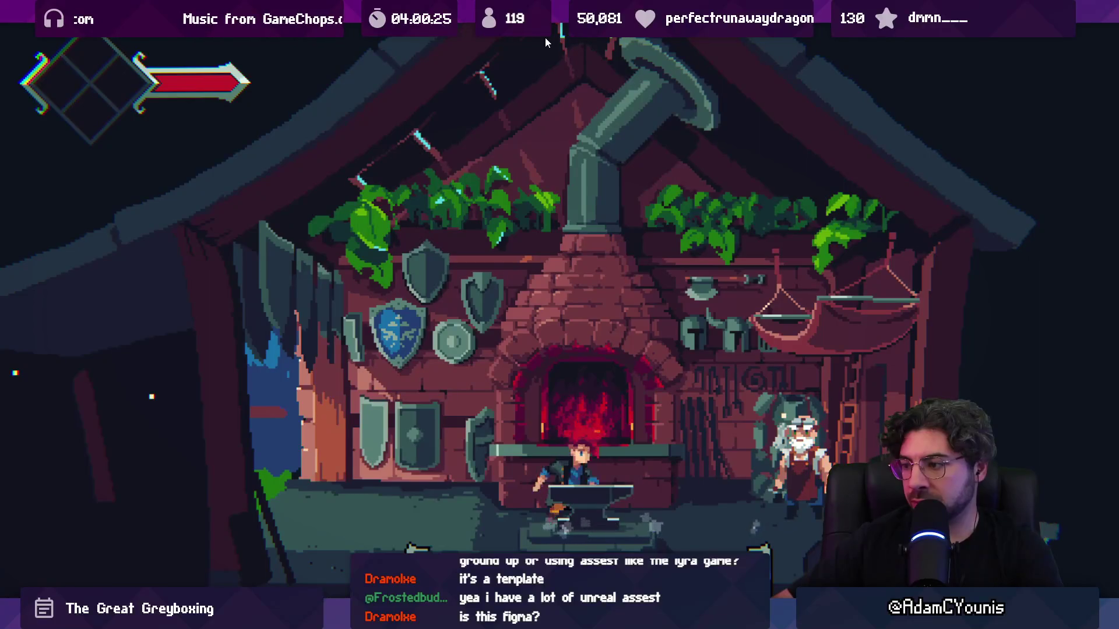
pyautogui.press('Right')
pyautogui.press('Left')
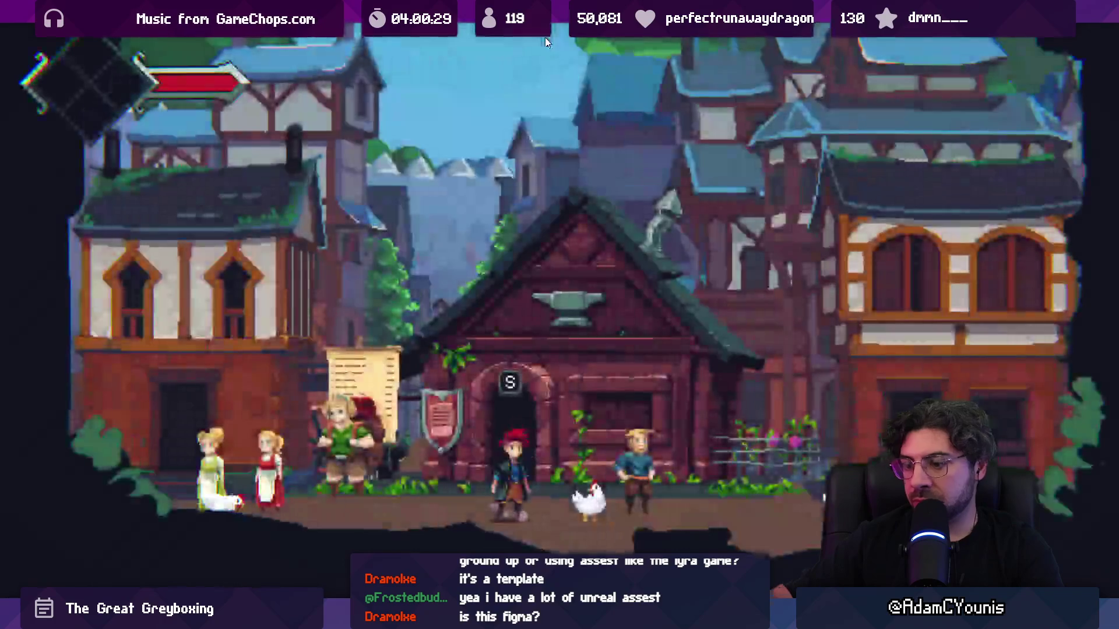
pyautogui.hotkey('shift', 'space')
pyautogui.click(544, 38)
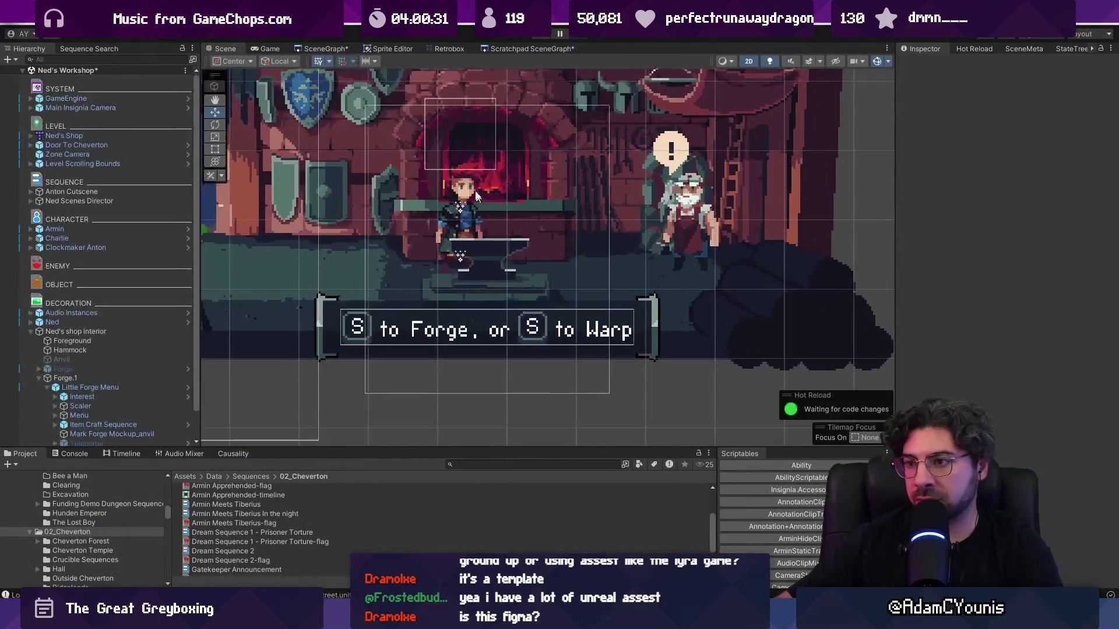
# - Select the scene director and frame the scene view on the forge house
pyautogui.scroll(-2, 532, 199)
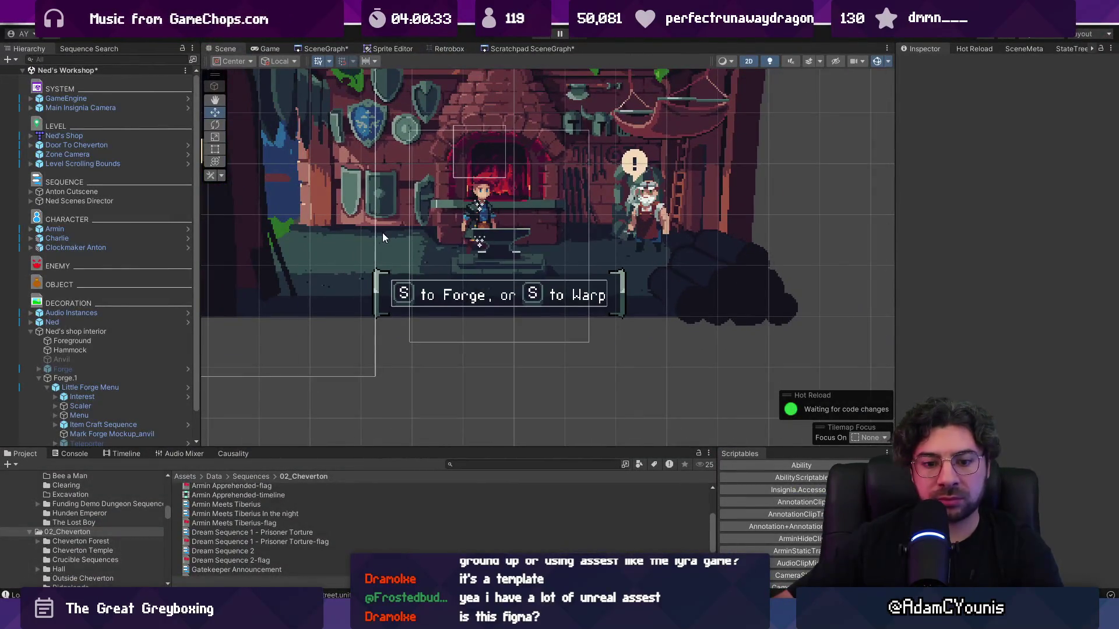
pyautogui.click(113, 198)
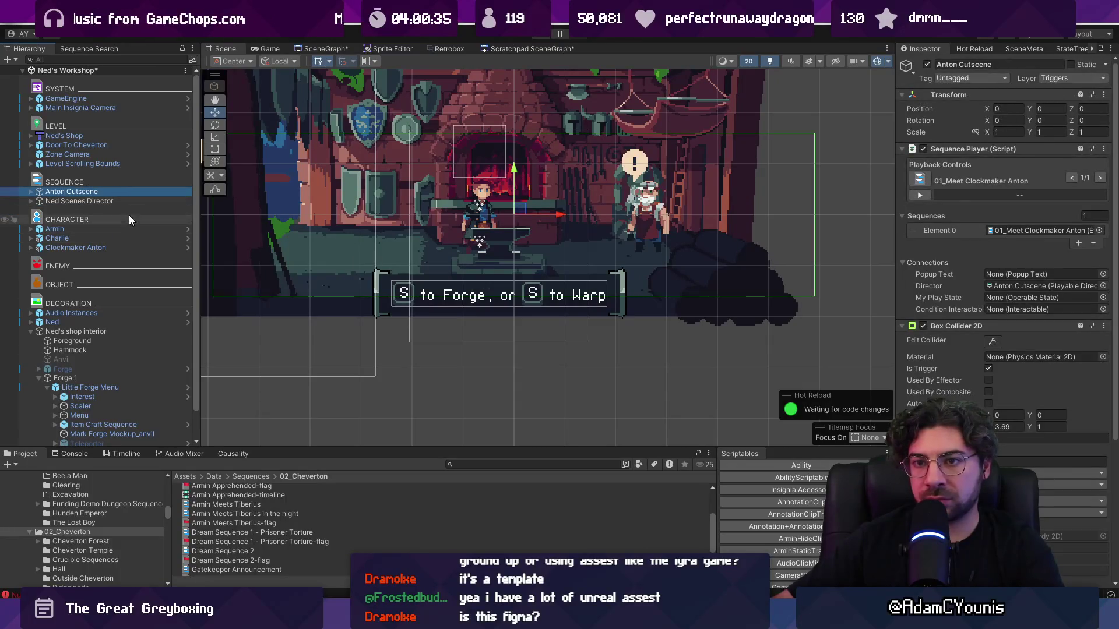
pyautogui.doubleClick(128, 200)
pyautogui.doubleClick(127, 199)
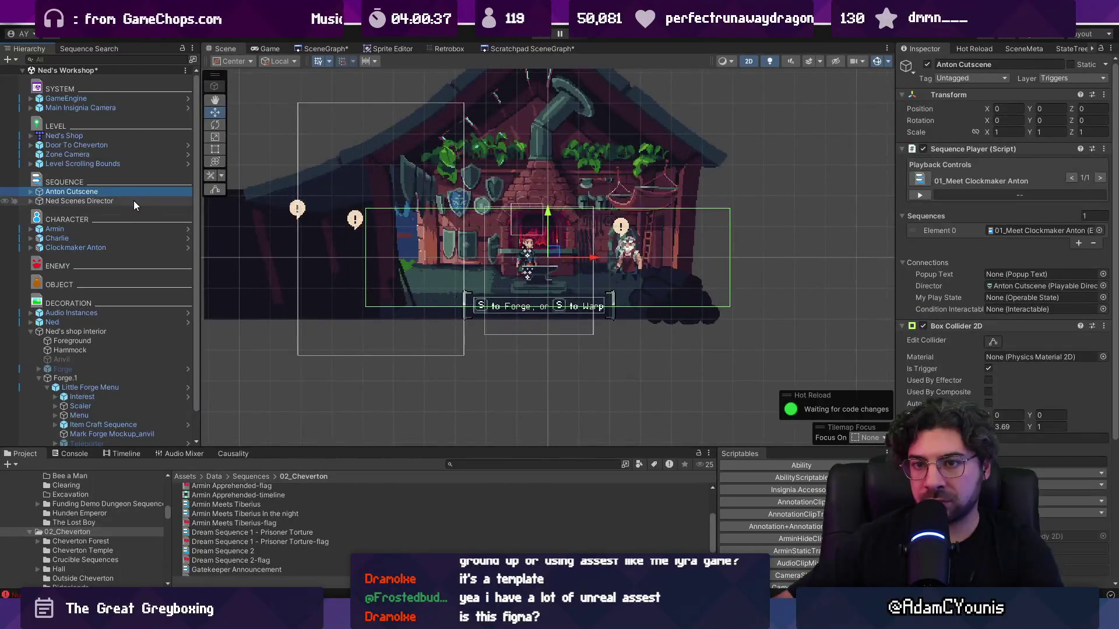
pyautogui.click(34, 331)
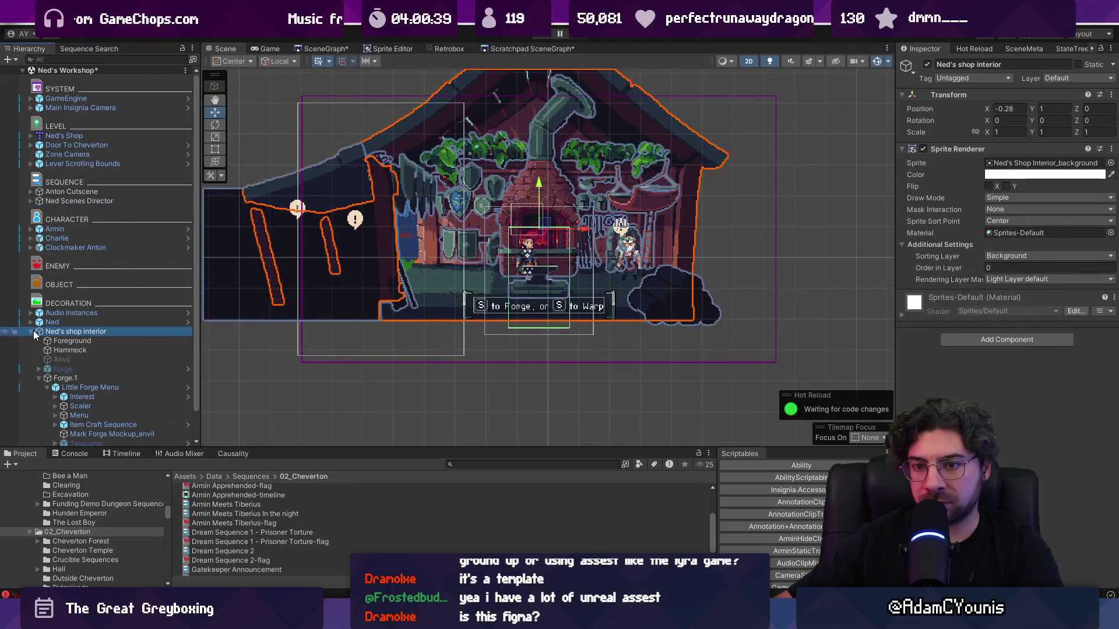
# - Search the Hierarchy for 'charli' and frame Charlie in the scene view
pyautogui.click(30, 332)
pyautogui.click(107, 60)
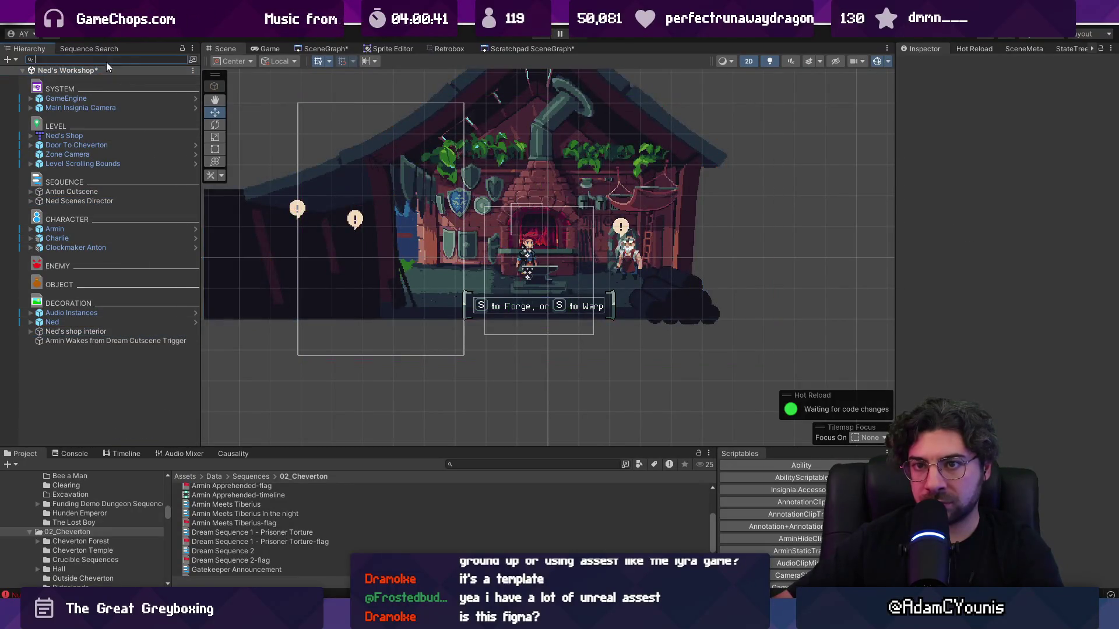
pyautogui.write('charli')
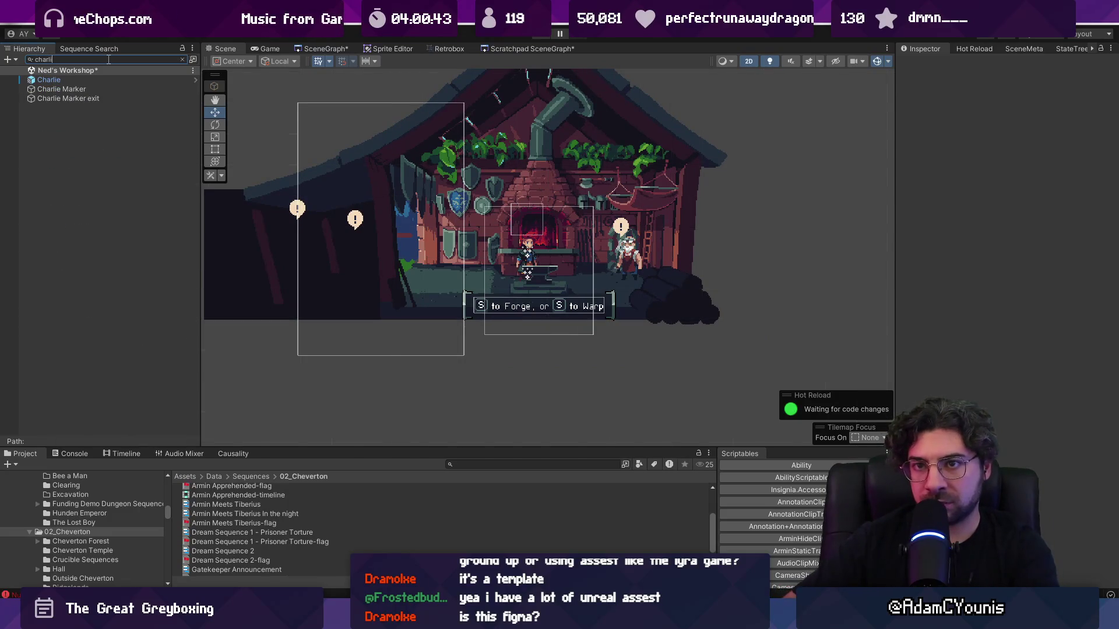
pyautogui.doubleClick(95, 78)
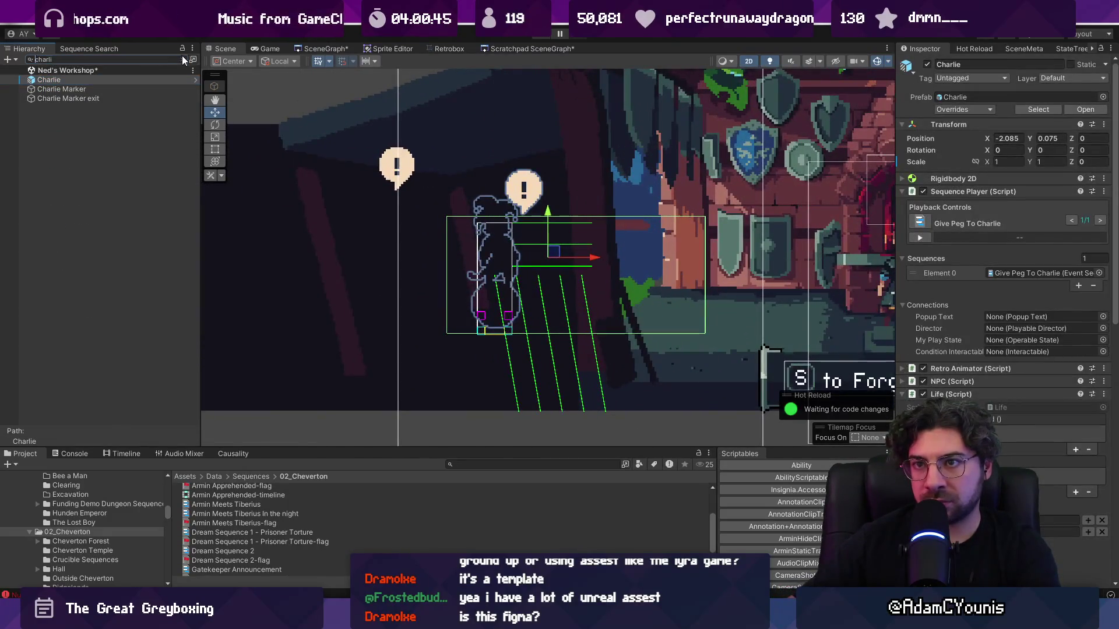
pyautogui.click(183, 59)
pyautogui.click(93, 238)
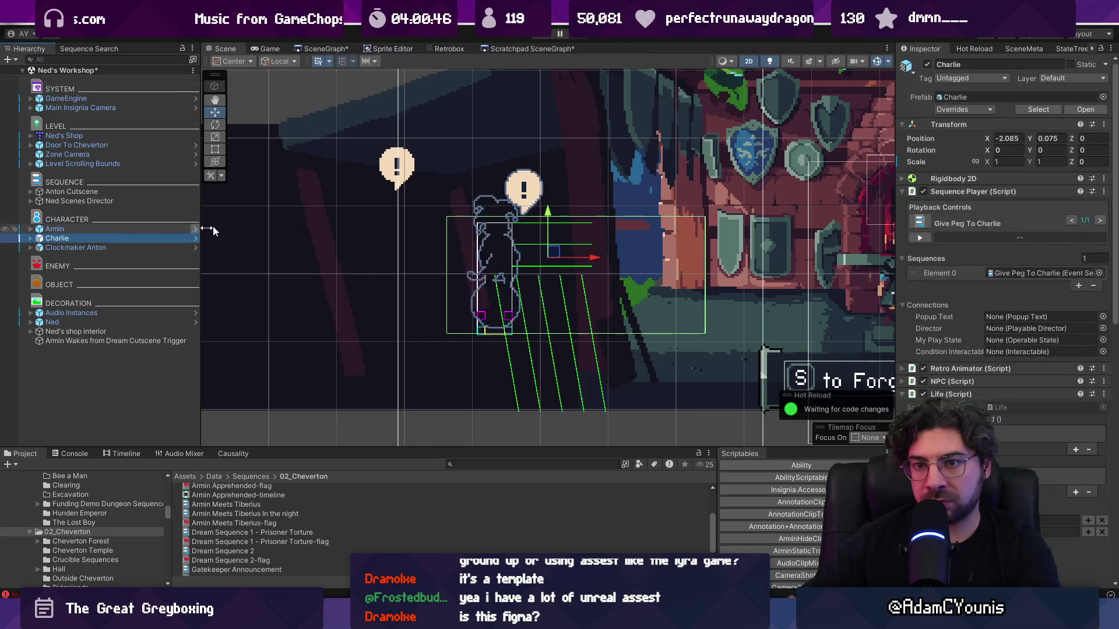
pyautogui.press('f')
# - Return to the Figma story map showing the Chapter 2 - Cheverton cards
pyautogui.scroll(-3, 461, 262)
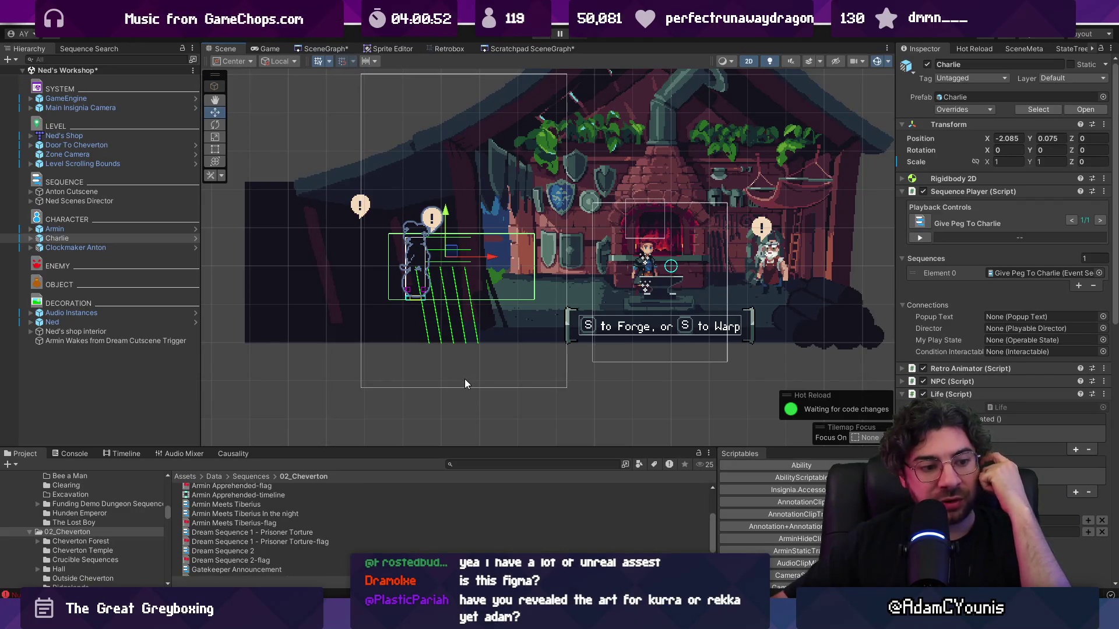
pyautogui.moveTo(533, 620)
pyautogui.moveTo(457, 621)
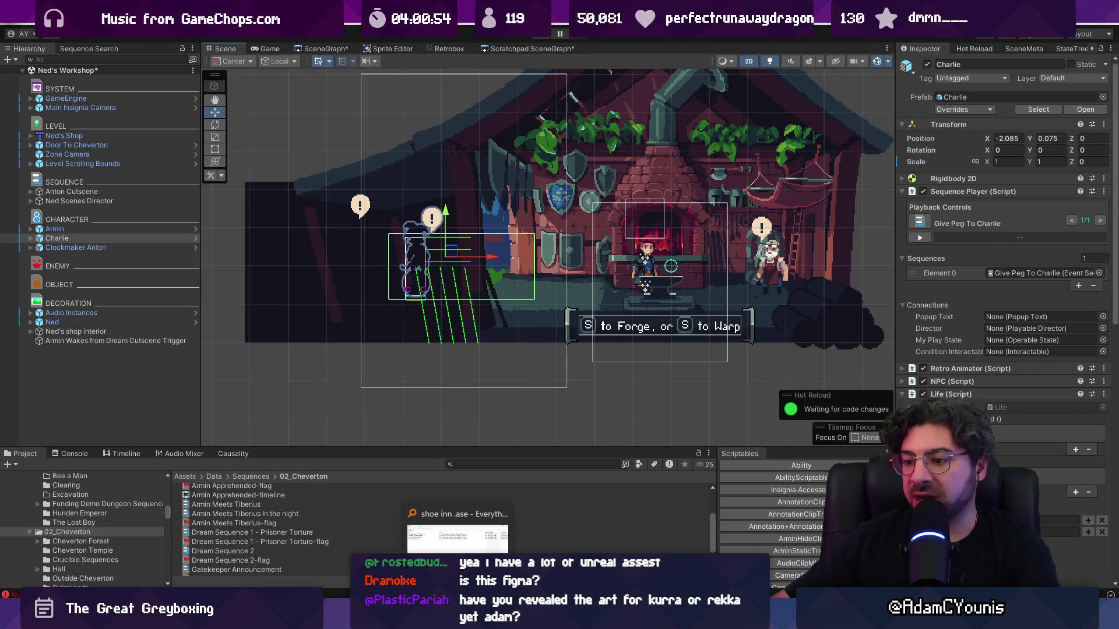
pyautogui.hotkey('alt', 'Tab')
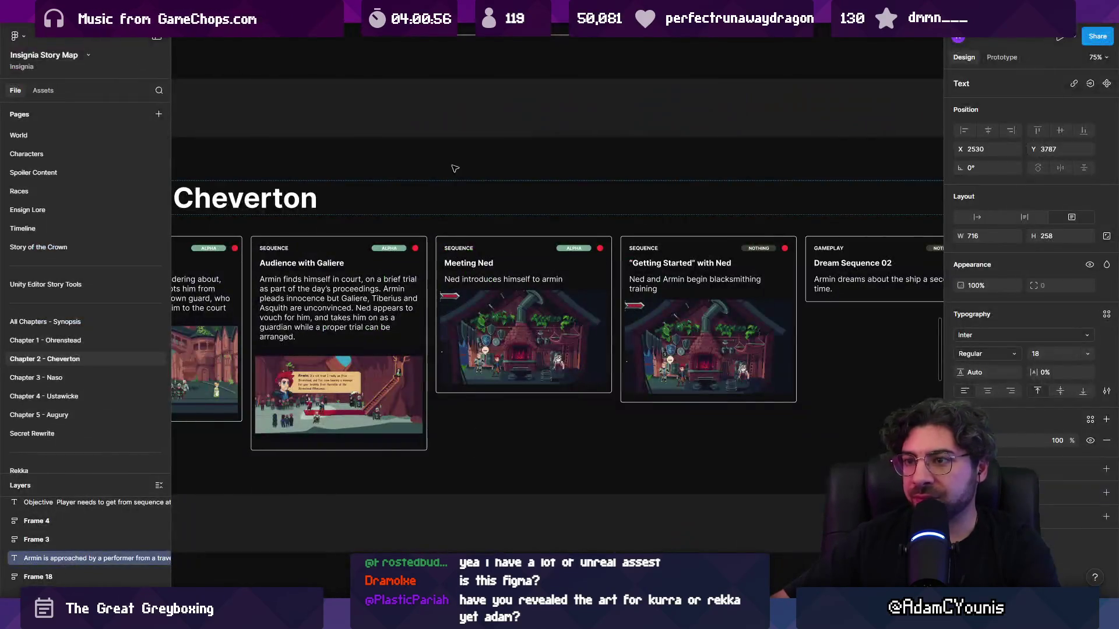
# - Open the Insignia Brand and Steam Page file and zoom into the poster art
pyautogui.click(856, 26)
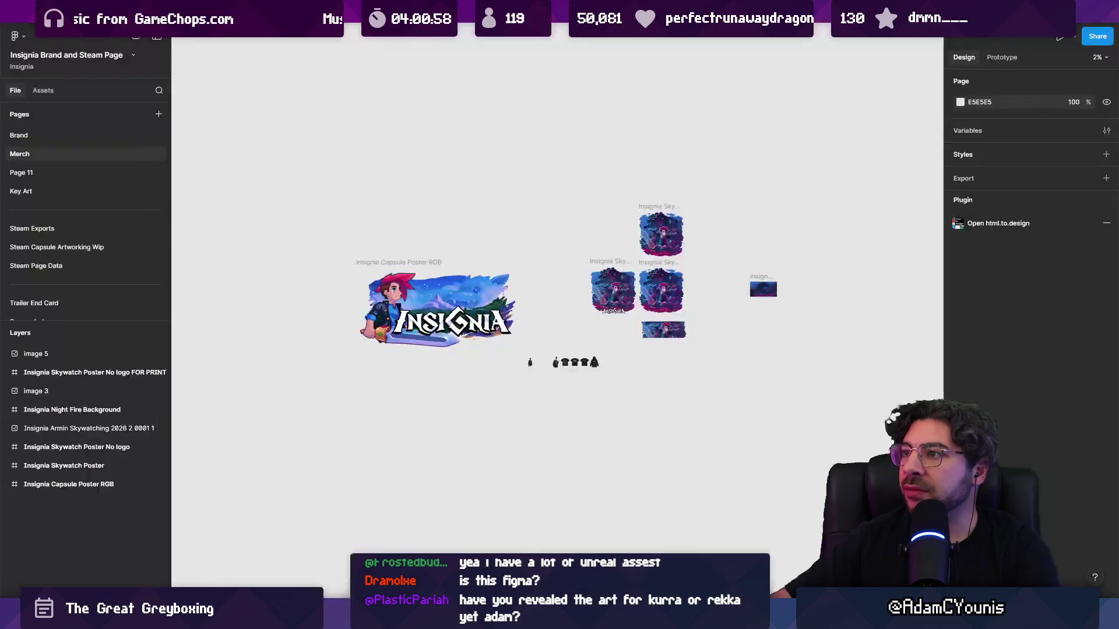
pyautogui.scroll(5, 640, 355)
pyautogui.scroll(5, 641, 356)
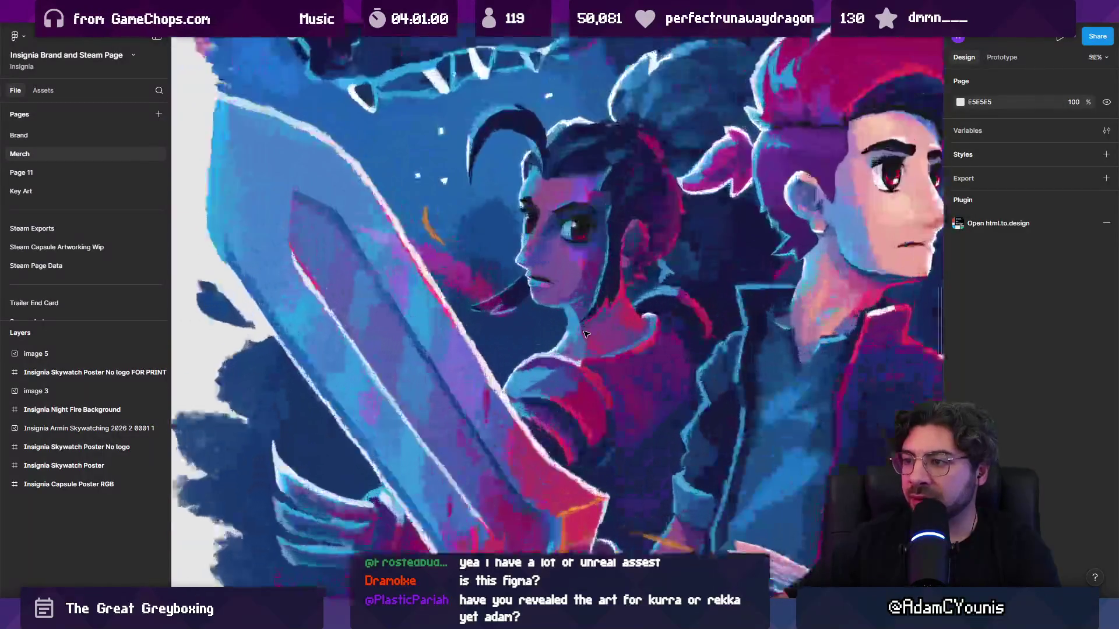
pyautogui.scroll(-5, 583, 315)
pyautogui.scroll(3, 512, 270)
pyautogui.scroll(3, 513, 269)
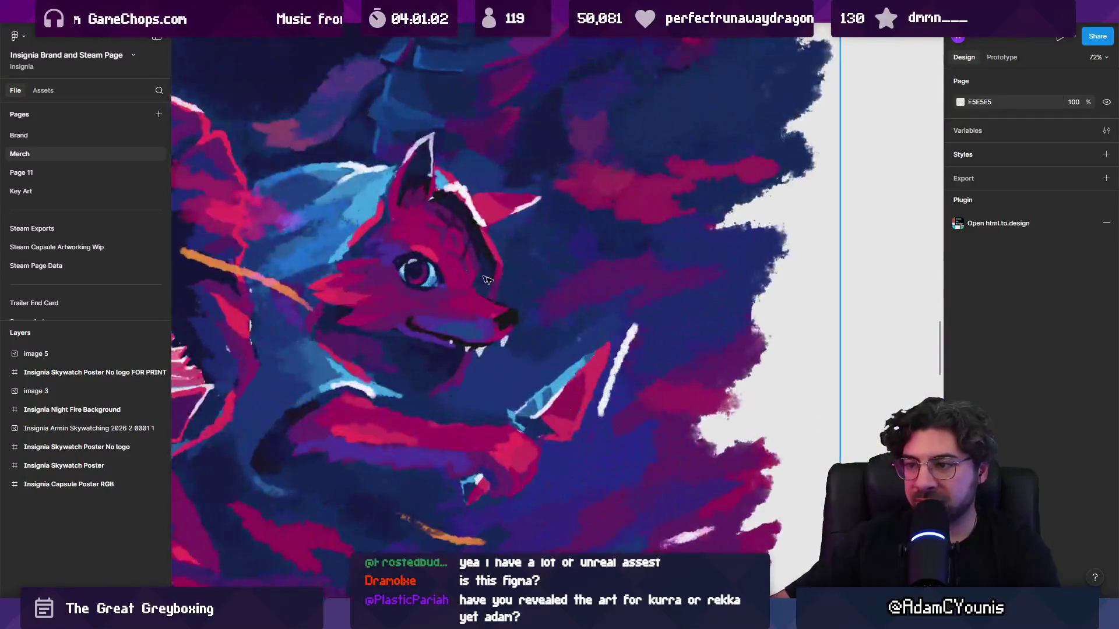
pyautogui.scroll(-2, 513, 270)
pyautogui.scroll(2, 513, 270)
# - Search Everything for 'rekka .ase' and select Rekka.aseprite in the results
pyautogui.hotkey('ctrl', 'alt', 'e')
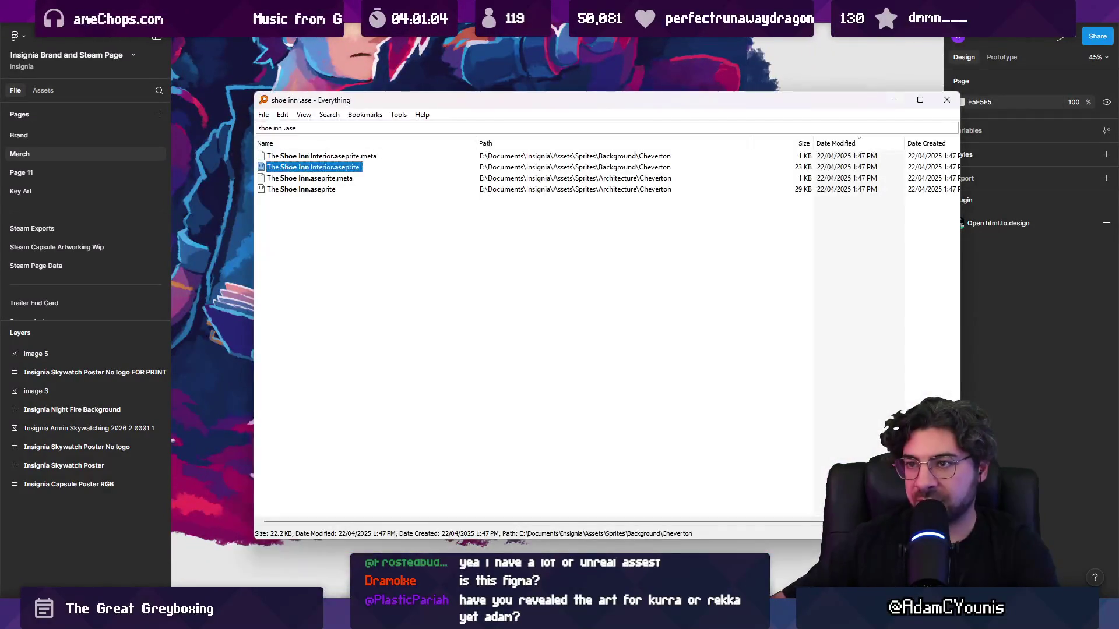
pyautogui.write('rekka .ase')
pyautogui.press('Down')
pyautogui.press('Down')
pyautogui.press('Down')
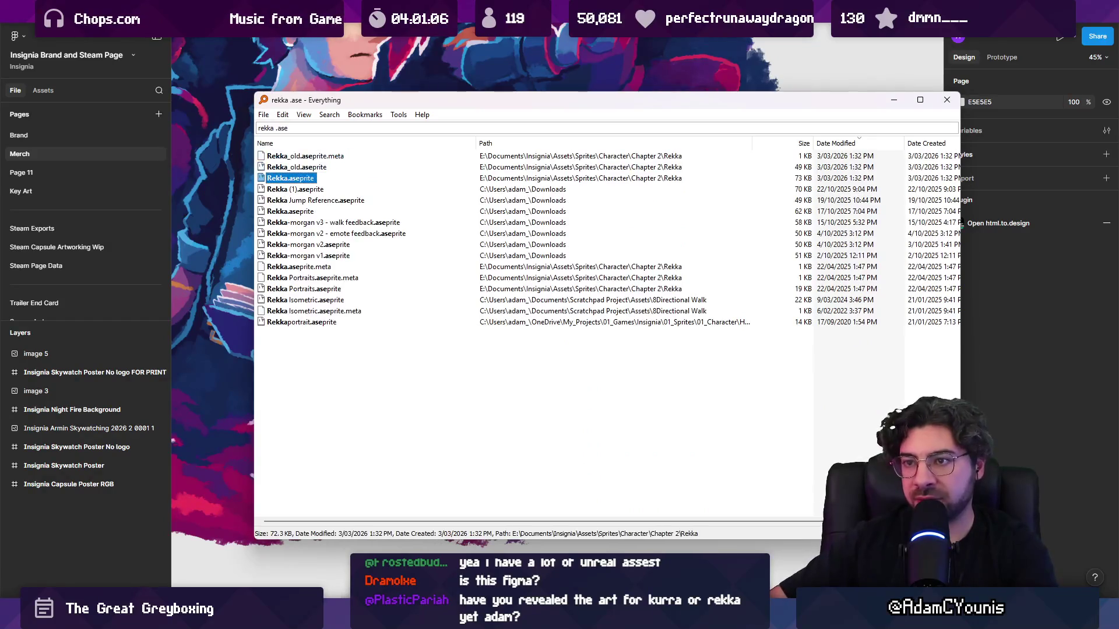
# - Open Rekka.aseprite, select walk frames 2–17, then open Kur.aseprite from a new file search
pyautogui.press('Return')
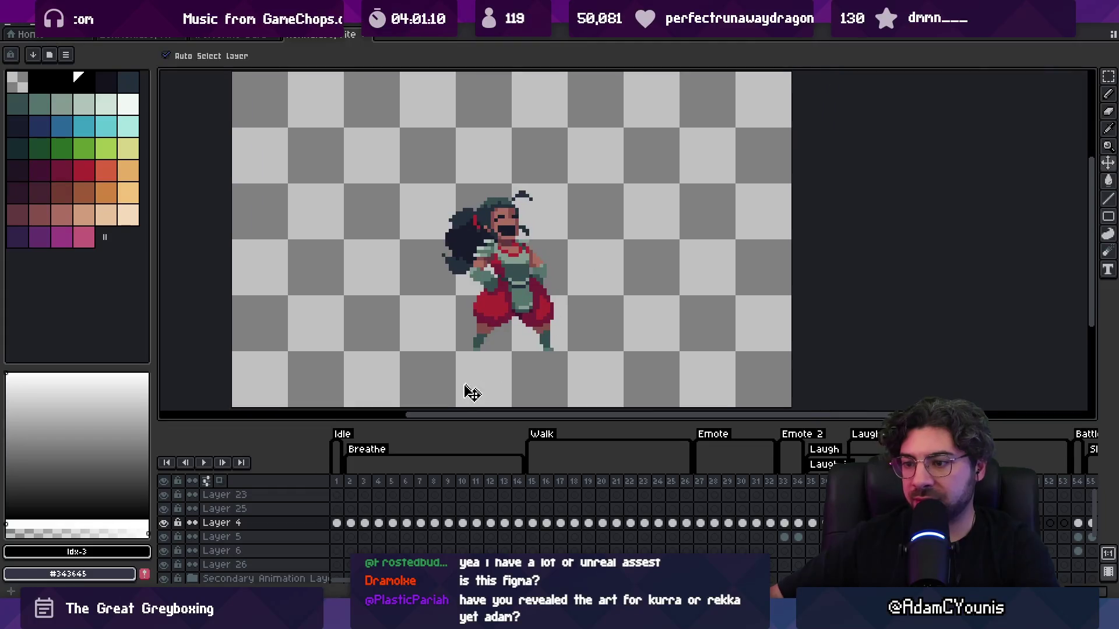
pyautogui.moveTo(358, 479)
pyautogui.mouseDown()
pyautogui.moveTo(823, 479)
pyautogui.moveTo(1063, 450)
pyautogui.mouseUp()
pyautogui.hotkey('ctrl', 'alt', 'space')
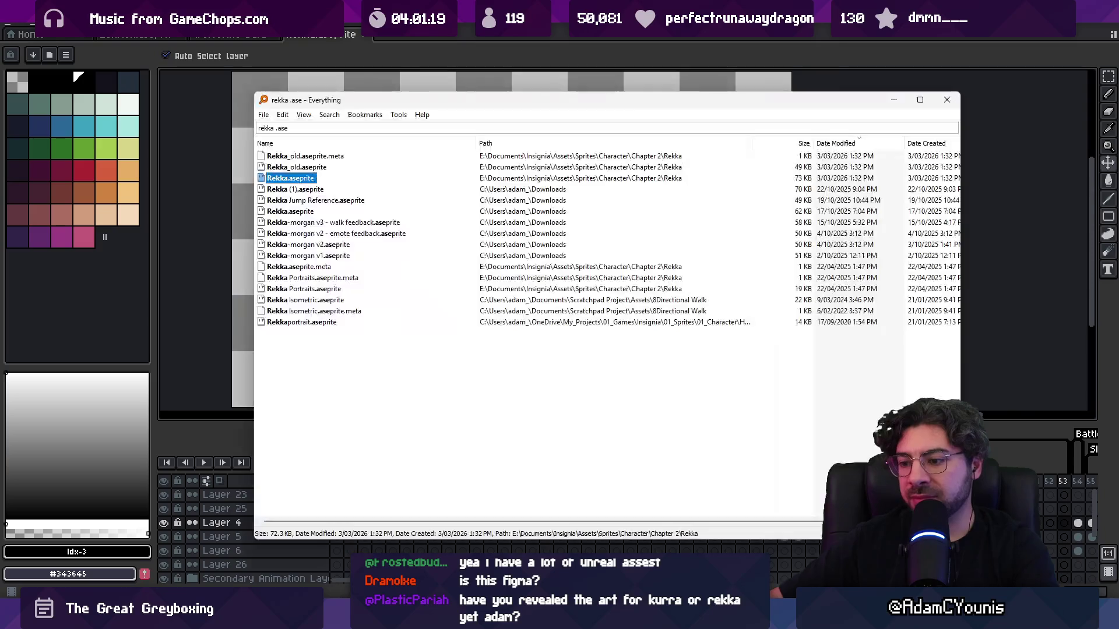
pyautogui.write('rekka')
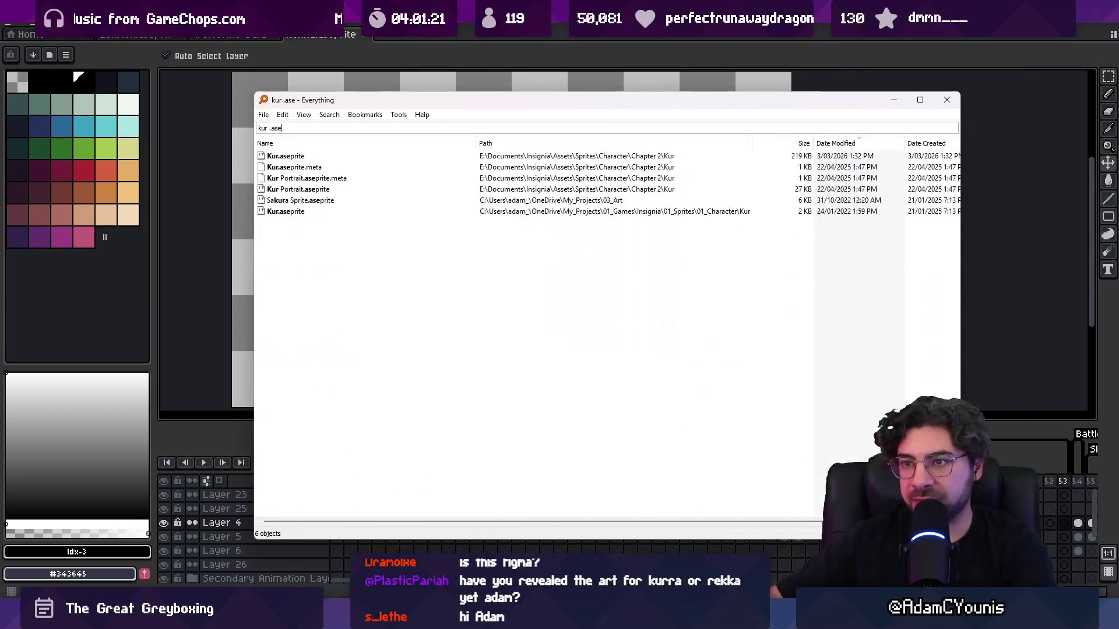
pyautogui.press('Return')
pyautogui.scroll(3, 701, 280)
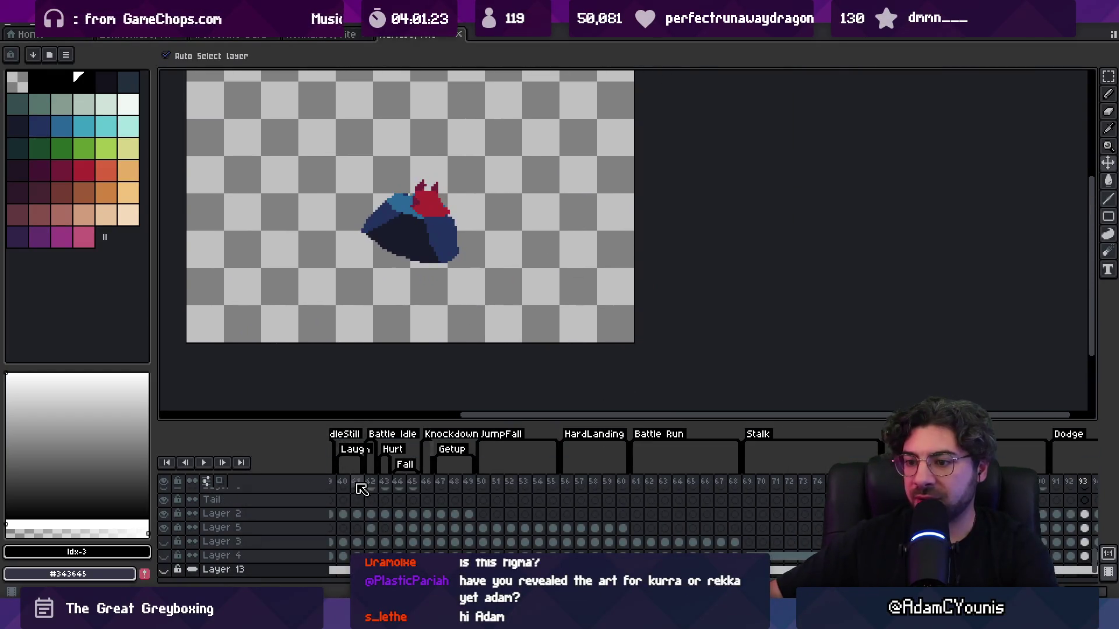
# - Play Kur's Charge Slash animation from frame 15, stopping on frame 16
pyautogui.moveTo(235, 487); pyautogui.dragTo(839, 469)
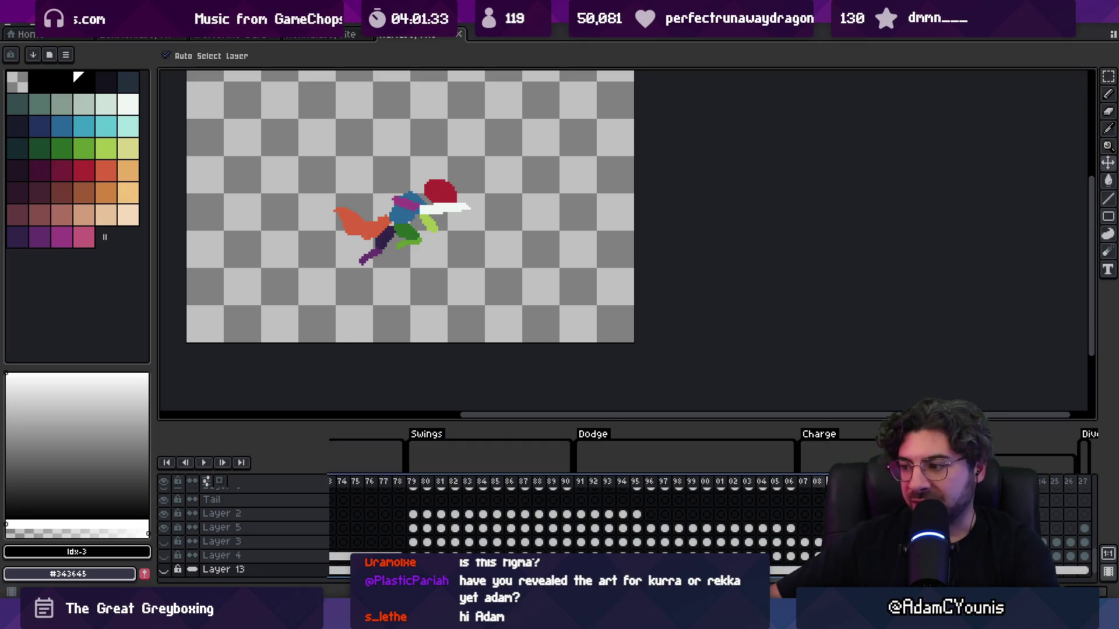
pyautogui.click(826, 481)
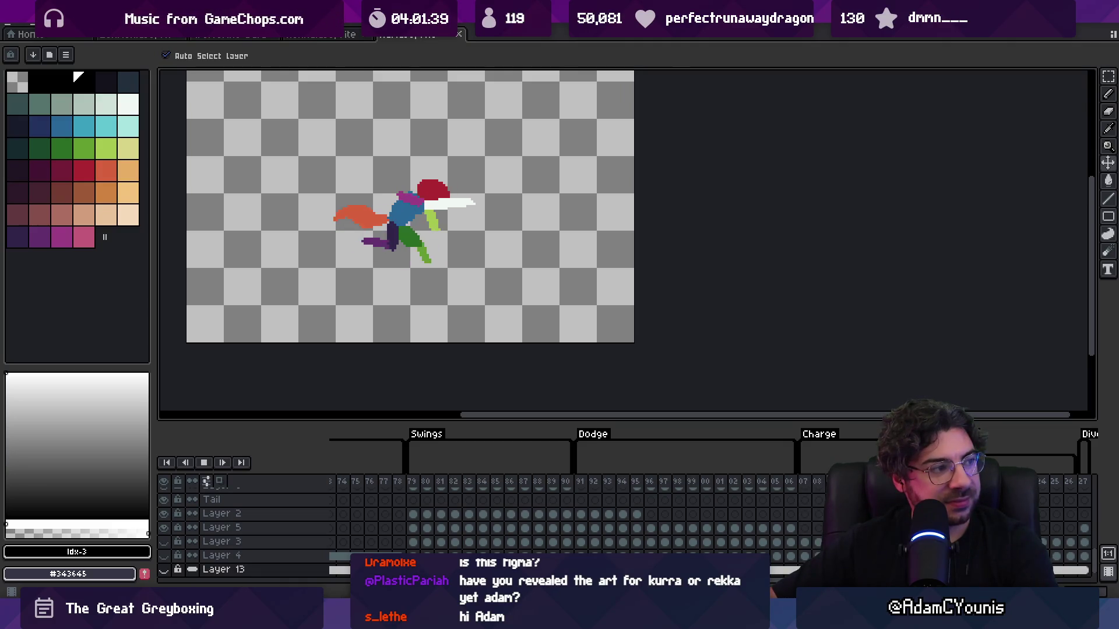
pyautogui.hscroll(3, 775, 583)
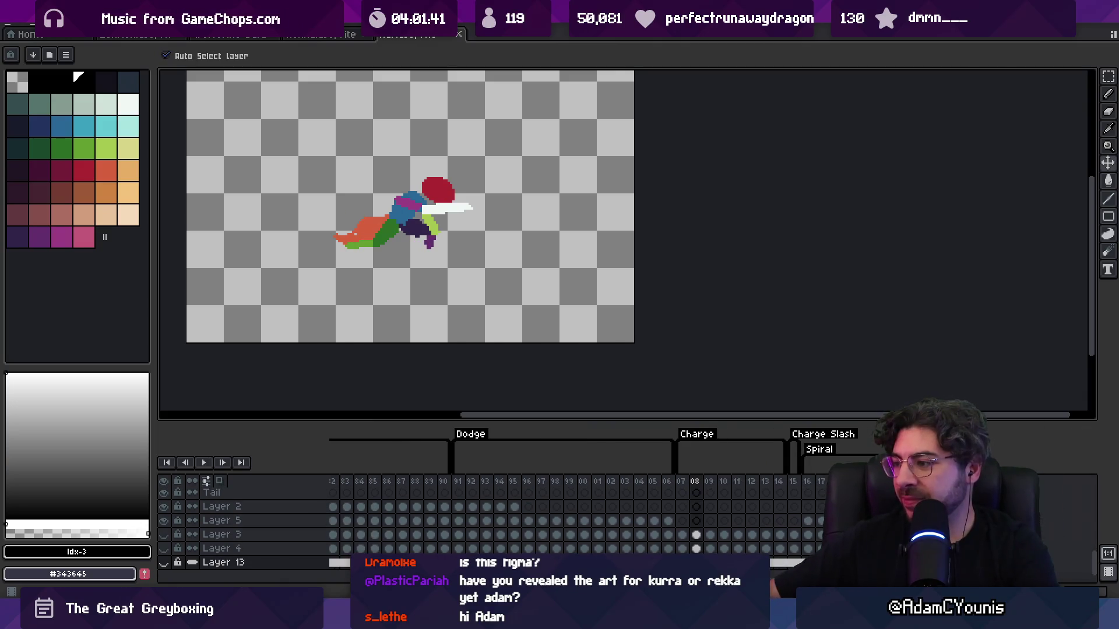
pyautogui.click(794, 483)
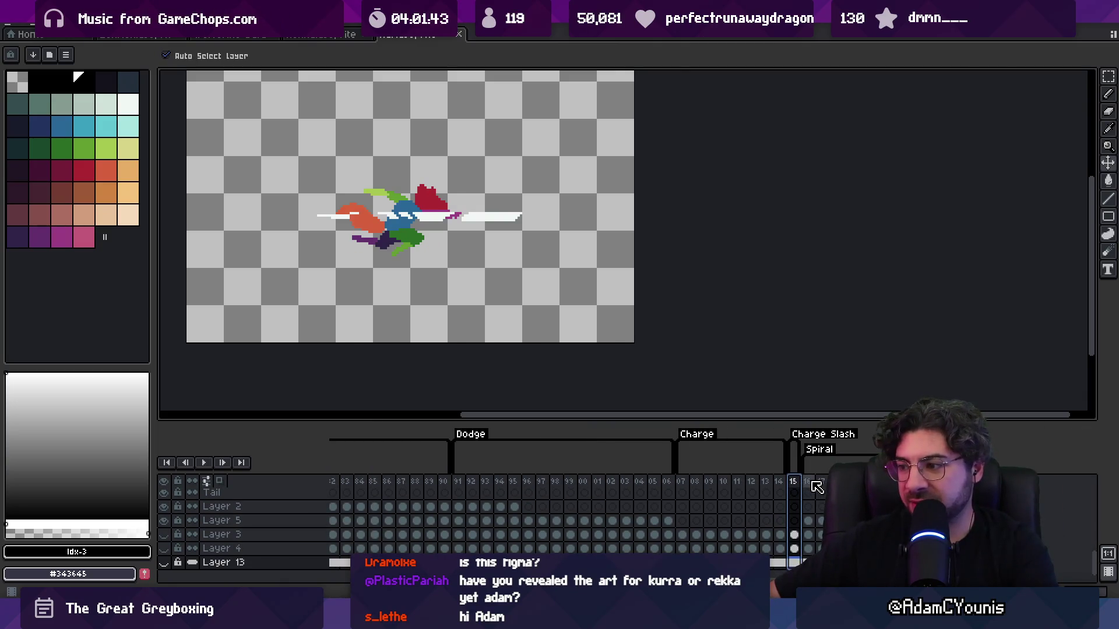
pyautogui.press('Return')
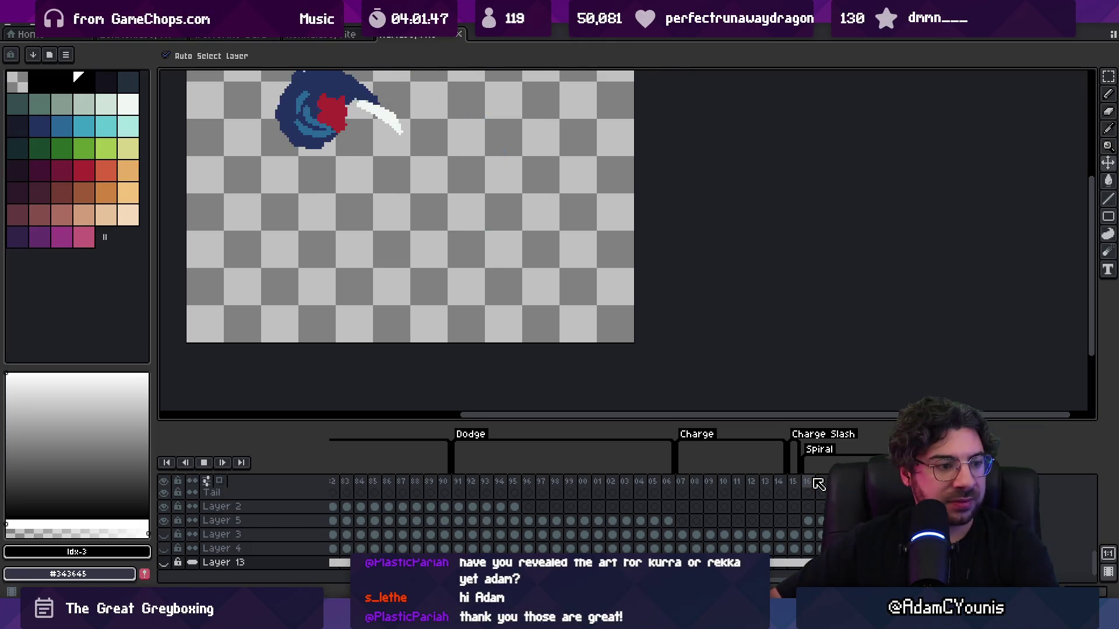
pyautogui.click(815, 482)
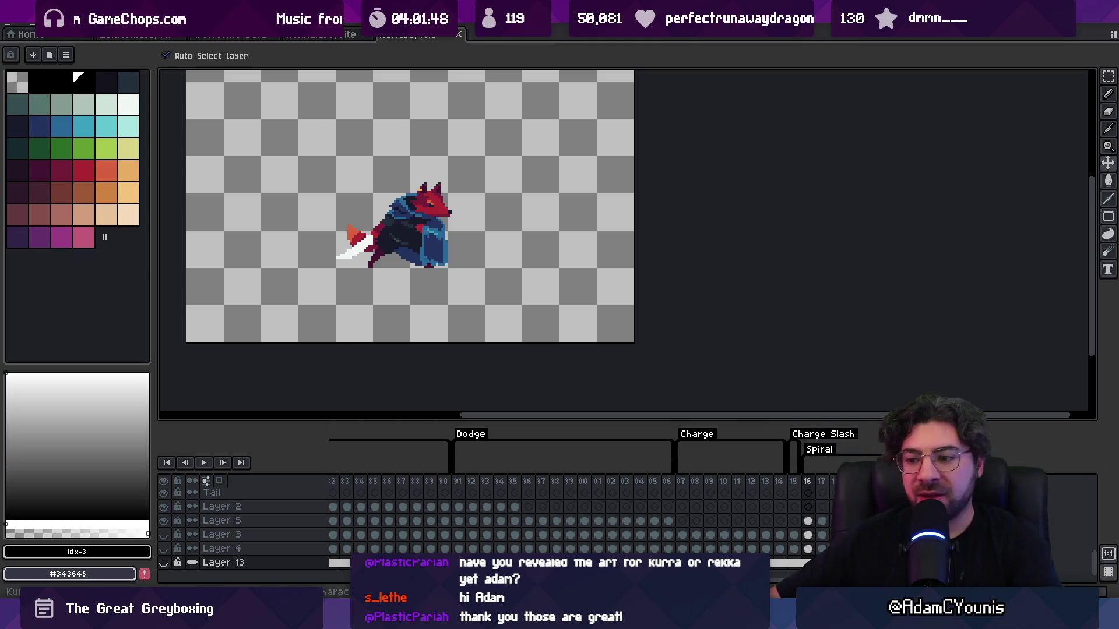
# - Zoom out on the Figma Skywatch poster, then return to the Unity editor
pyautogui.hotkey('alt', 'Tab')
pyautogui.scroll(-3, 518, 441)
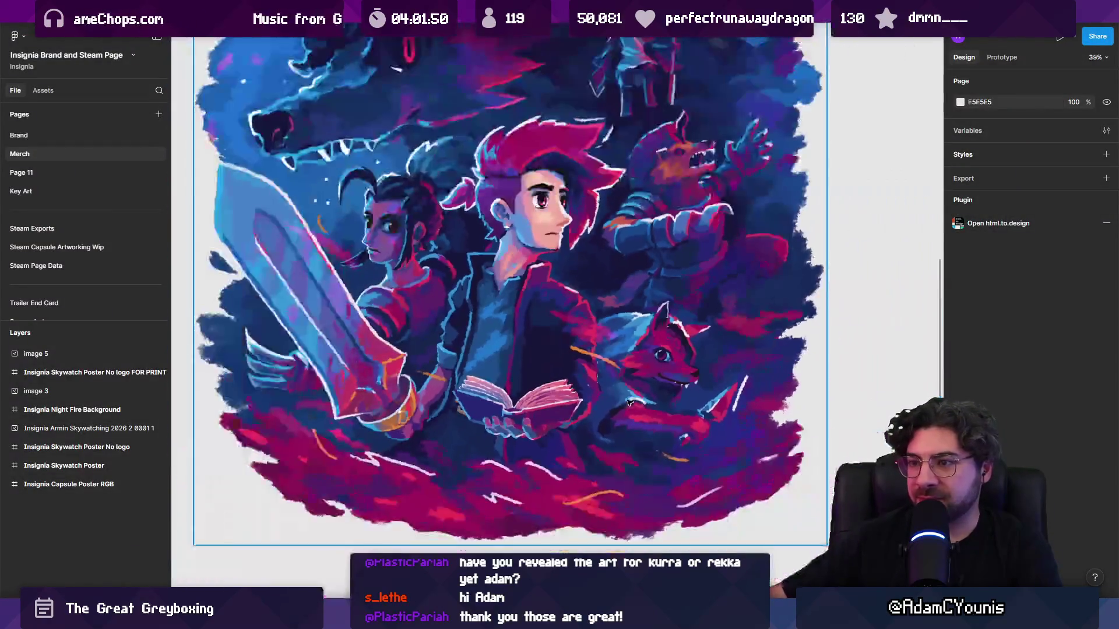
pyautogui.scroll(-3, 518, 441)
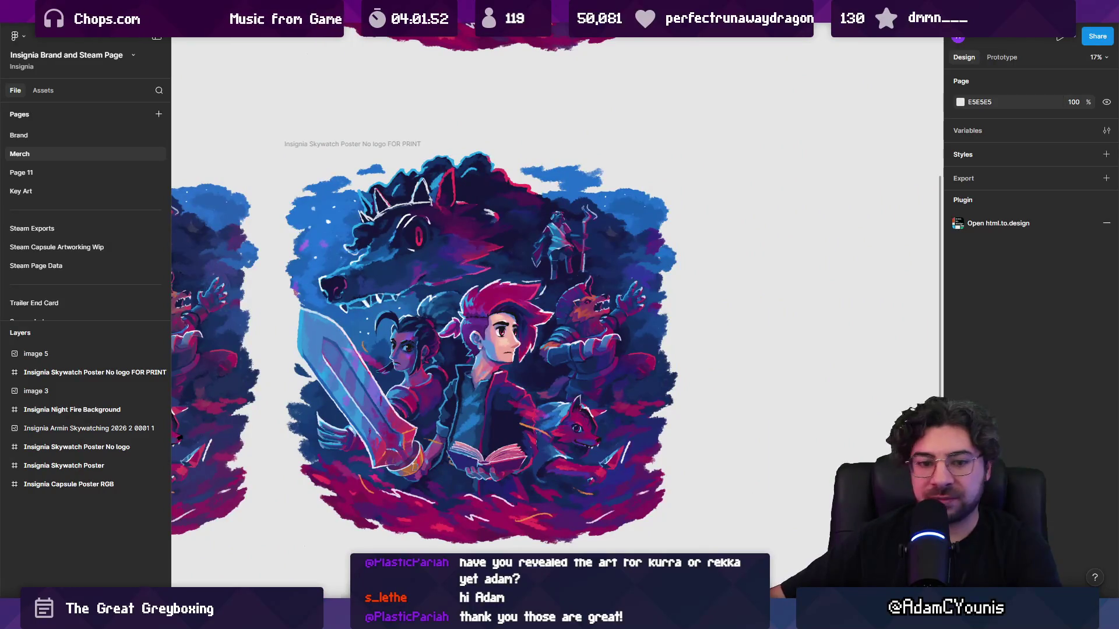
pyautogui.hotkey('alt', 'Tab')
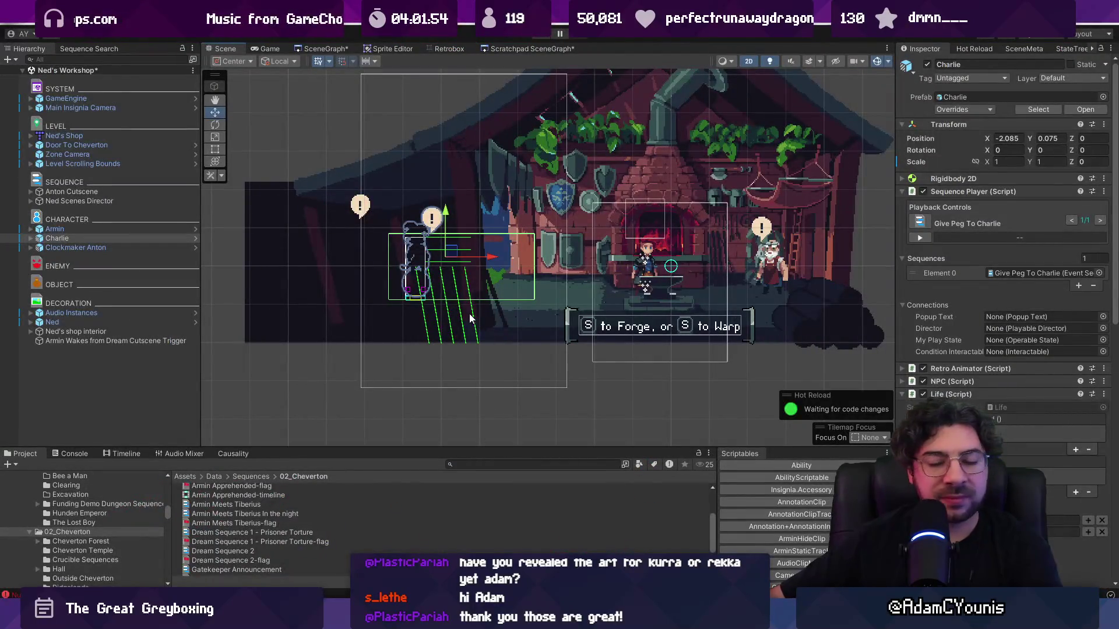
pyautogui.moveTo(651, 277); pyautogui.dragTo(524, 328)
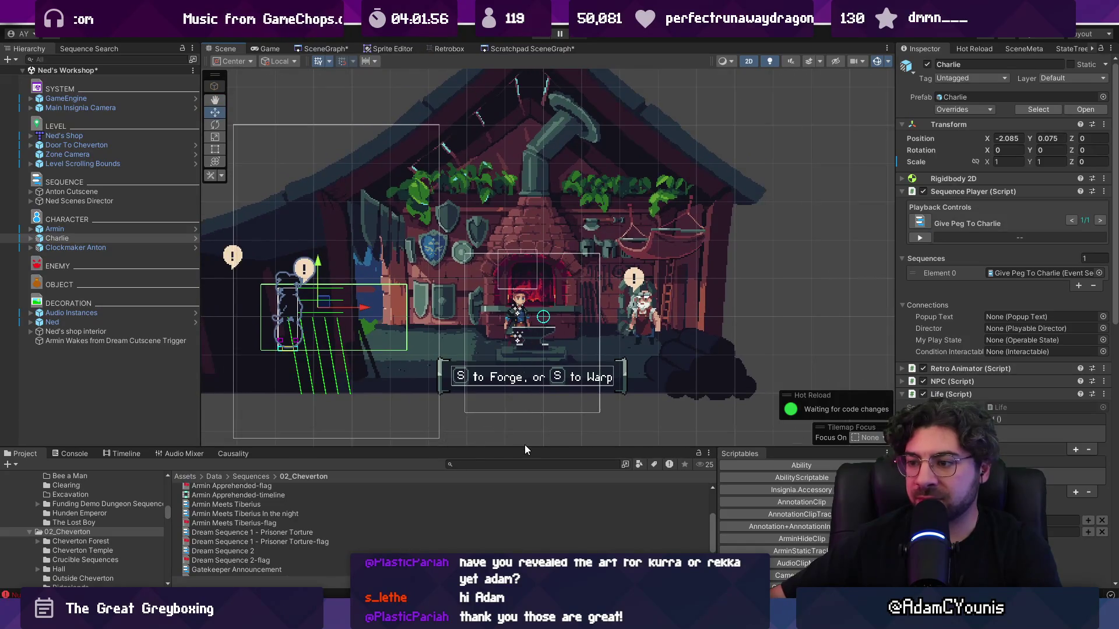
pyautogui.moveTo(524, 446); pyautogui.dragTo(525, 448)
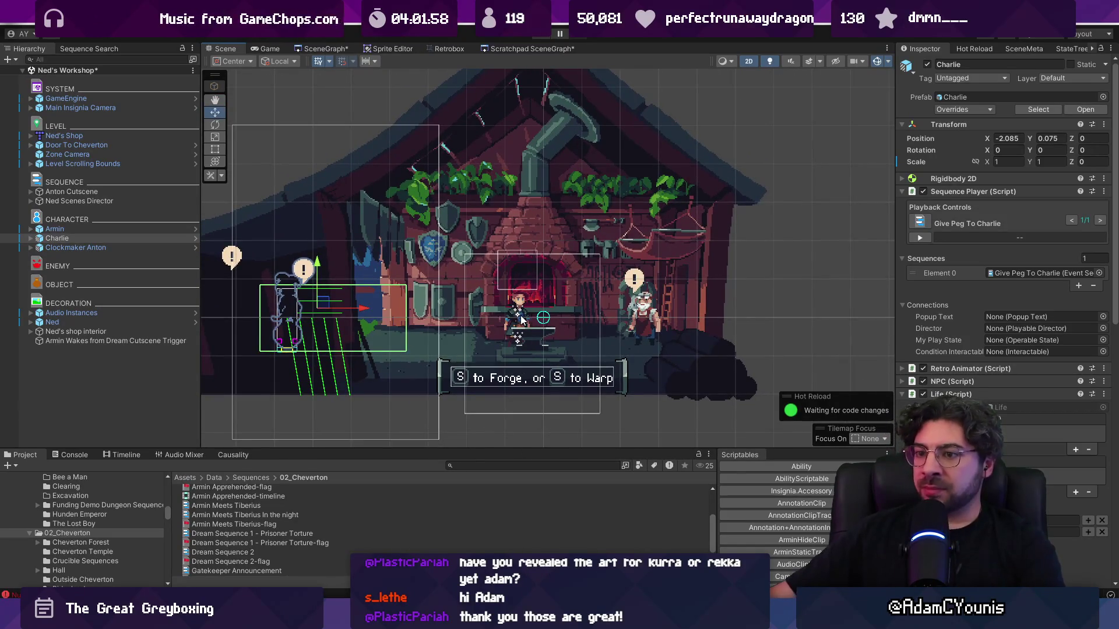
pyautogui.click(145, 246)
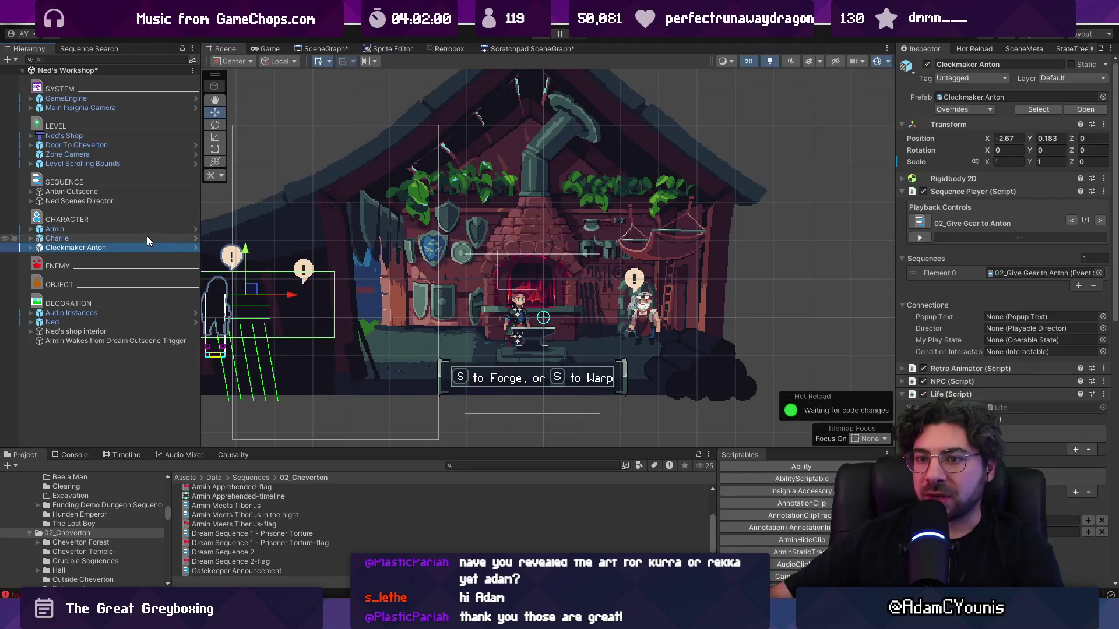
pyautogui.keyDown('ctrl'); pyautogui.click(147, 238); pyautogui.keyUp('ctrl')
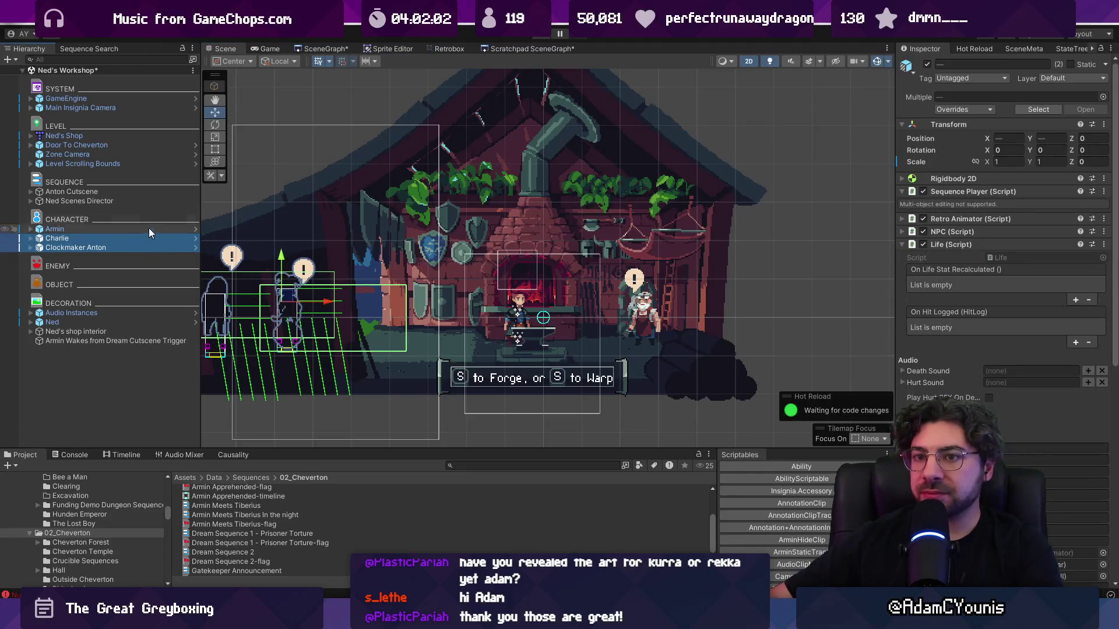
pyautogui.click(142, 200)
pyautogui.click(127, 373)
pyautogui.rightClick(127, 373)
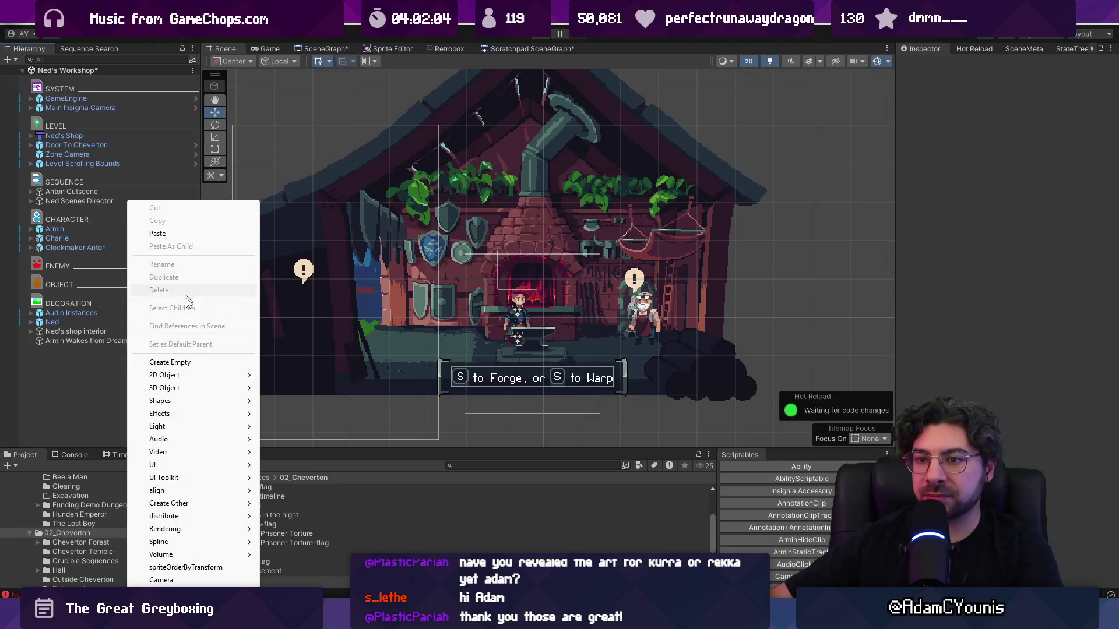
# - Create an empty object named 'Charlie Toggle' under Ned Scenes Director
pyautogui.click(191, 364)
pyautogui.moveTo(39, 351); pyautogui.dragTo(61, 209)
pyautogui.press('F2')
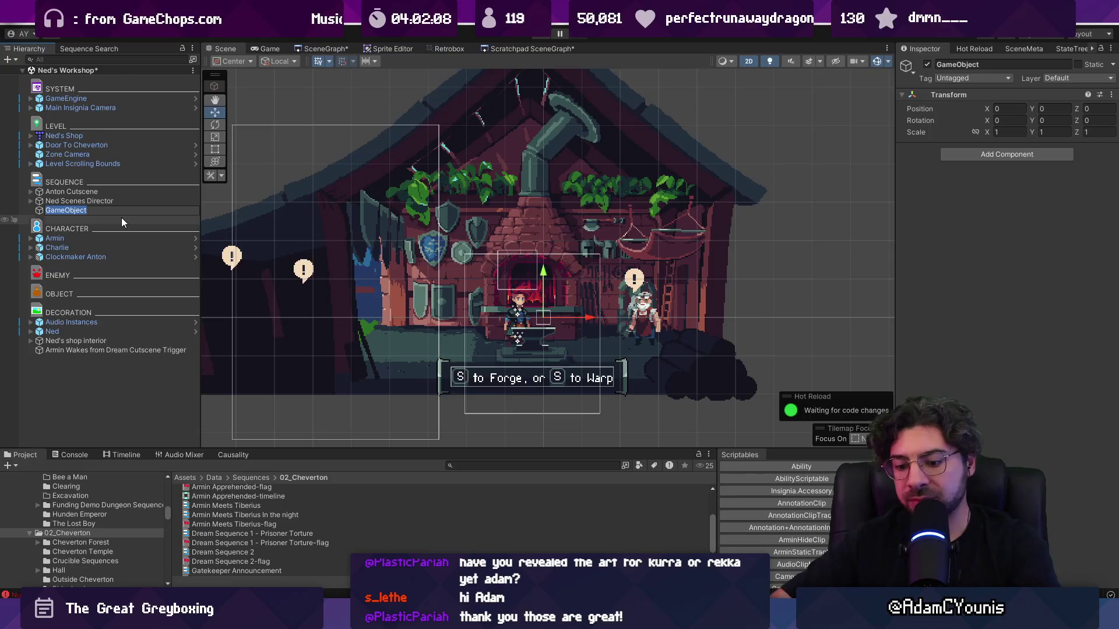
pyautogui.write('Charlie Toggle')
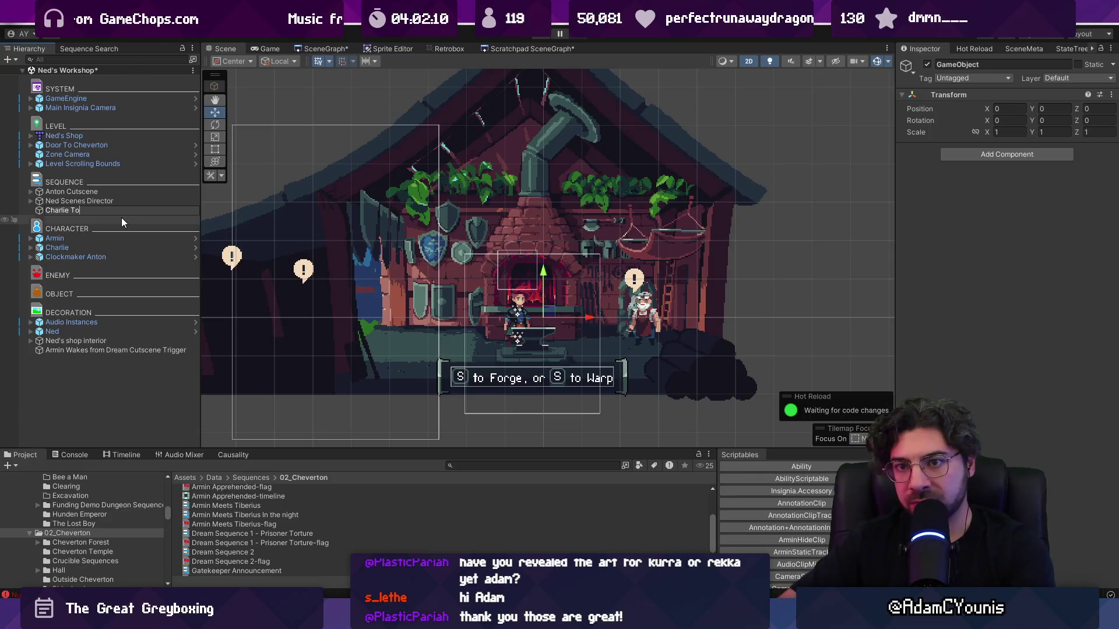
pyautogui.press('Return')
# - Add Condition Behaviour and Condition Toggle components, linking the behaviour into the toggle
pyautogui.click(977, 152)
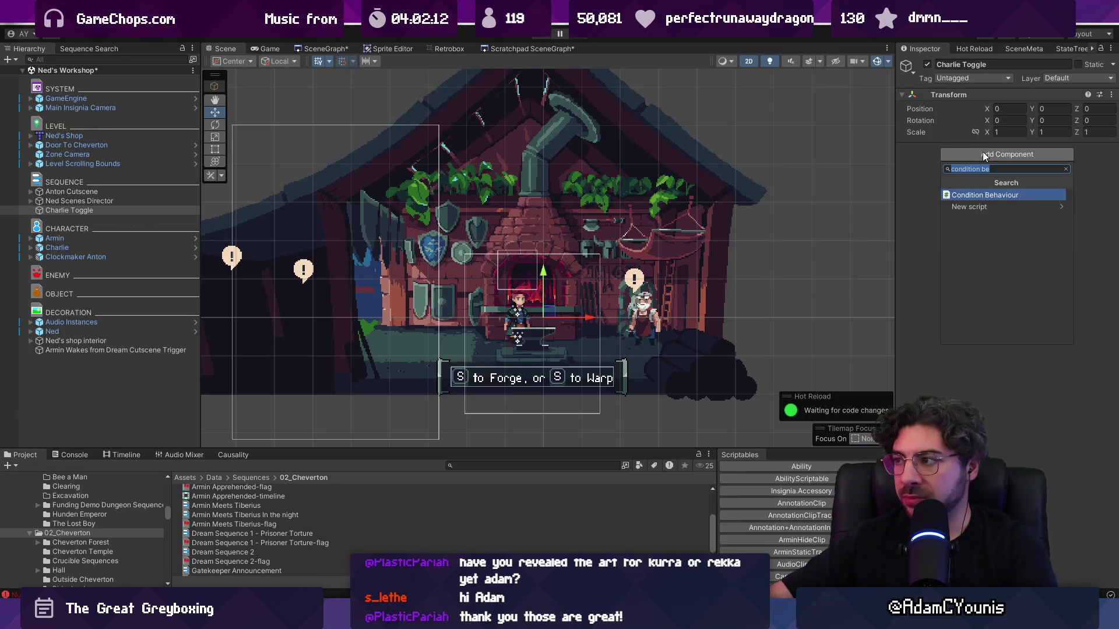
pyautogui.press('Return')
pyautogui.click(1013, 237)
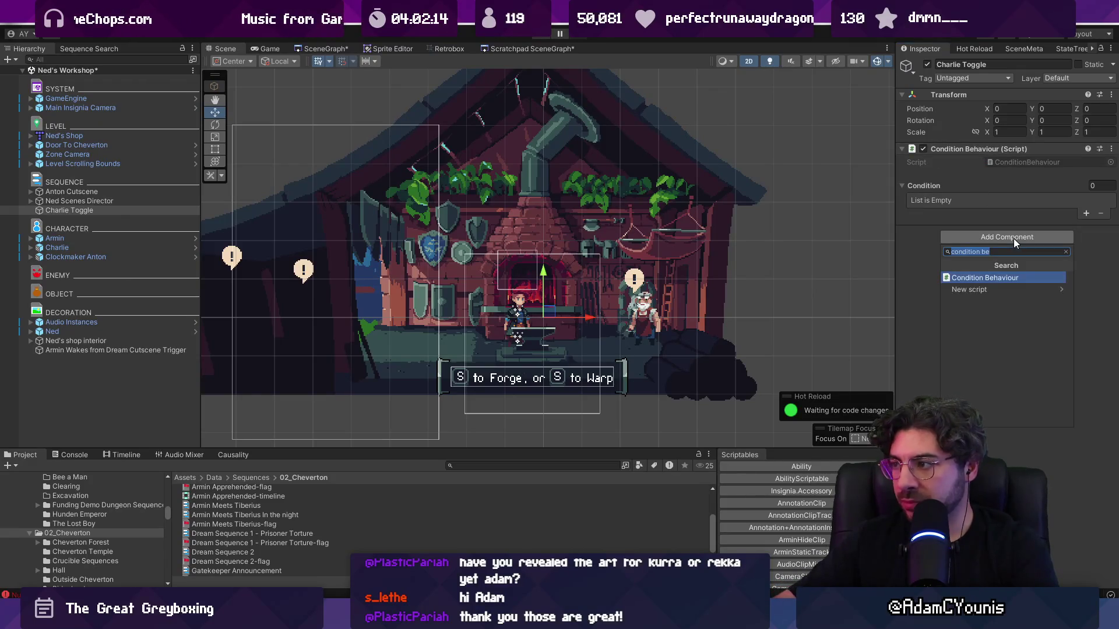
pyautogui.write('condition toggl')
pyautogui.press('Return')
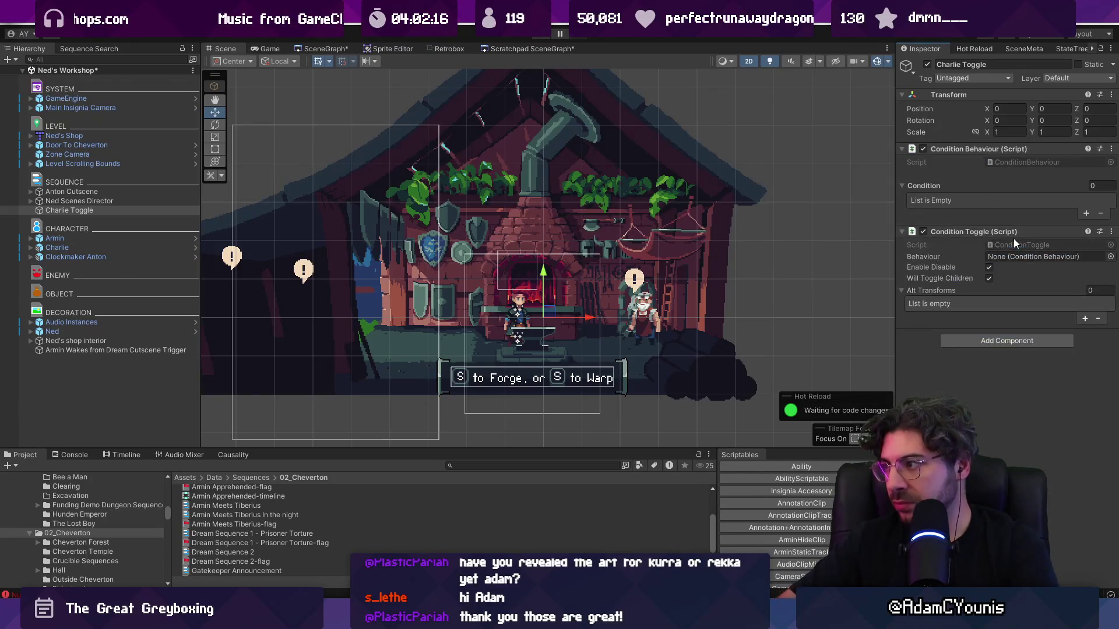
pyautogui.moveTo(1012, 238); pyautogui.dragTo(1012, 143)
pyautogui.moveTo(954, 255)
pyautogui.mouseDown()
pyautogui.moveTo(958, 208)
pyautogui.moveTo(1043, 174)
pyautogui.mouseUp()
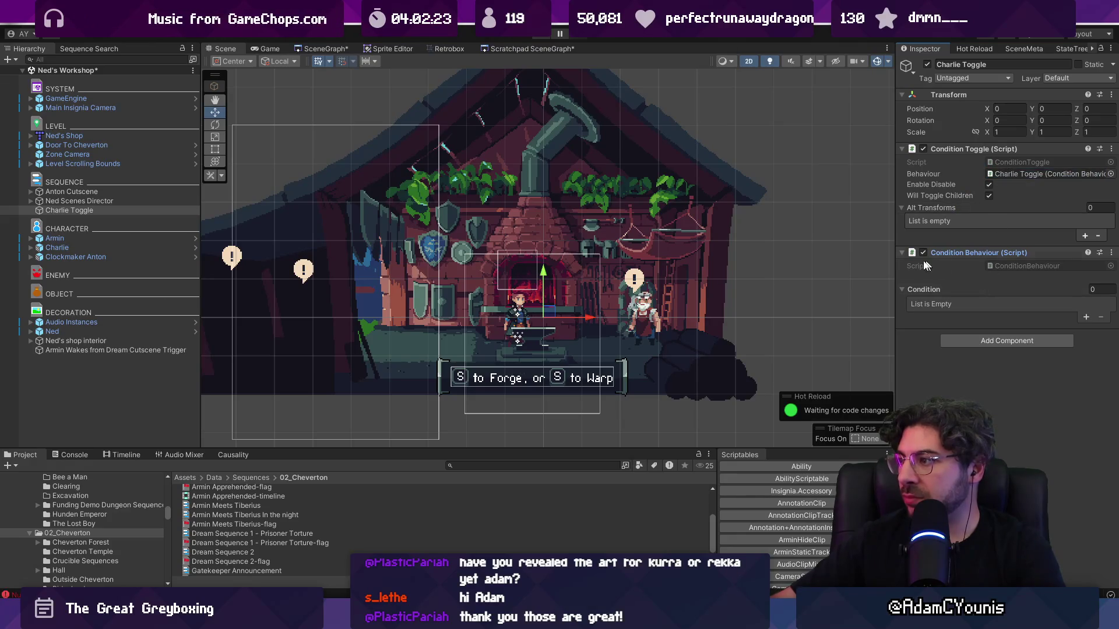
# - Add Charlie to the toggle's Alt Transforms and add a new condition entry
pyautogui.moveTo(57, 247)
pyautogui.mouseDown()
pyautogui.moveTo(938, 408)
pyautogui.moveTo(1002, 210)
pyautogui.mouseUp()
pyautogui.click(1085, 316)
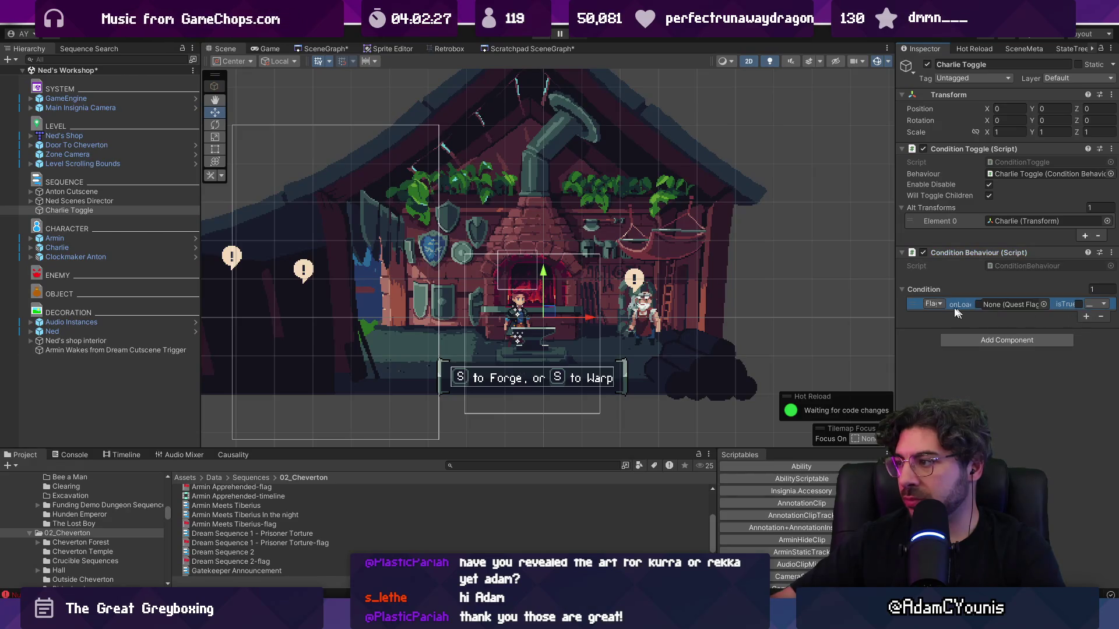
pyautogui.moveTo(895, 272); pyautogui.dragTo(681, 265)
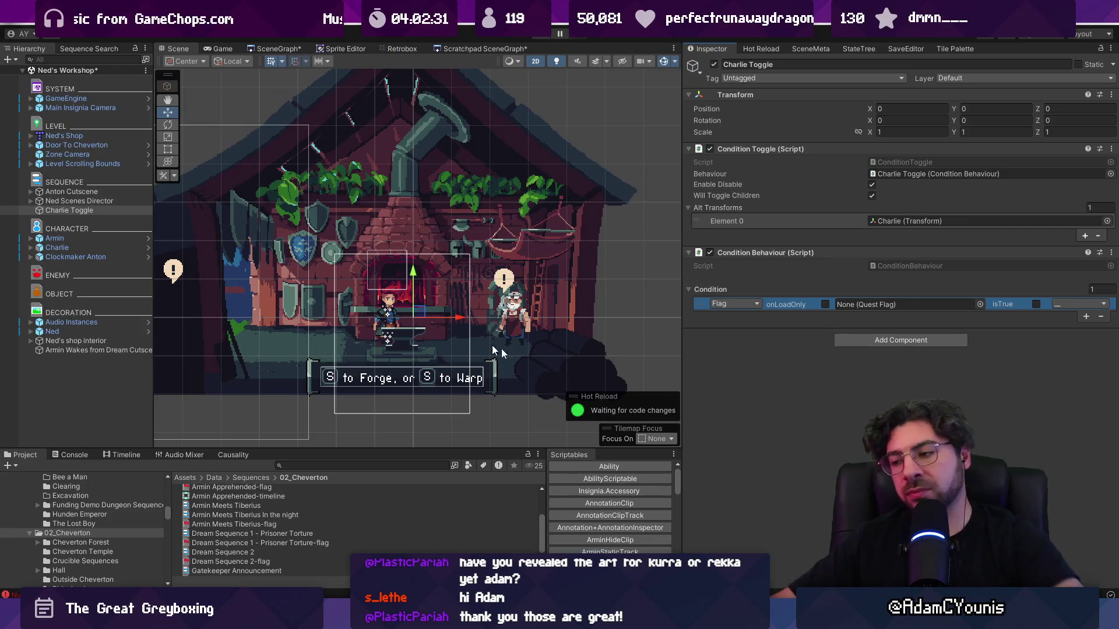
pyautogui.moveTo(738, 618)
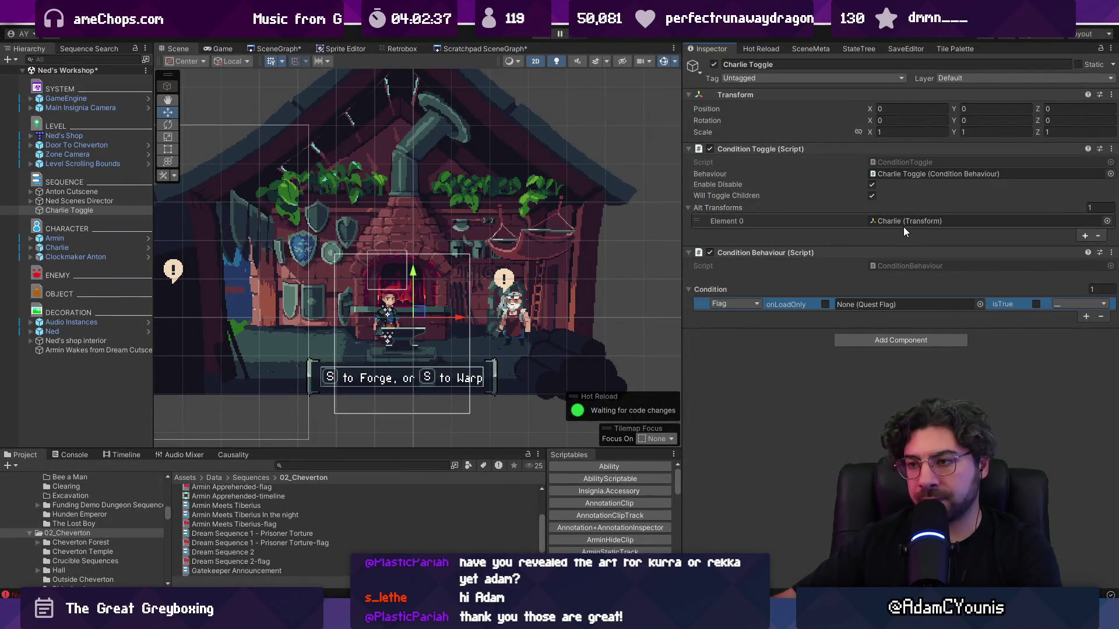
# - Set the condition to require the Met Ned quest flag true, and save the scene
pyautogui.click(978, 304)
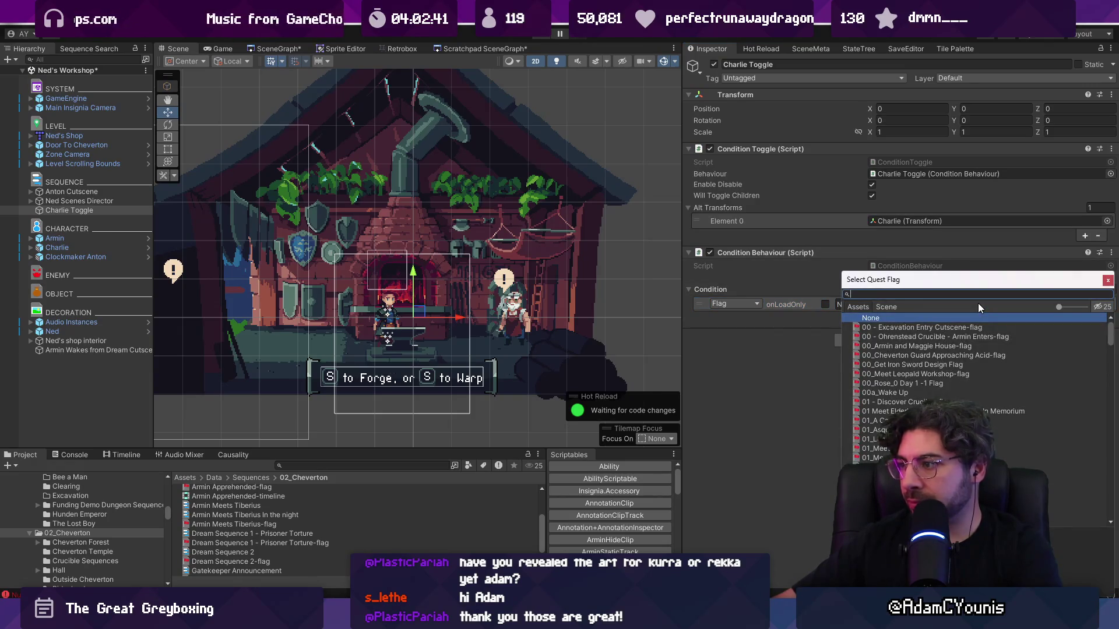
pyautogui.press('Escape')
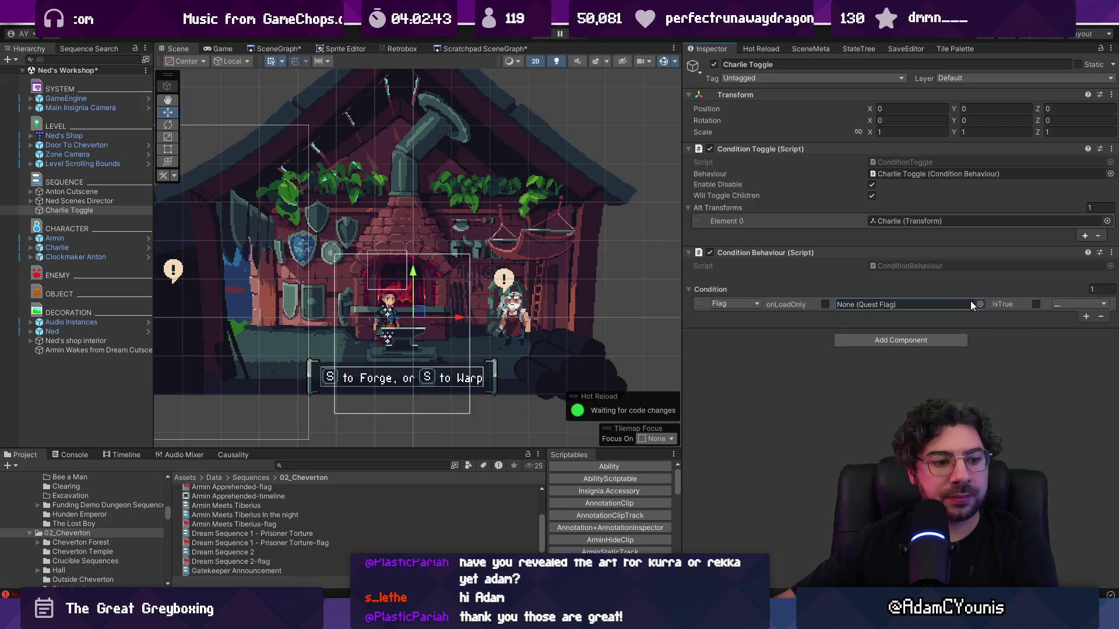
pyautogui.click(978, 304)
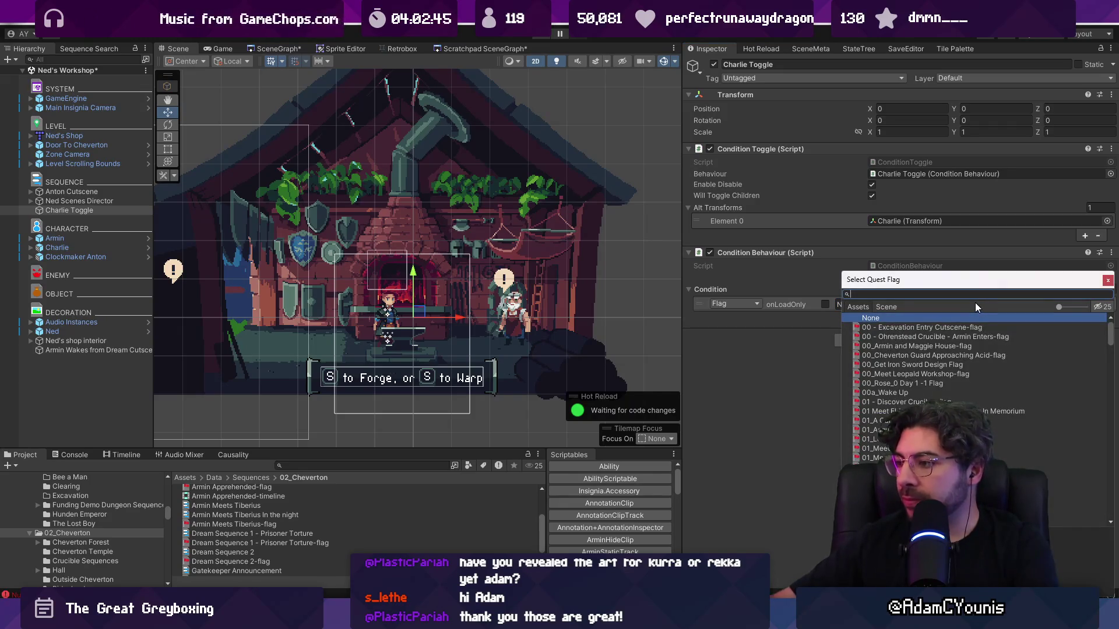
pyautogui.write('memt ned')
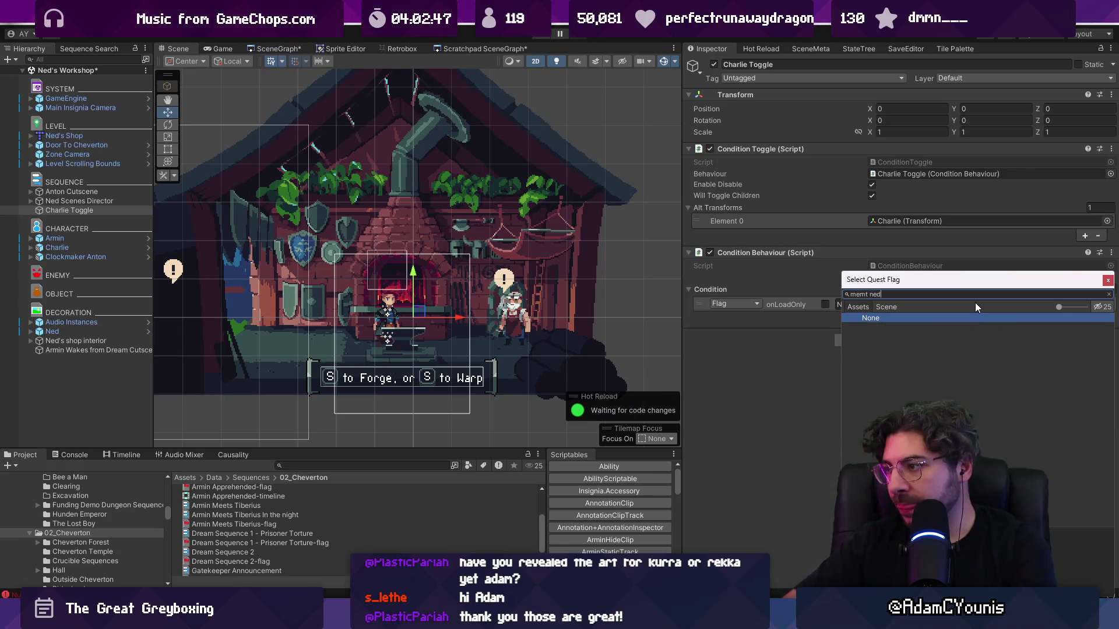
pyautogui.press('BackSpace')
pyautogui.press('BackSpace')
pyautogui.write('t ne')
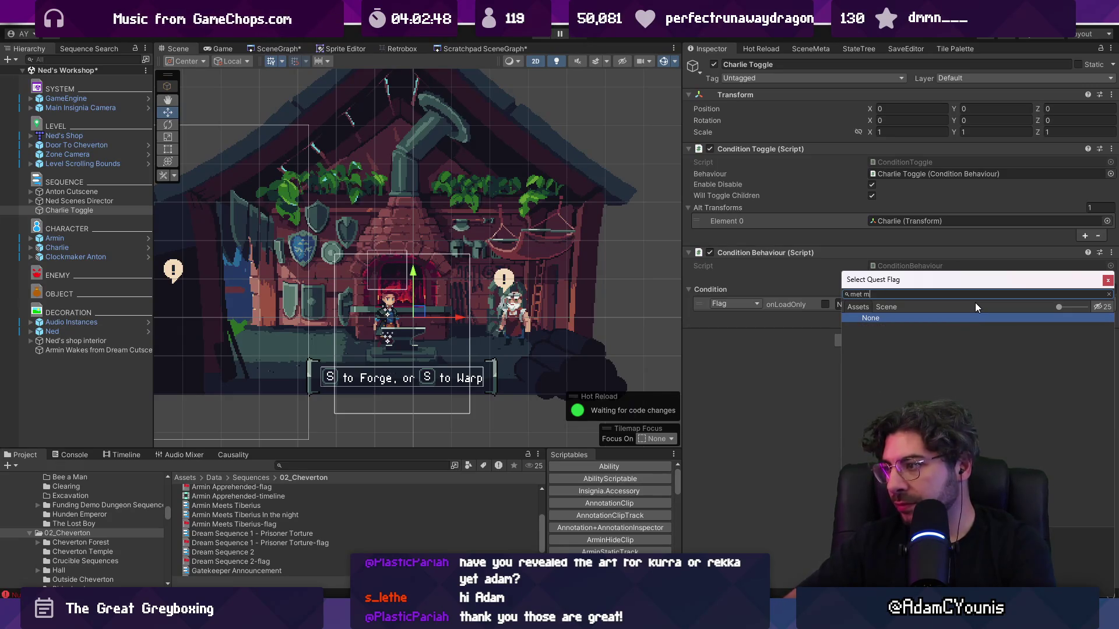
pyautogui.write('d')
pyautogui.press('Down')
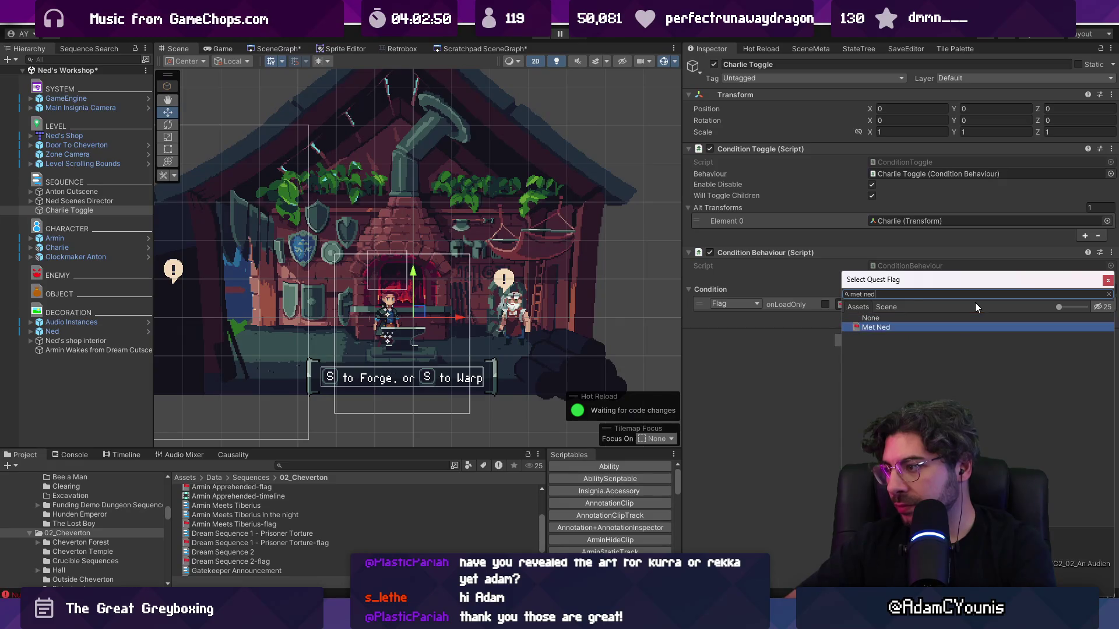
pyautogui.press('Return')
pyautogui.click(1034, 305)
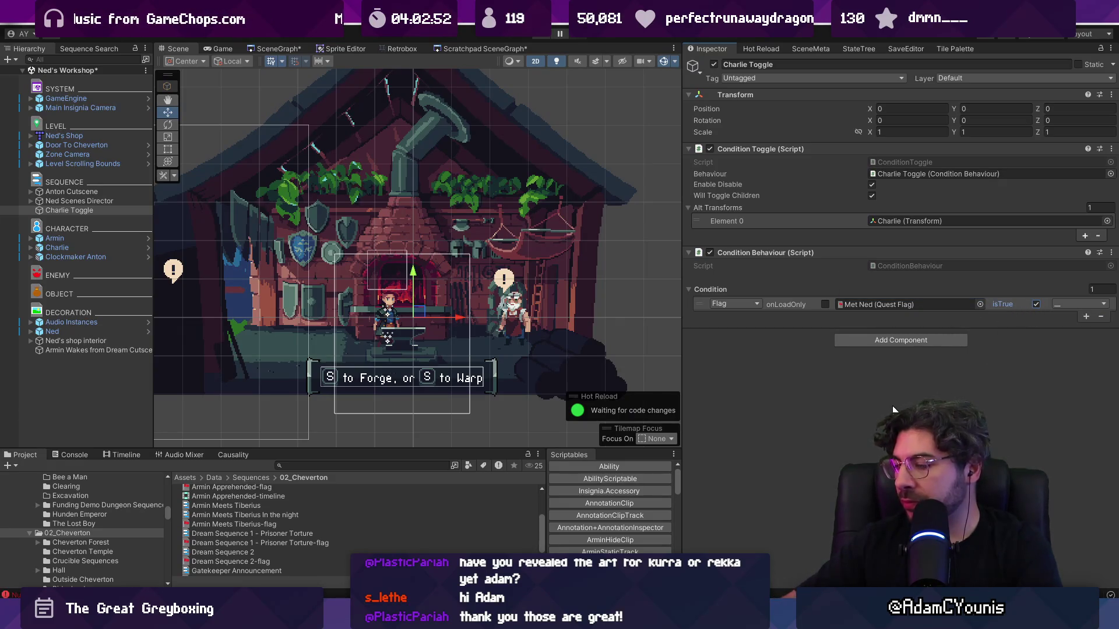
pyautogui.hotkey('ctrl', 's')
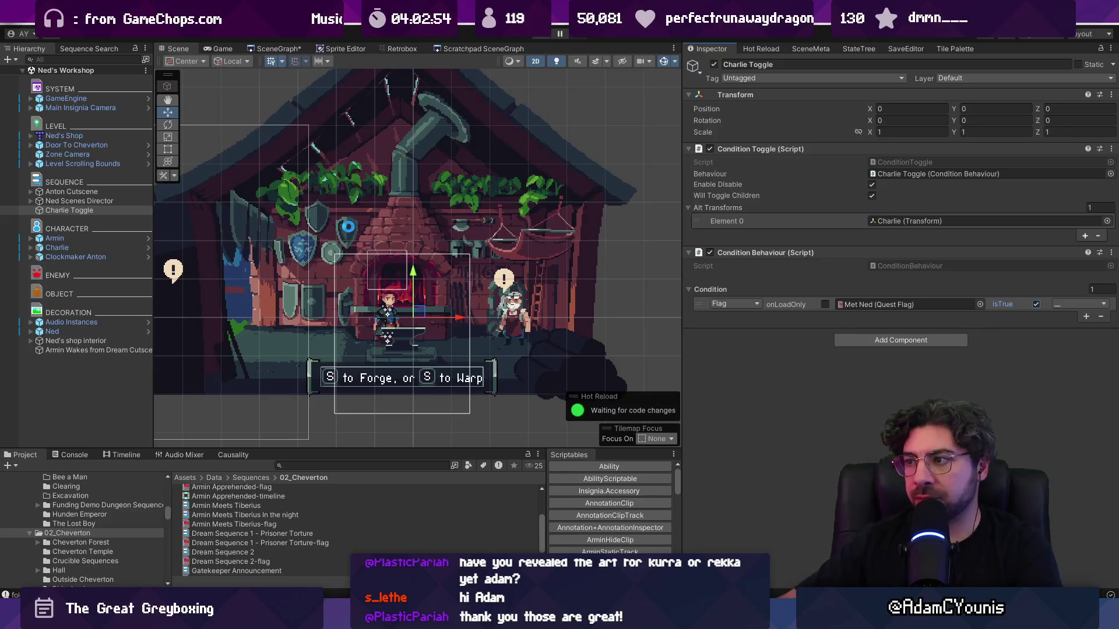
pyautogui.click(81, 247)
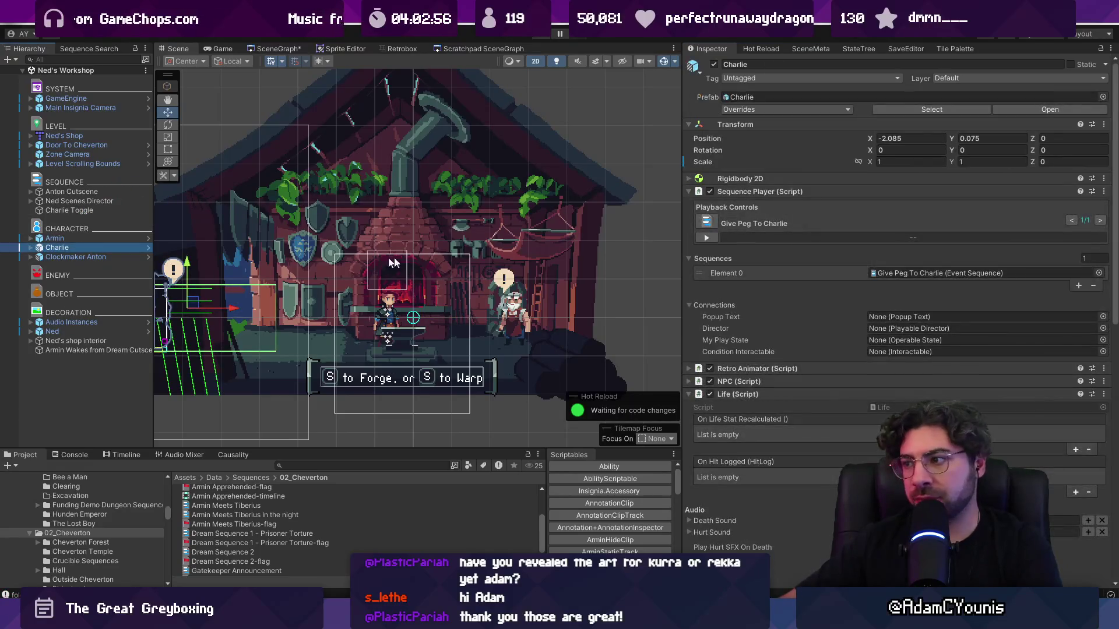
# - Collapse Charlie's Life settings and check Charlie Marker's position under Ned Scenes Director
pyautogui.scroll(-5, 896, 275)
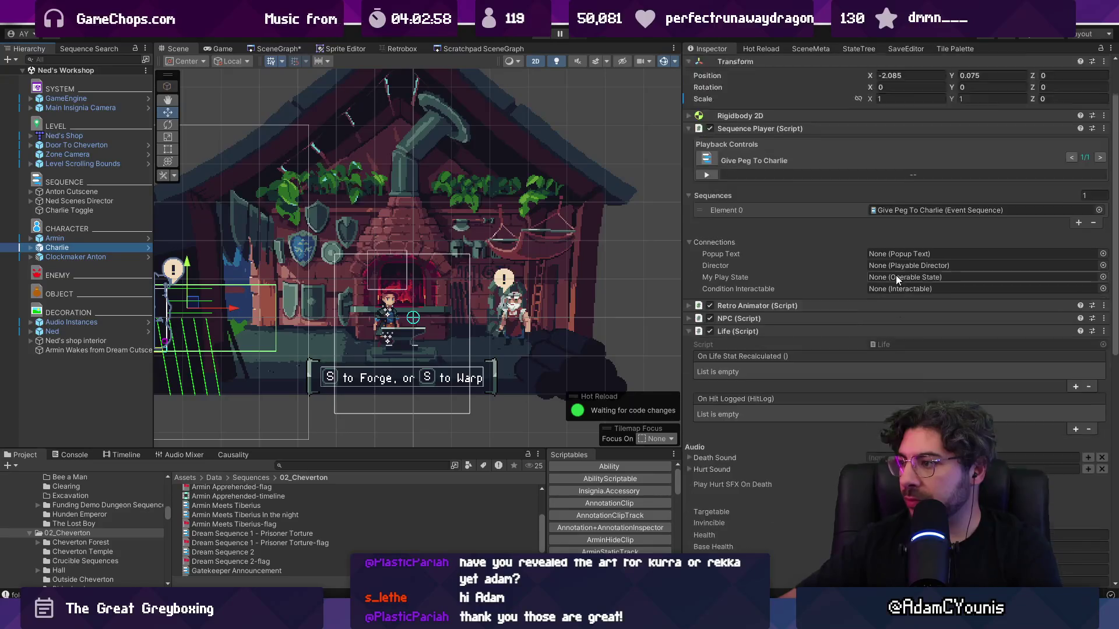
pyautogui.scroll(-5, 896, 275)
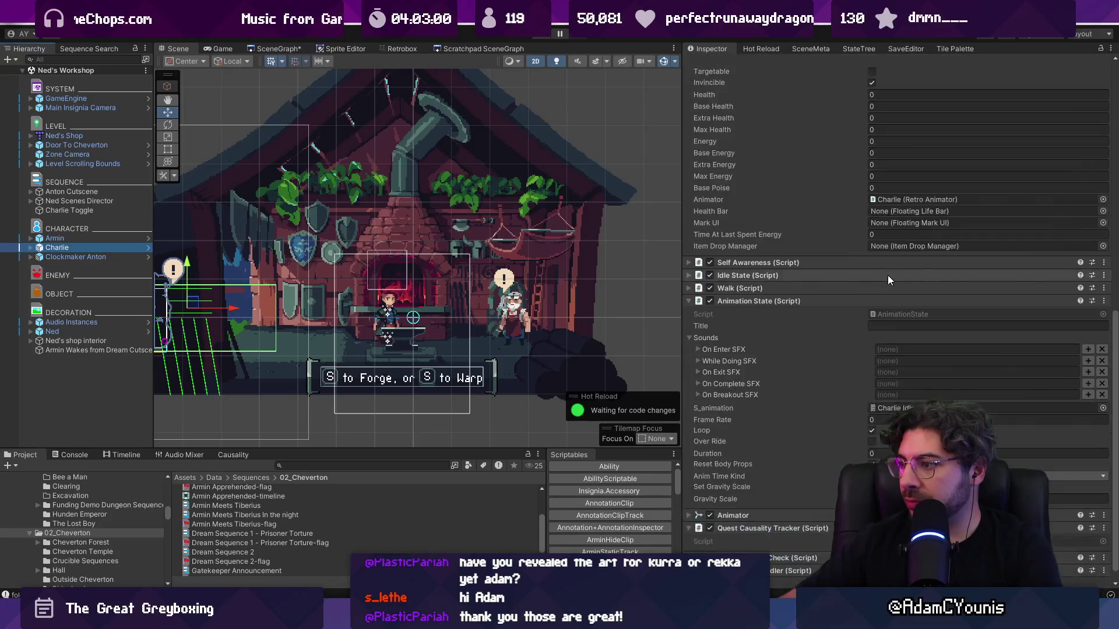
pyautogui.scroll(5, 887, 275)
pyautogui.click(753, 204)
pyautogui.scroll(5, 760, 309)
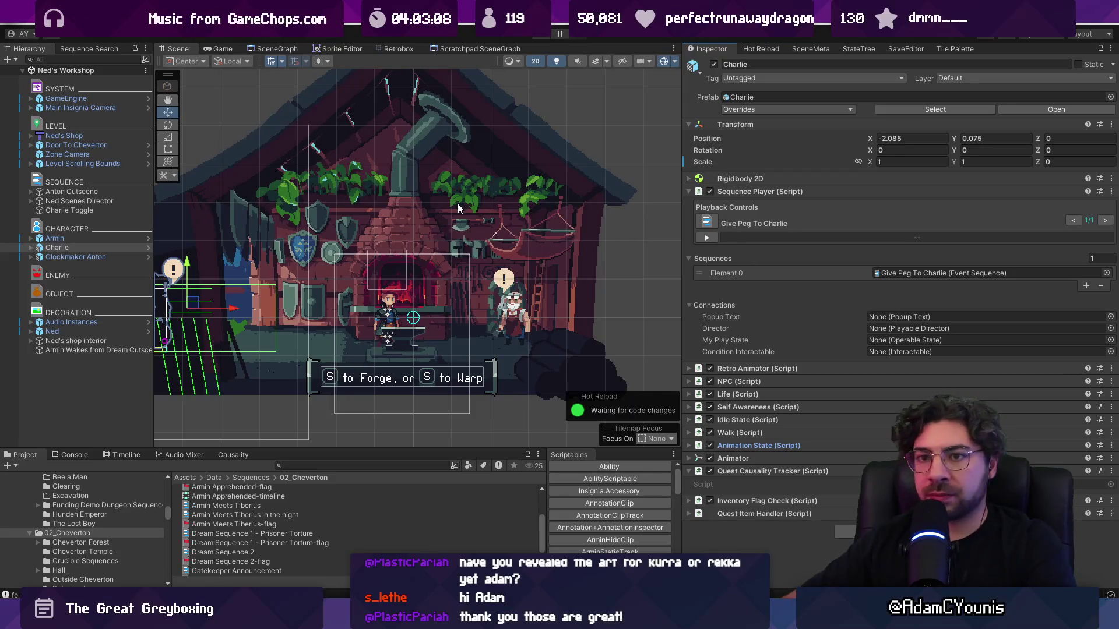
pyautogui.click(118, 192)
pyautogui.click(120, 199)
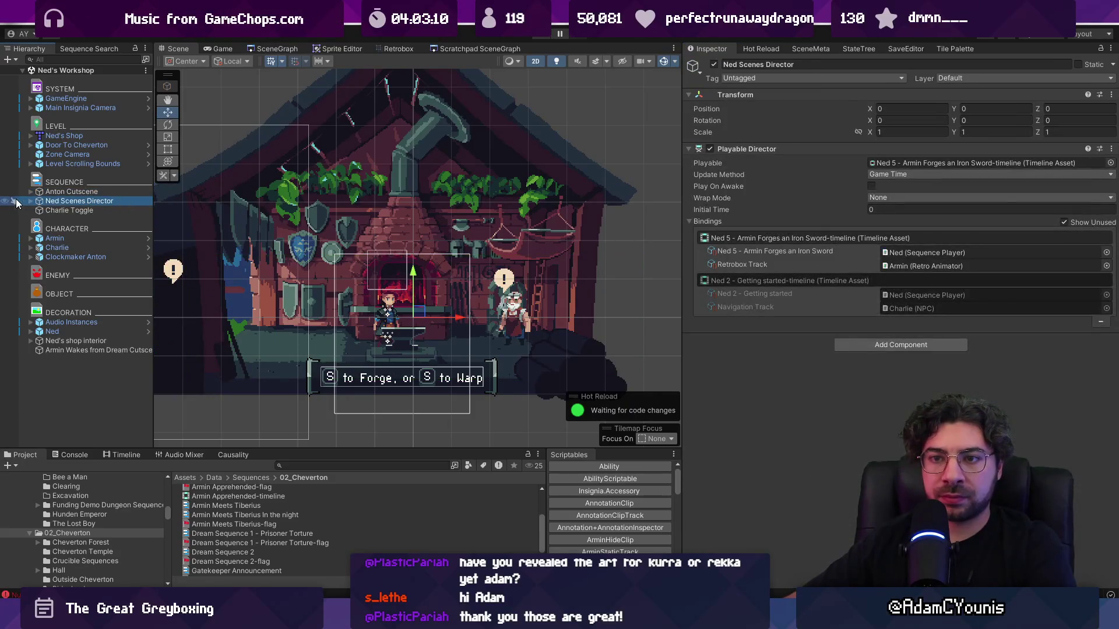
pyautogui.click(30, 201)
pyautogui.click(66, 211)
pyautogui.click(78, 219)
pyautogui.click(76, 211)
# - Look through Ned's shop interior, then expand Anton Cutscene to show its markers
pyautogui.click(71, 360)
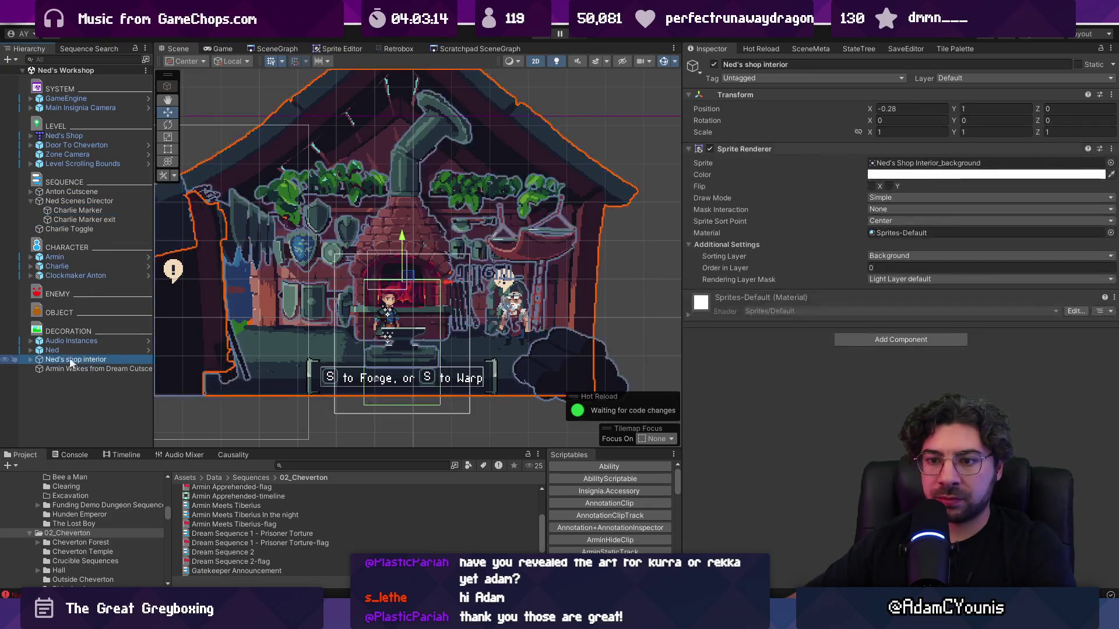
pyautogui.click(28, 359)
pyautogui.scroll(-2, 56, 353)
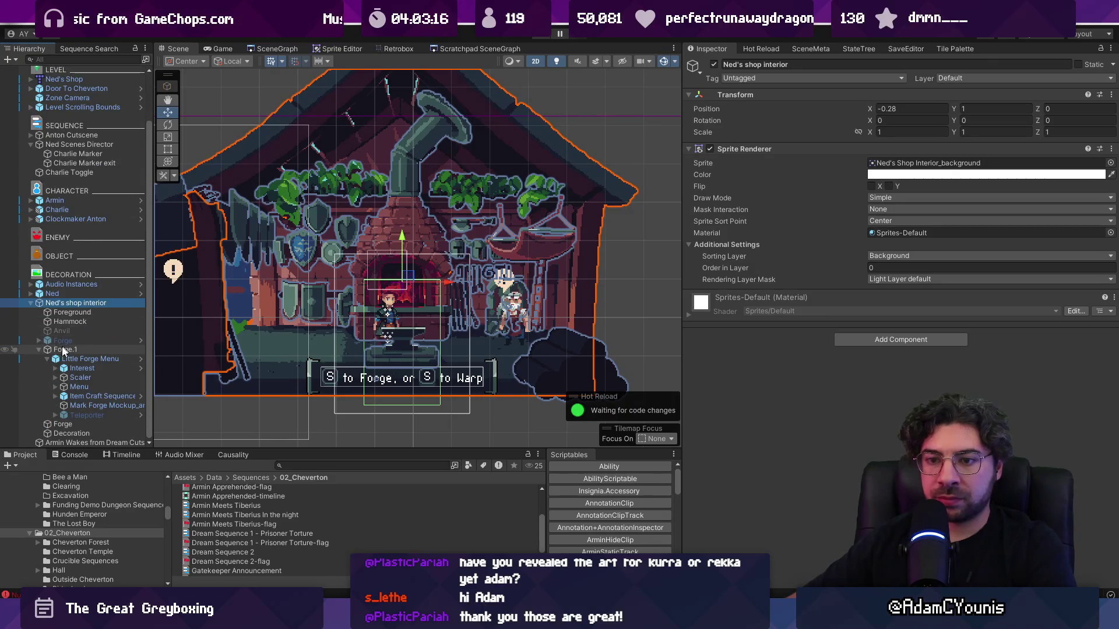
pyautogui.press('Left')
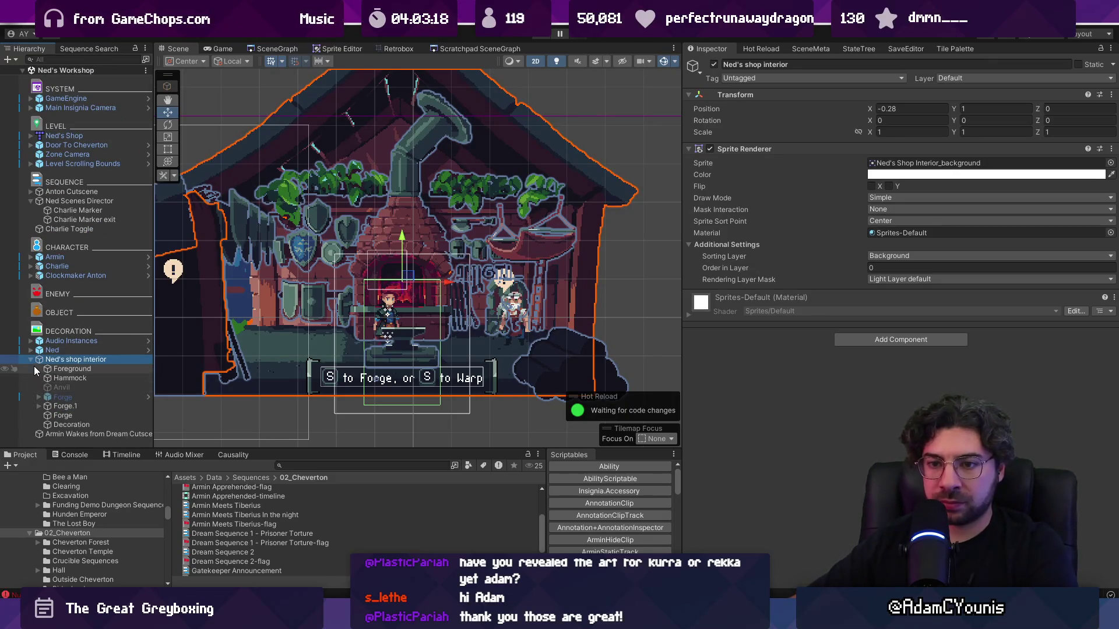
pyautogui.click(82, 220)
pyautogui.click(82, 201)
pyautogui.click(81, 183)
pyautogui.click(82, 191)
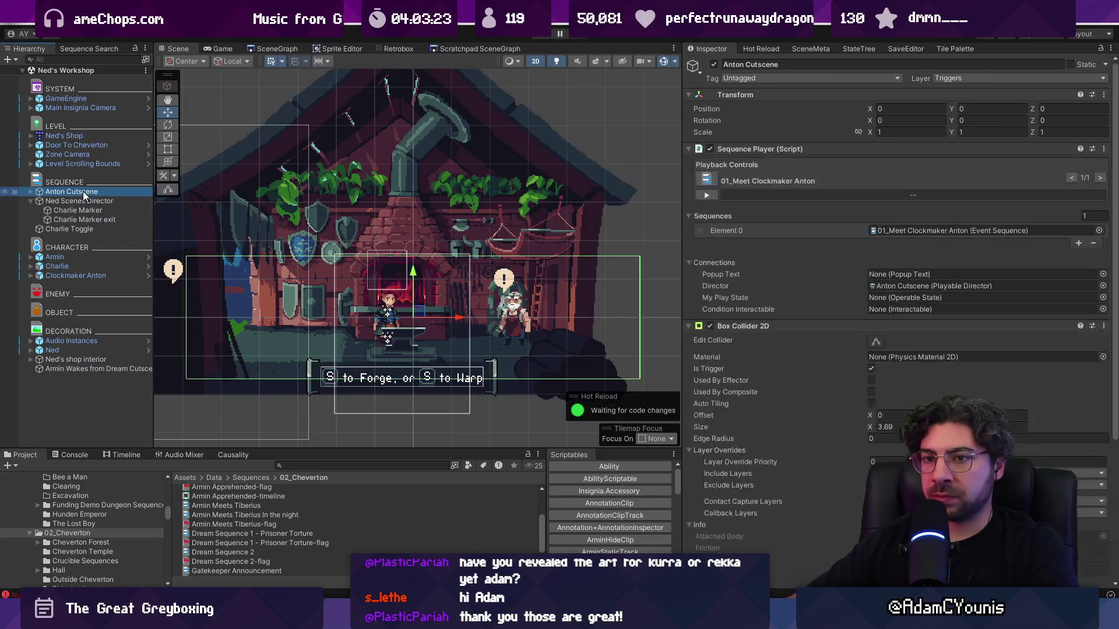
pyautogui.click(29, 191)
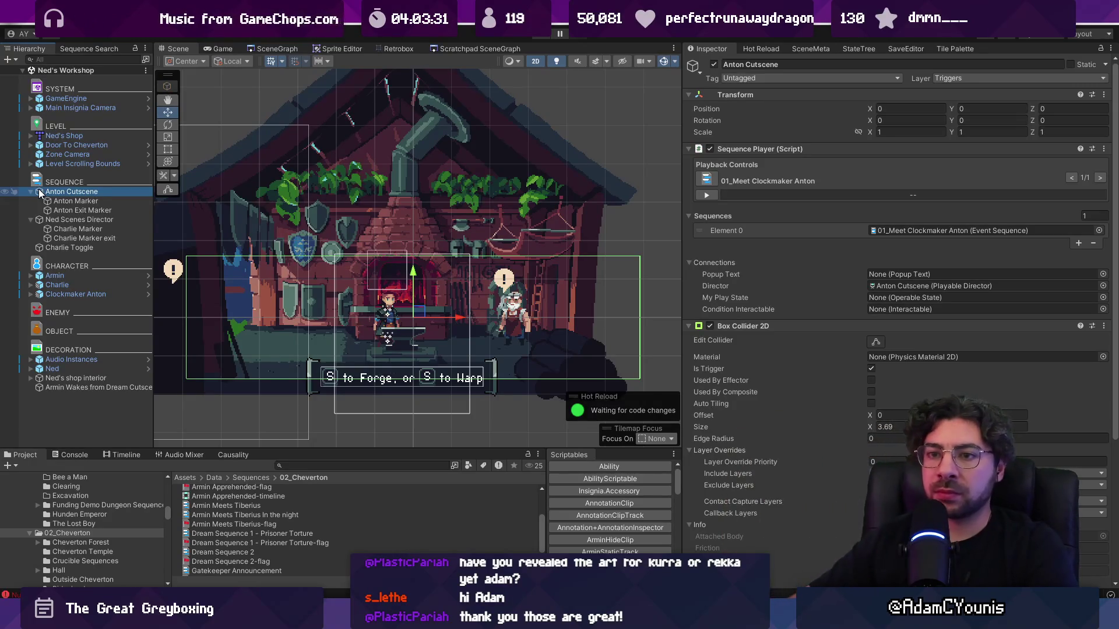
# - Inspect the Charlie Toggle condition settings, then select Clockmaker Anton
pyautogui.click(79, 250)
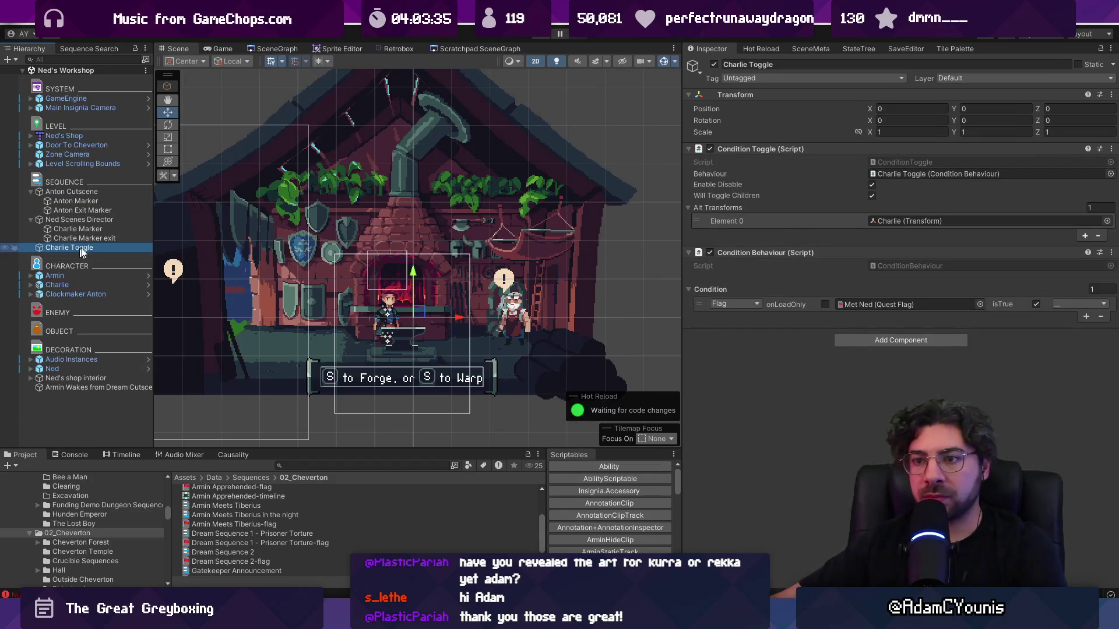
pyautogui.moveTo(167, 275); pyautogui.dragTo(237, 270)
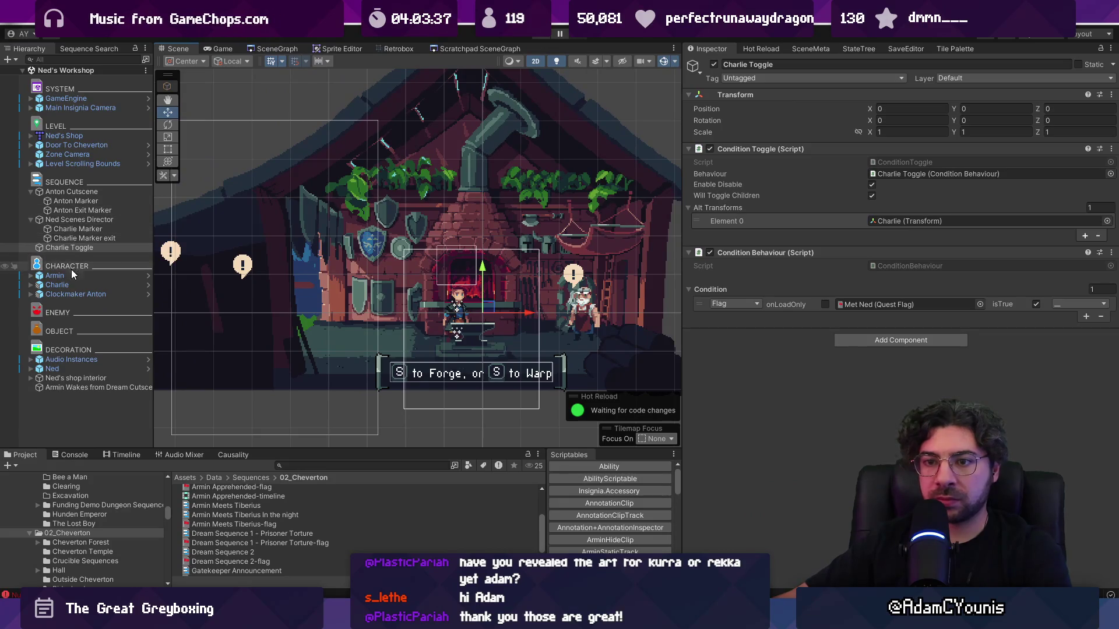
pyautogui.click(75, 285)
pyautogui.click(79, 295)
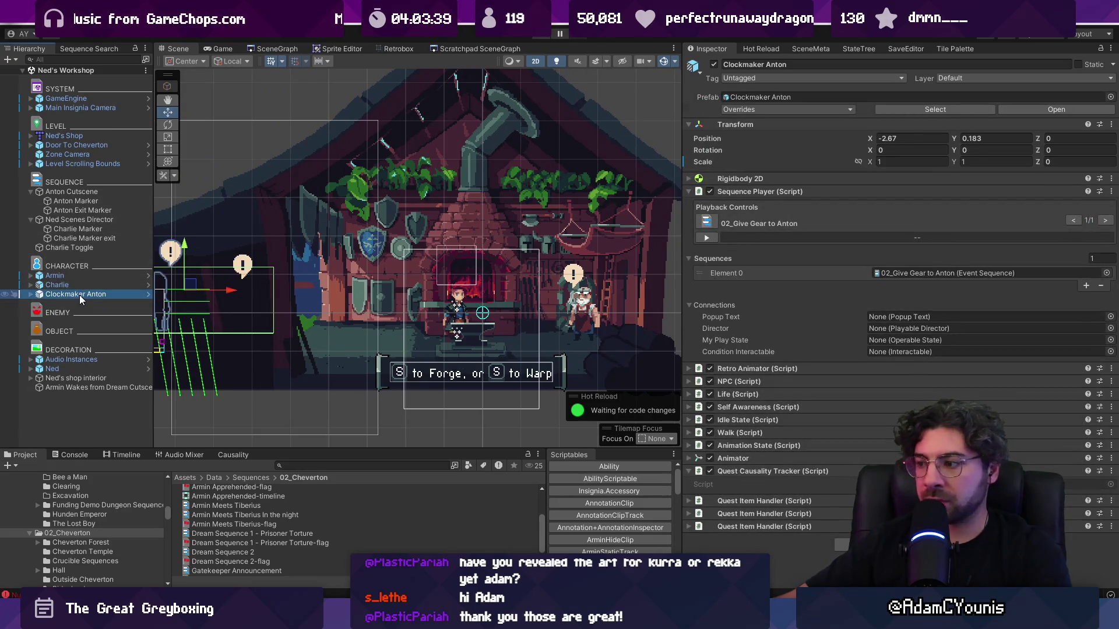
# - Expand Clockmaker Anton's Quest Item Handlers to review the Iron Ingot and Gear trades
pyautogui.click(785, 498)
pyautogui.scroll(-1, 784, 490)
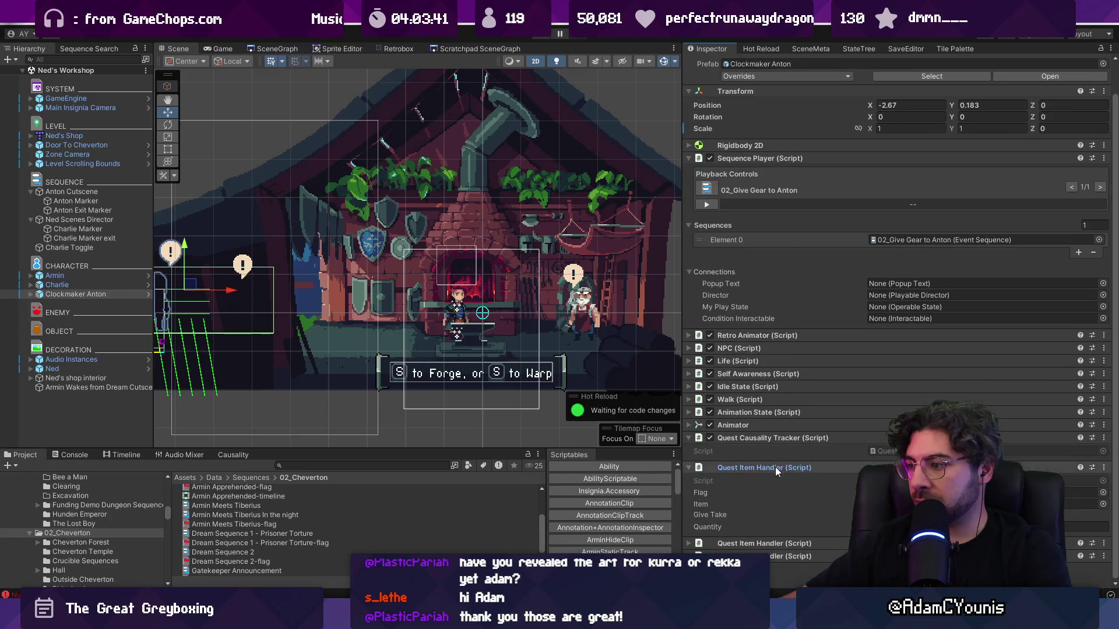
pyautogui.click(780, 468)
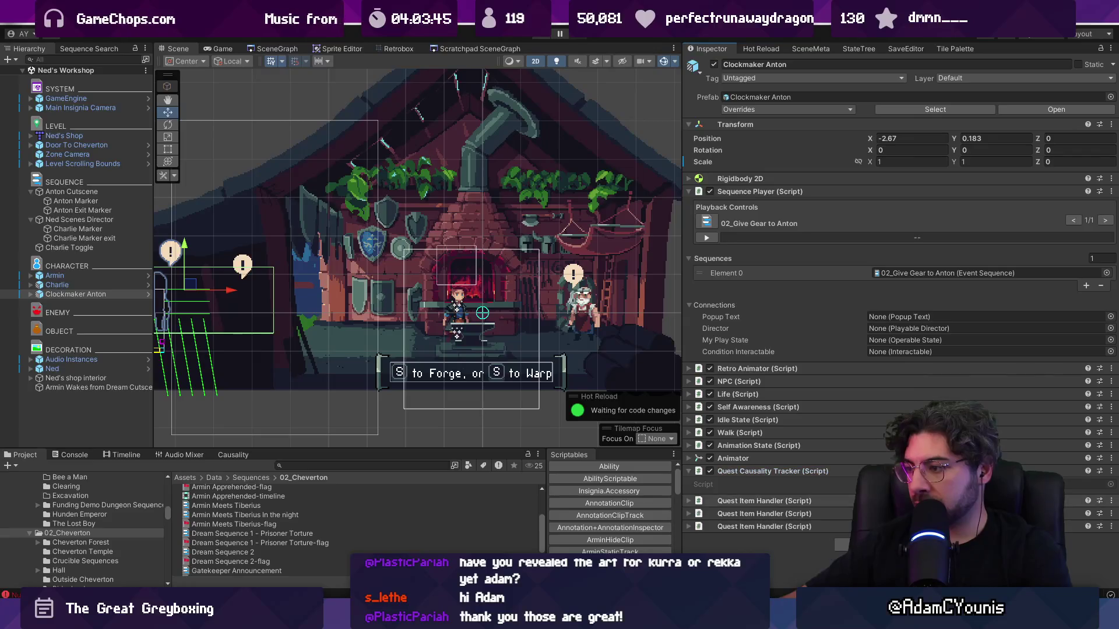
pyautogui.click(775, 501)
pyautogui.scroll(-1, 778, 507)
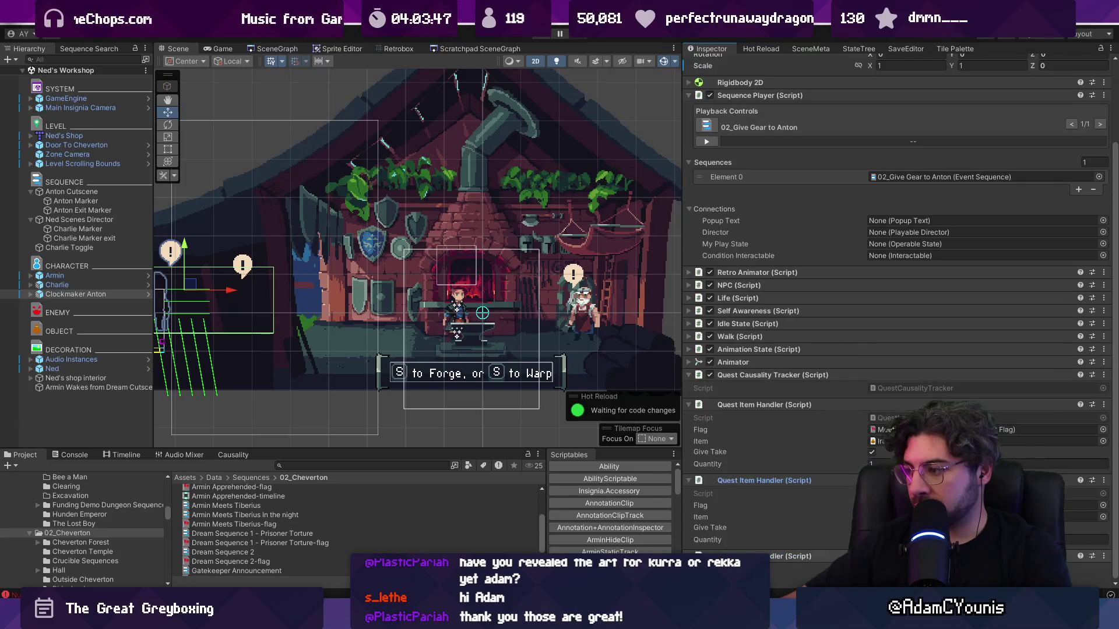
pyautogui.scroll(-4, 837, 514)
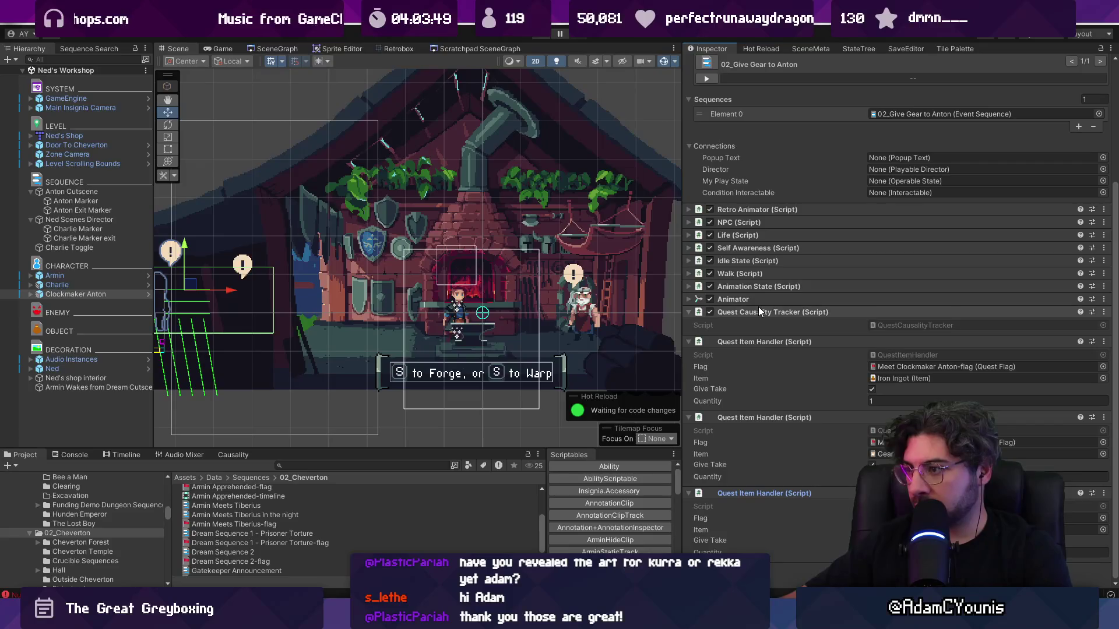
pyautogui.scroll(3, 754, 287)
pyautogui.scroll(2, 754, 285)
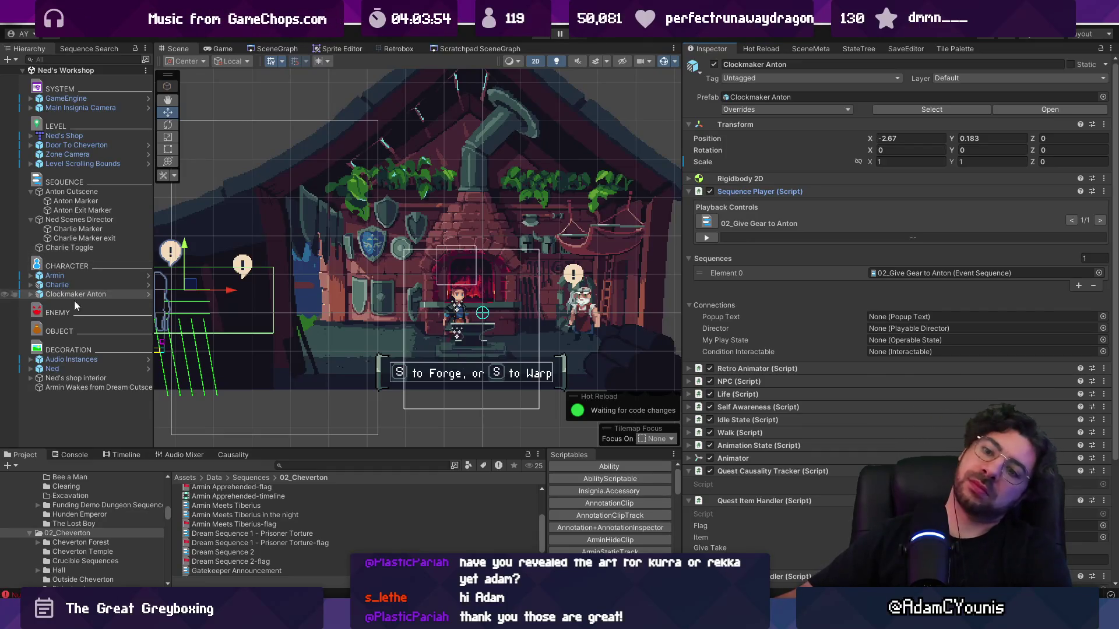
pyautogui.click(114, 380)
# - Select the Armin Wakes from Dream Cutscene Trigger and remove its Box Collider 2D
pyautogui.click(114, 387)
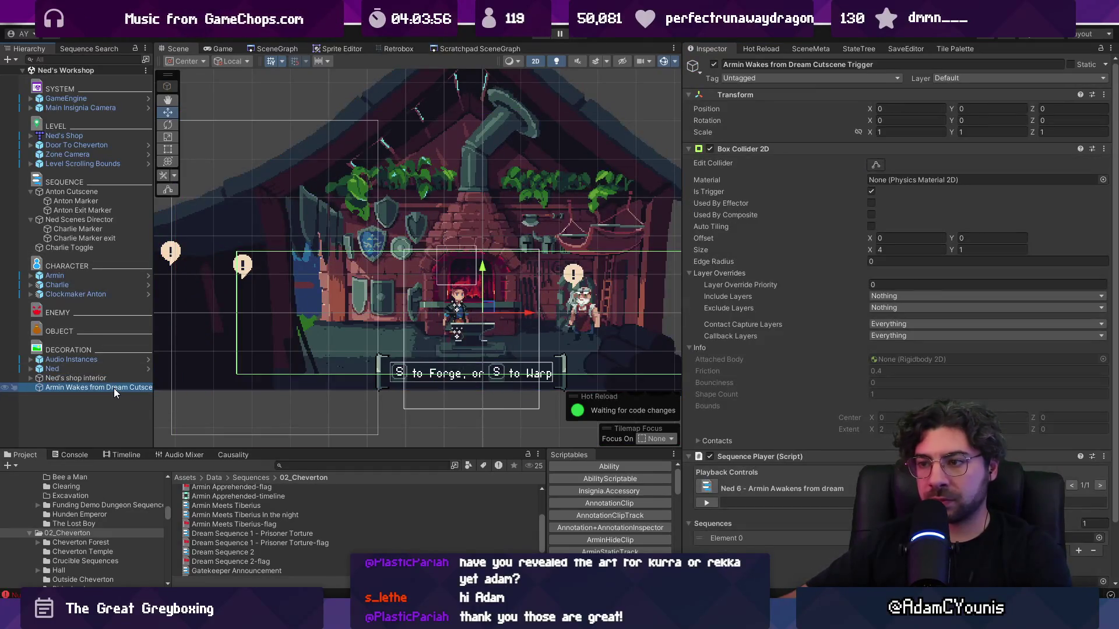
pyautogui.scroll(-2, 379, 326)
pyautogui.moveTo(416, 310); pyautogui.dragTo(409, 307)
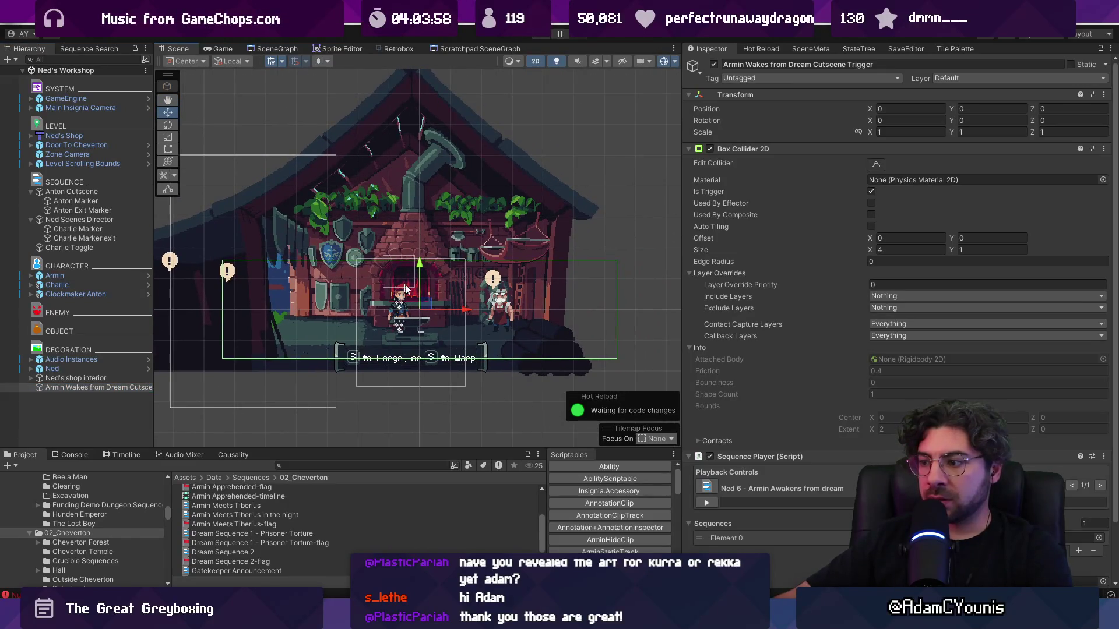
pyautogui.rightClick(767, 148)
pyautogui.click(784, 173)
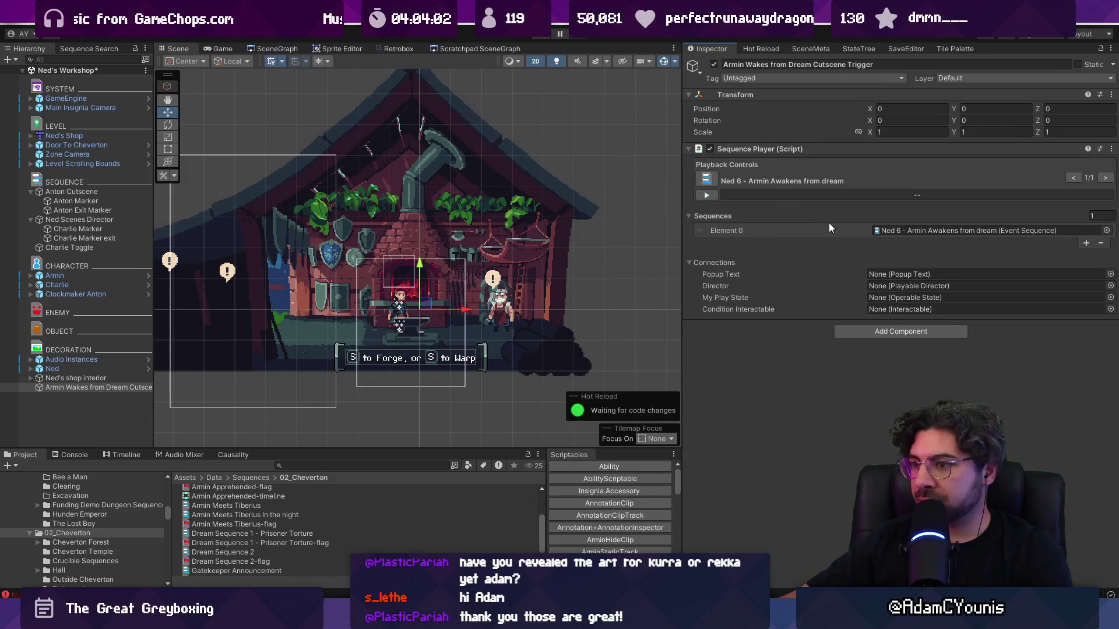
# - Open the Ned 6 - Armin Awakens from dream sequence, then reselect and frame the trigger
pyautogui.doubleClick(901, 230)
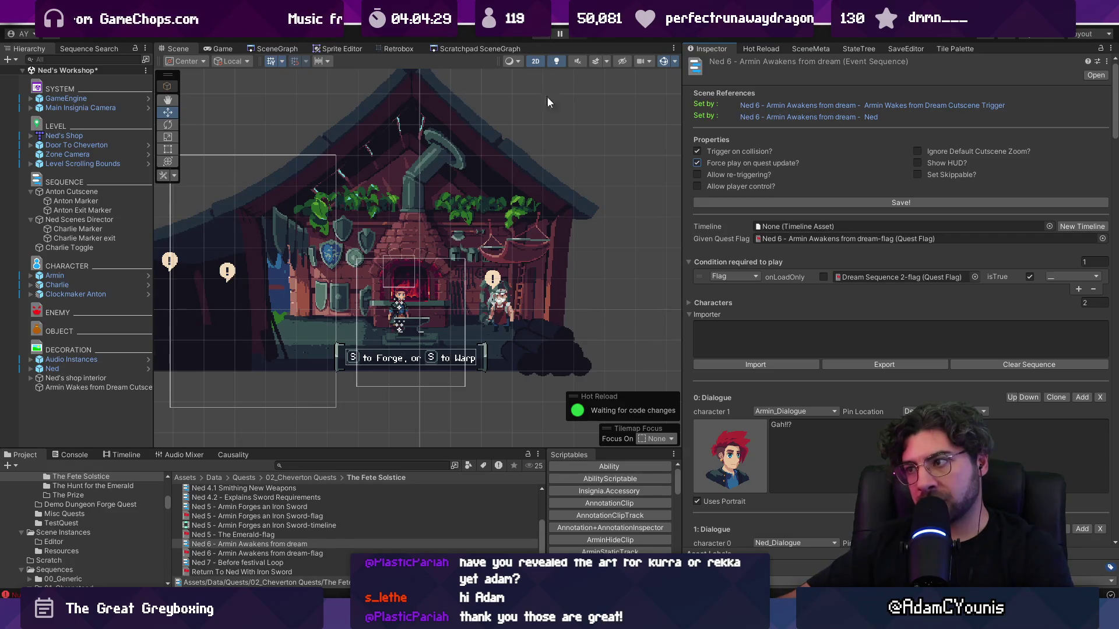
pyautogui.click(553, 157)
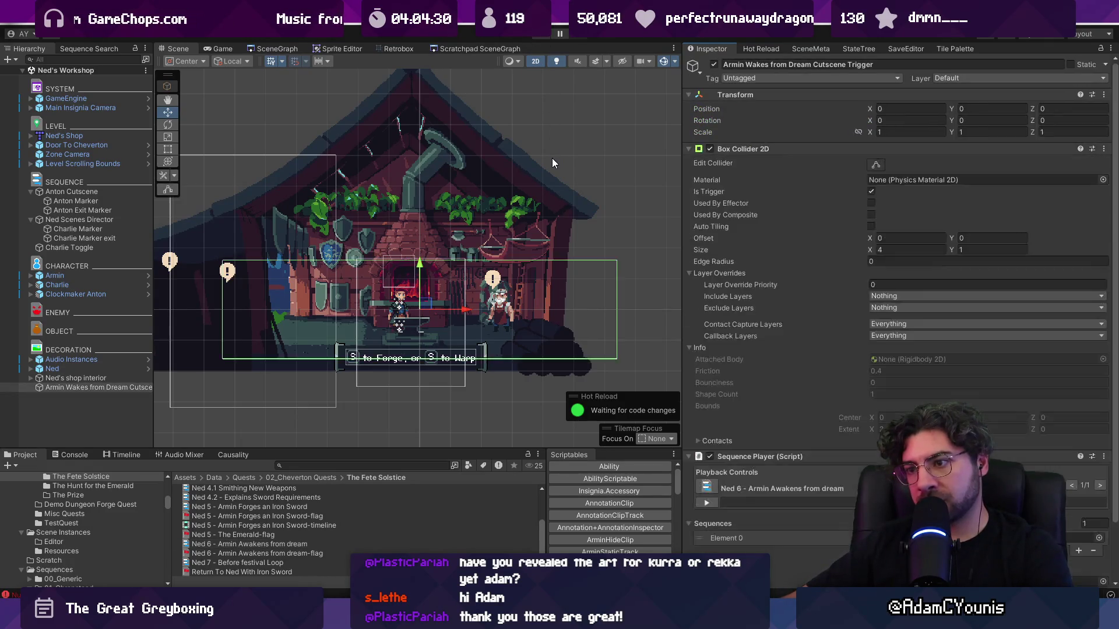
pyautogui.click(105, 379)
pyautogui.click(115, 396)
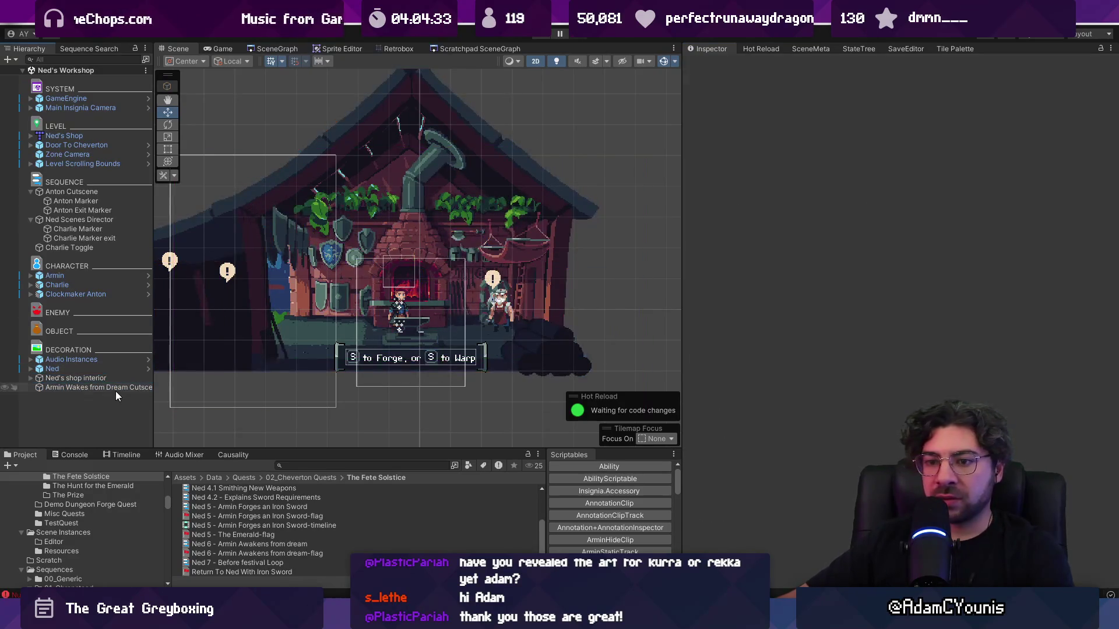
pyautogui.doubleClick(115, 390)
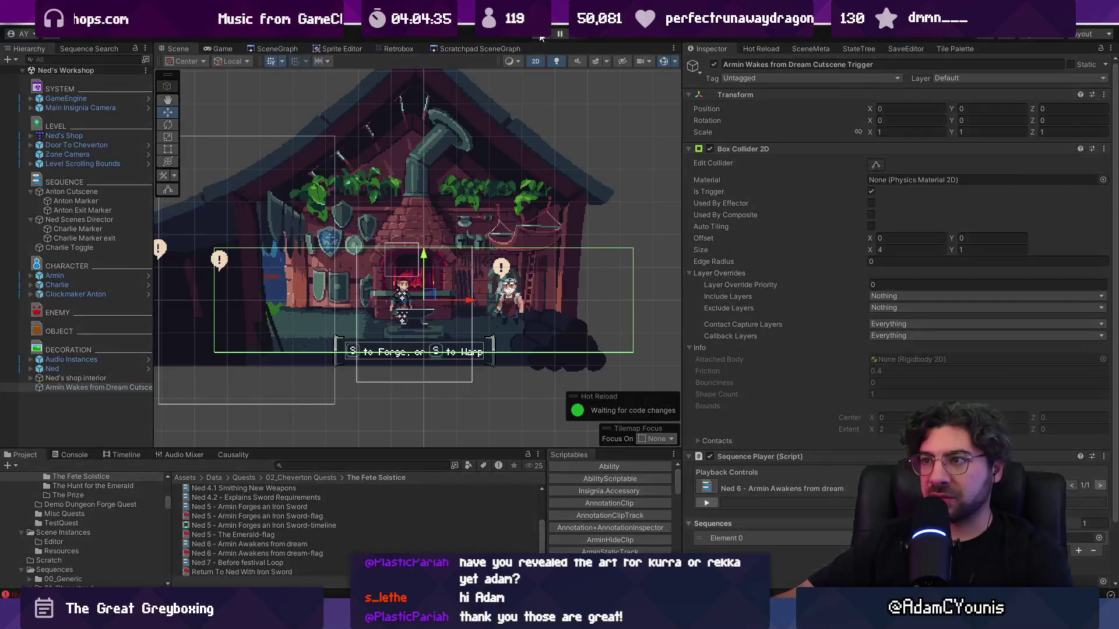
pyautogui.click(540, 37)
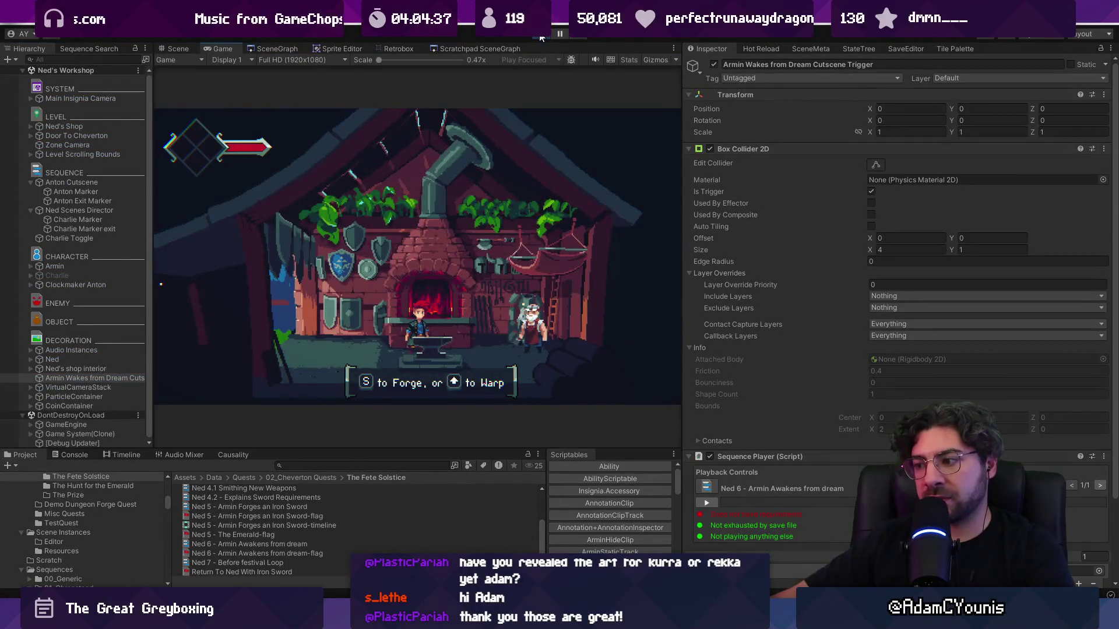
pyautogui.click(708, 503)
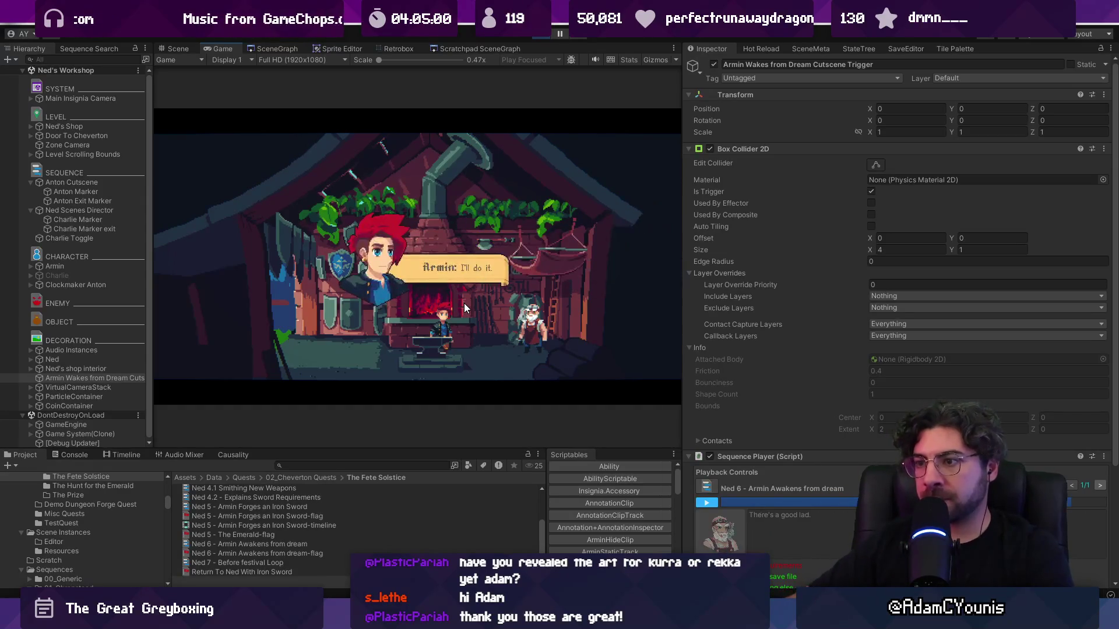
pyautogui.press('Left')
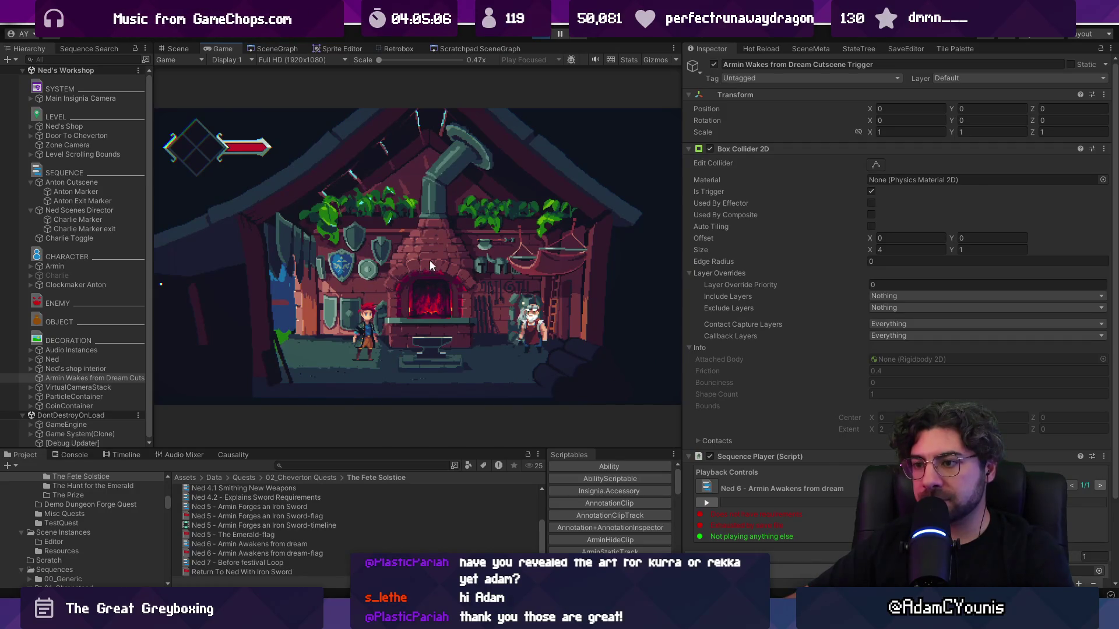
pyautogui.moveTo(682, 259); pyautogui.dragTo(755, 254)
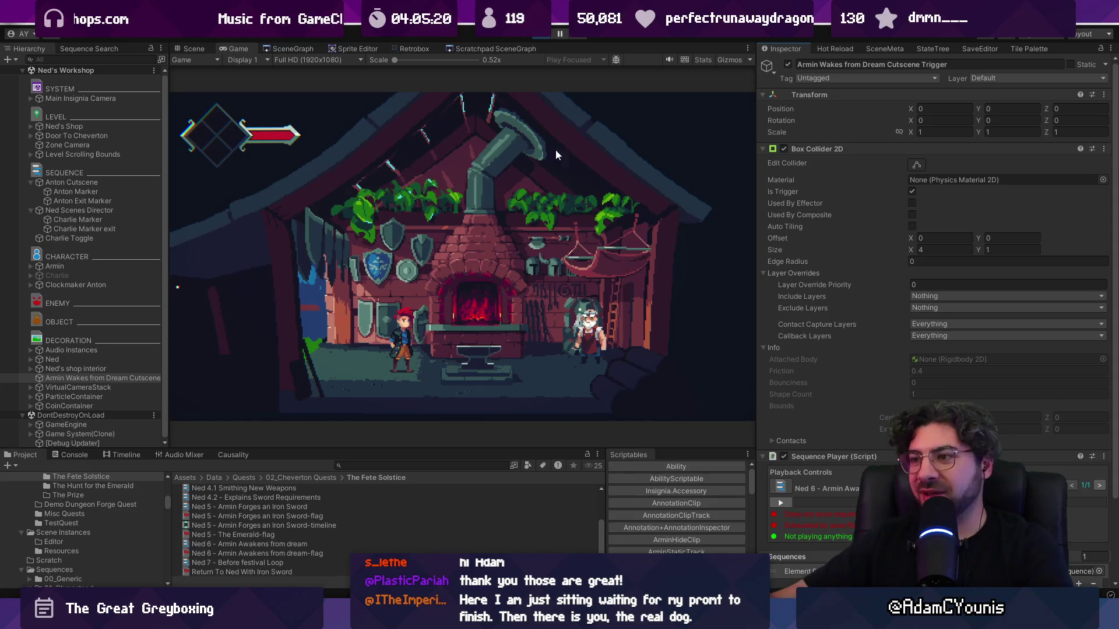
pyautogui.click(544, 36)
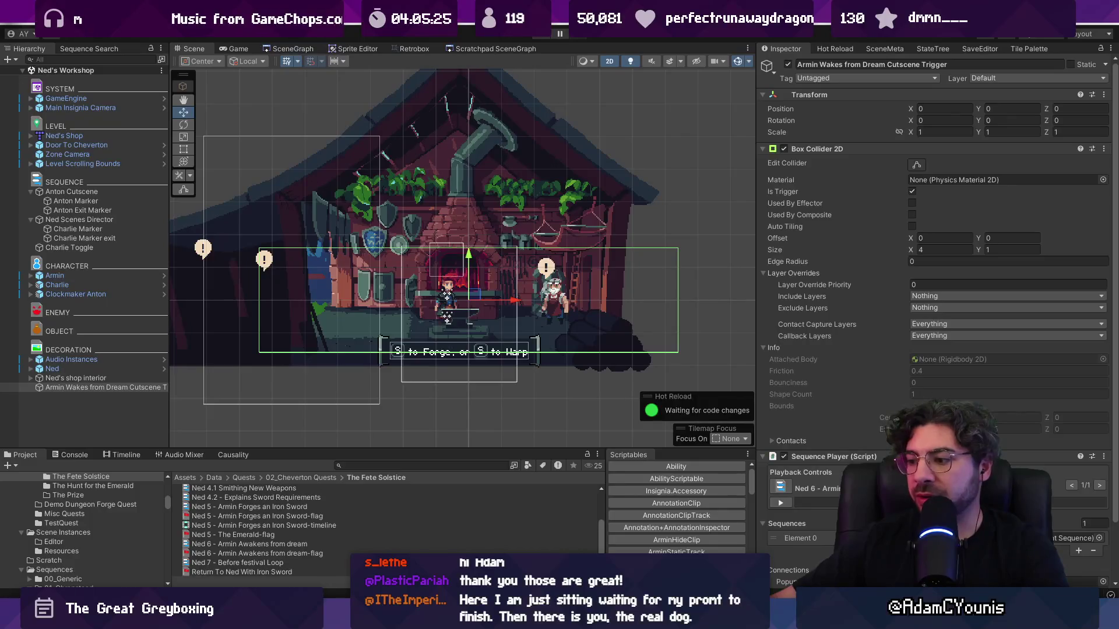
# - In the Insignia Story Map, select the Dream Sequence 02, Getting Started and Graile Blade cards
pyautogui.hotkey('alt', 'Tab')
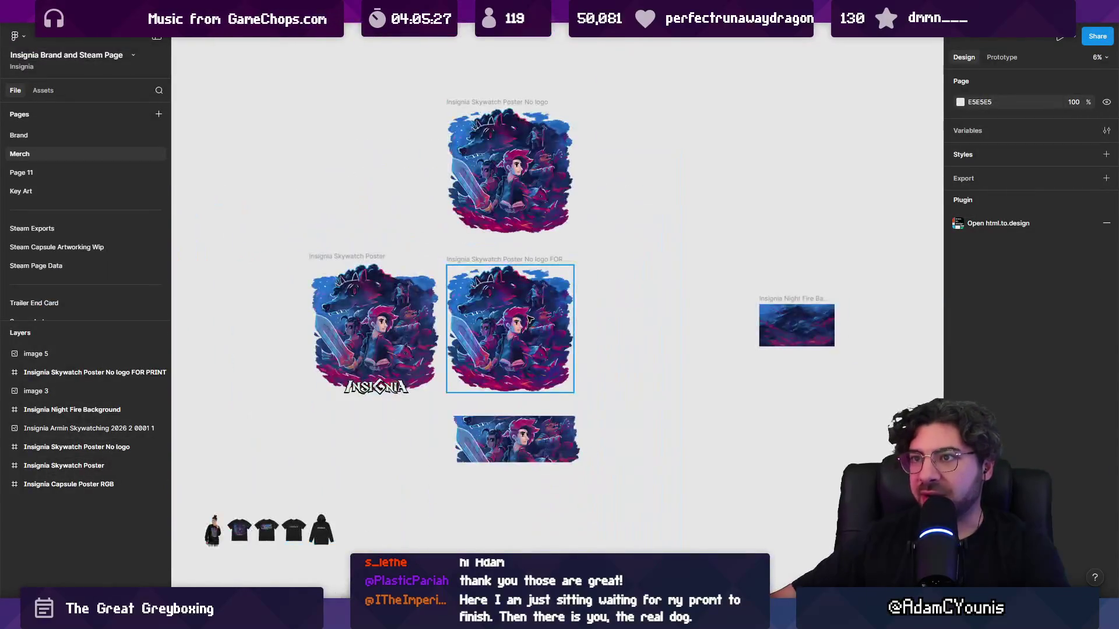
pyautogui.click(447, 17)
pyautogui.scroll(-3, 506, 226)
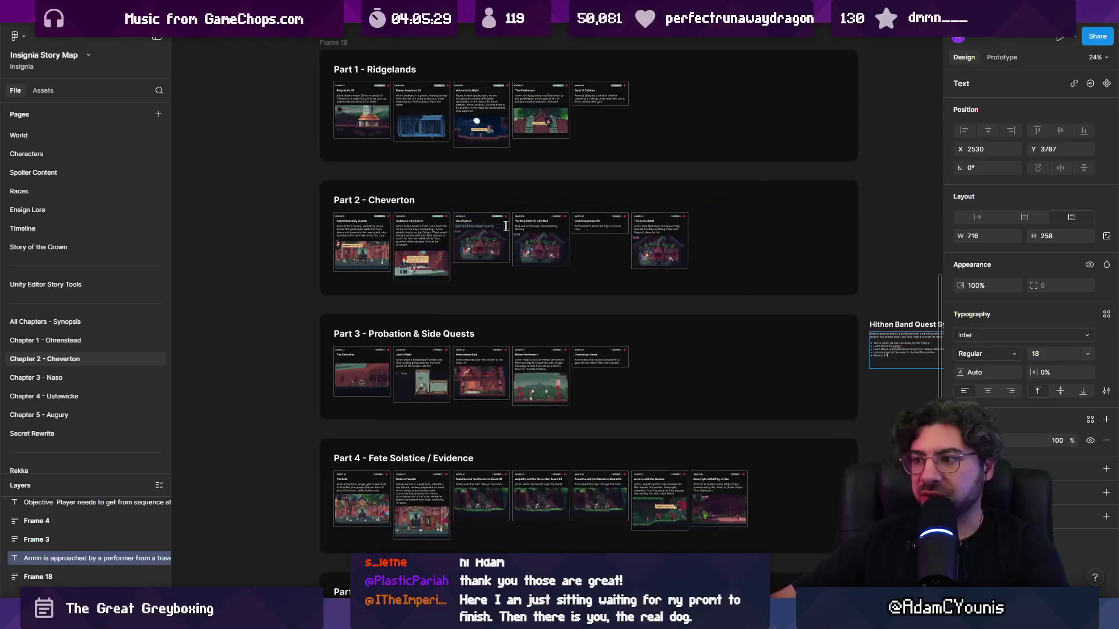
pyautogui.scroll(5, 506, 226)
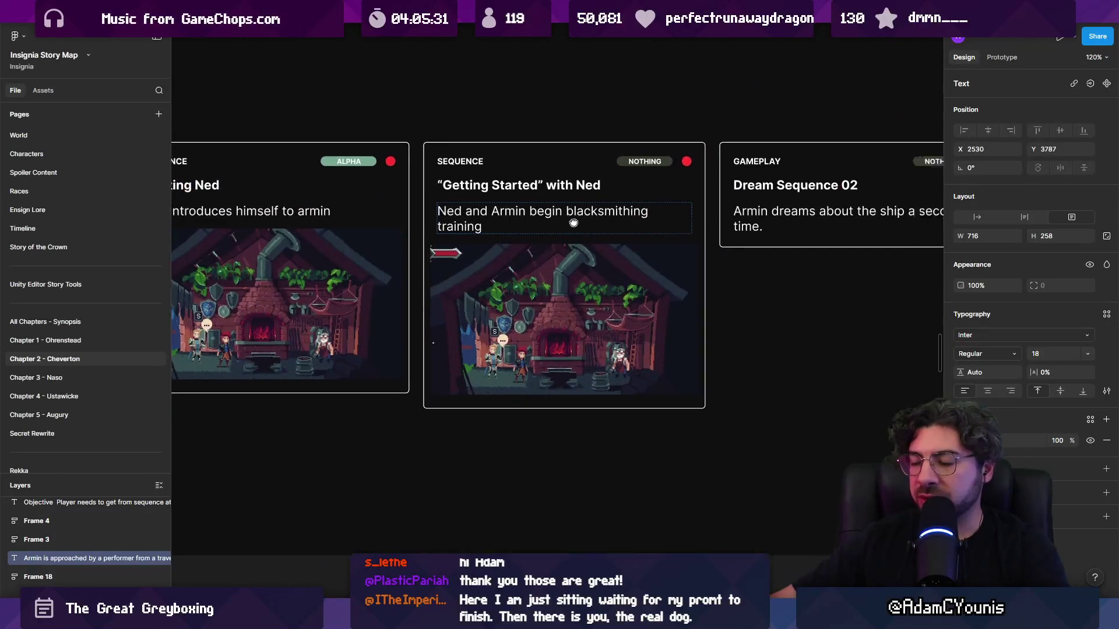
pyautogui.scroll(-3, 574, 223)
pyautogui.press('Escape')
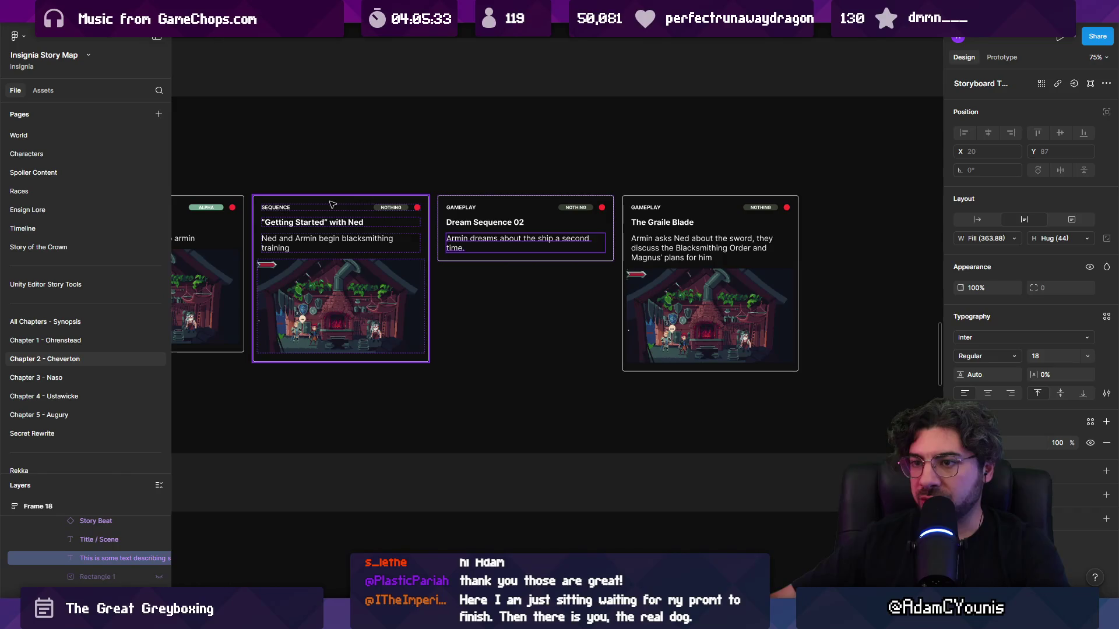
pyautogui.click(582, 213)
pyautogui.keyDown('shift'); pyautogui.click(668, 204); pyautogui.keyUp('shift')
pyautogui.keyDown('shift'); pyautogui.click(350, 225); pyautogui.keyUp('shift')
pyautogui.scroll(-5, 349, 233)
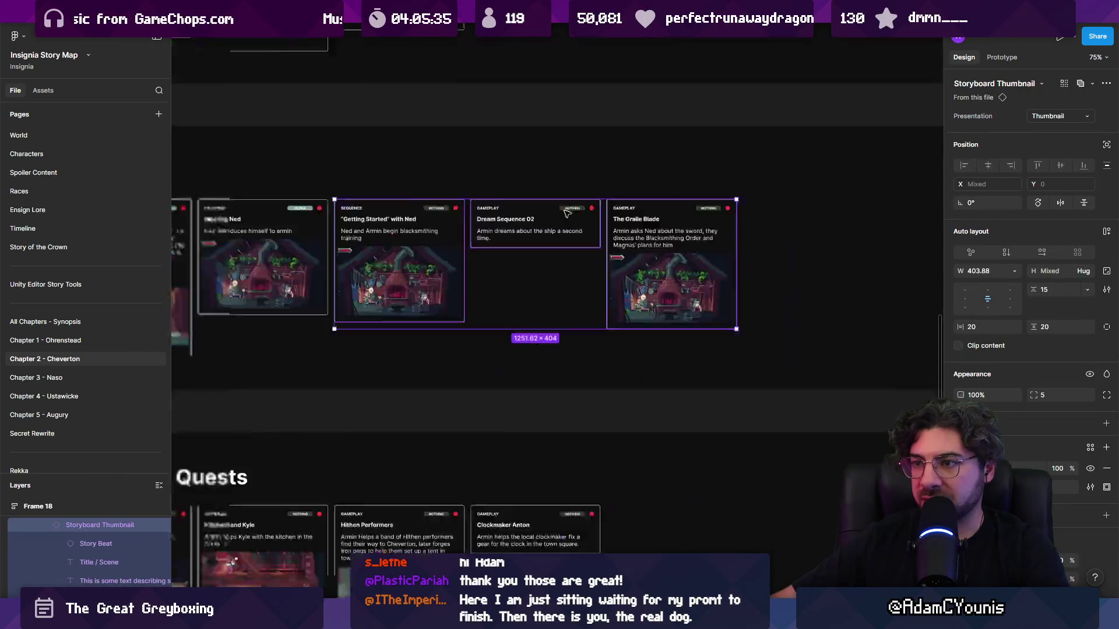
pyautogui.scroll(2, 299, 396)
pyautogui.scroll(3, 299, 396)
pyautogui.scroll(-2, 386, 308)
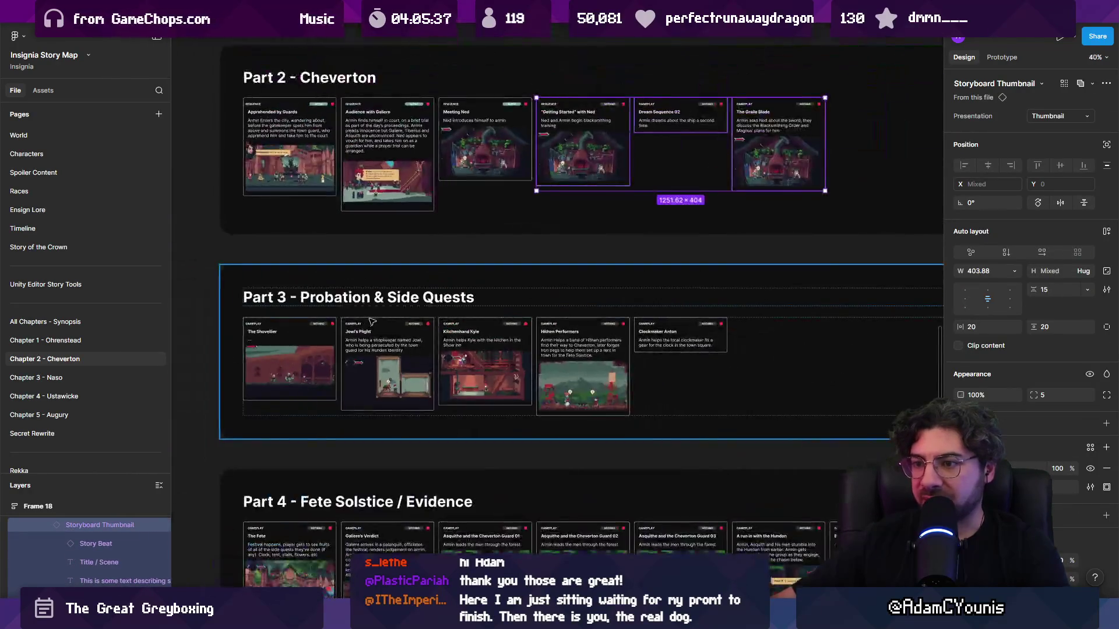
pyautogui.scroll(-3, 389, 308)
pyautogui.scroll(6, 574, 242)
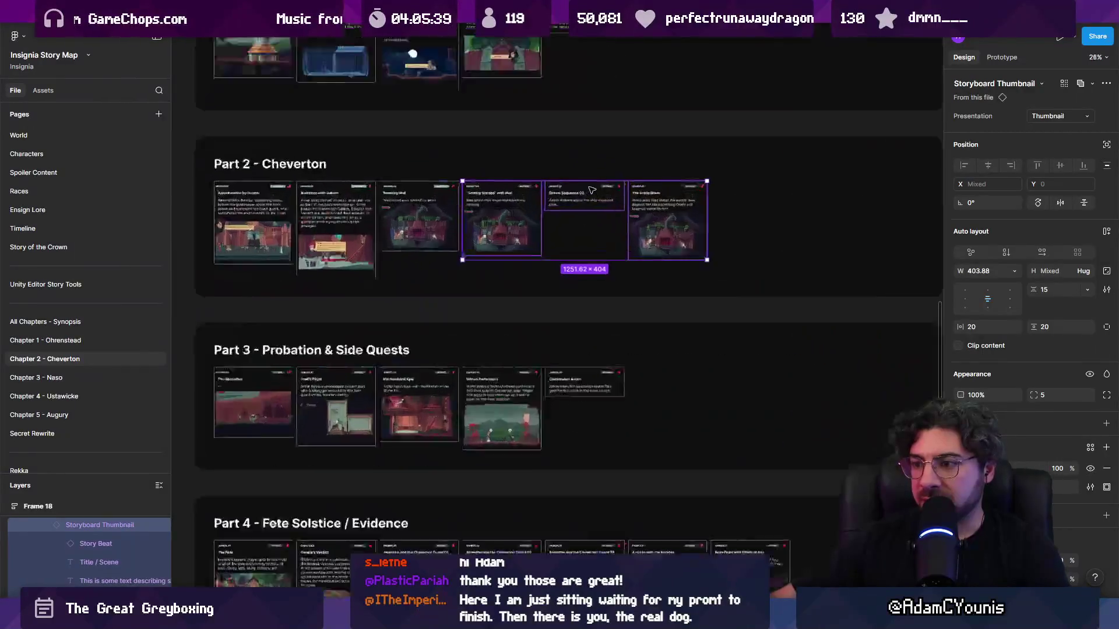
pyautogui.scroll(2, 574, 240)
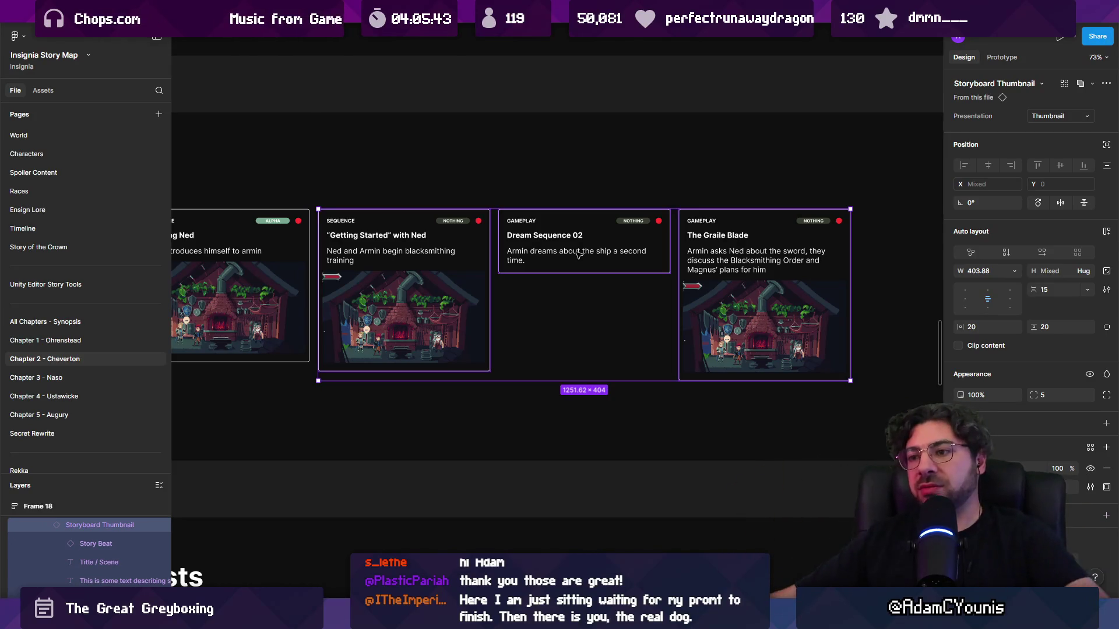
pyautogui.scroll(-5, 448, 279)
pyautogui.scroll(5, 557, 318)
pyautogui.scroll(2, 544, 394)
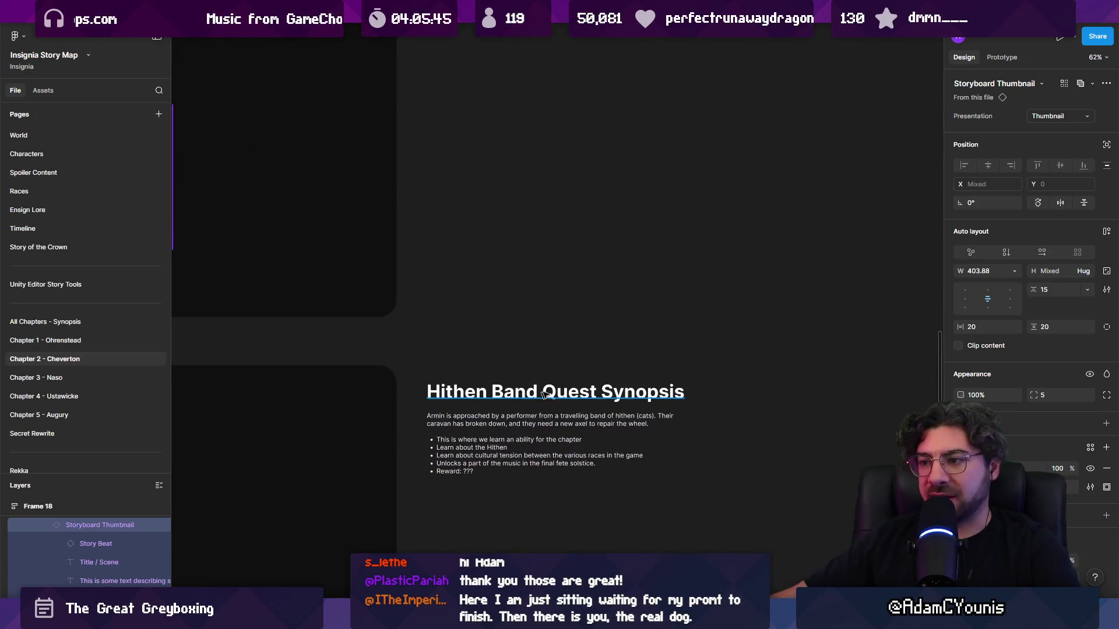
# - Copy the Hithen Band Quest Synopsis heading upward as 'Ned Workshop Quests', with its paragraph beneath
pyautogui.moveTo(549, 391); pyautogui.dragTo(547, 111)
pyautogui.scroll(2, 547, 111)
pyautogui.doubleClick(516, 213)
pyautogui.write('Ne')
pyautogui.press('BackSpace')
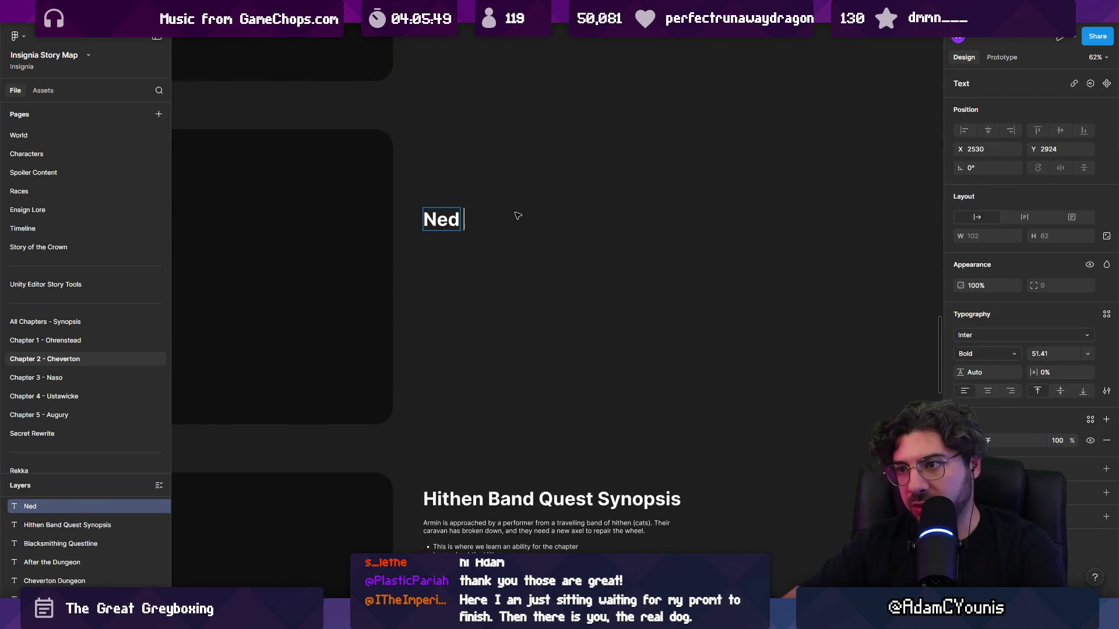
pyautogui.press('BackSpace')
pyautogui.write('orkshop Quests')
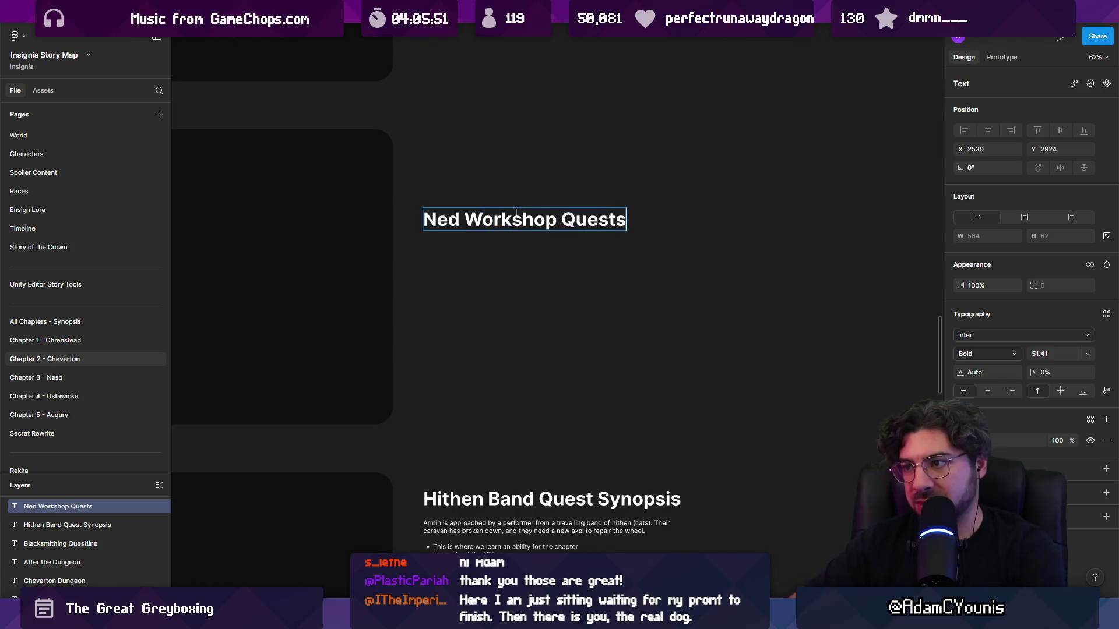
pyautogui.press('Escape')
pyautogui.scroll(-3, 525, 270)
pyautogui.moveTo(438, 421); pyautogui.dragTo(438, 143)
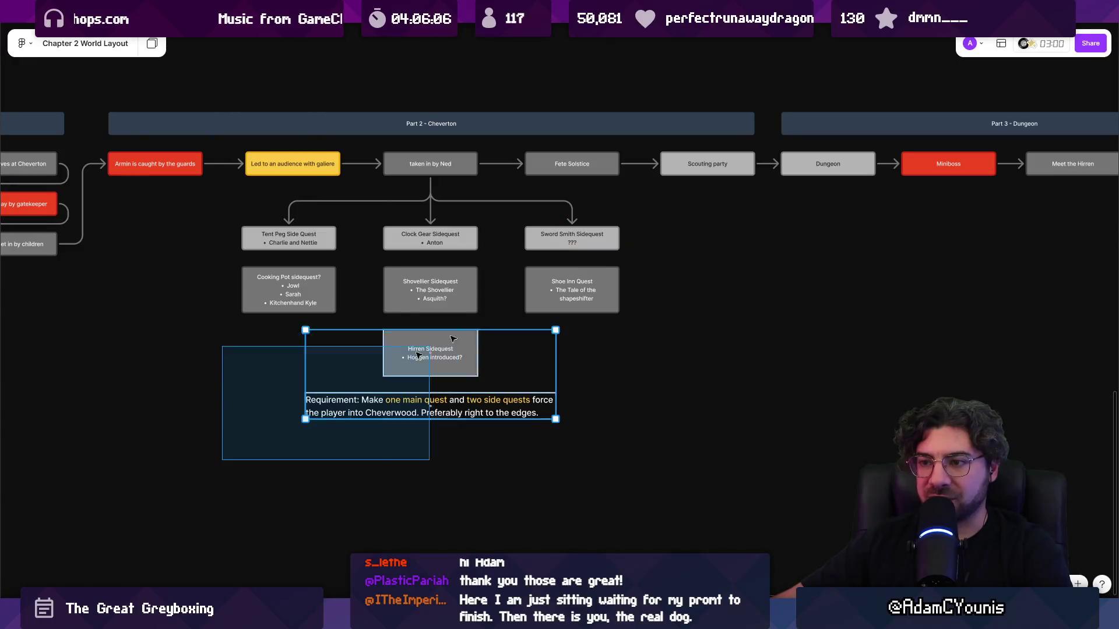
# - Lower the sidequest boxes, requirement note and both branch connectors
pyautogui.moveTo(403, 233)
pyautogui.mouseDown()
pyautogui.moveTo(403, 348)
pyautogui.moveTo(404, 334)
pyautogui.mouseUp()
pyautogui.moveTo(362, 256); pyautogui.dragTo(363, 301)
pyautogui.moveTo(501, 252); pyautogui.dragTo(502, 301)
pyautogui.scroll(-3, 385, 408)
pyautogui.click(385, 394)
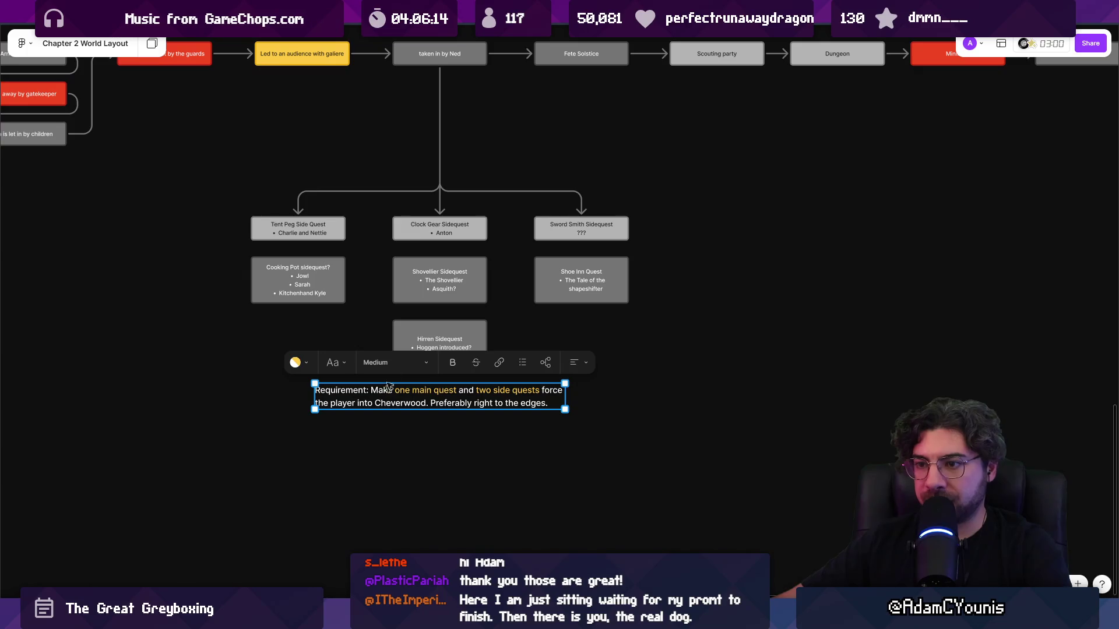
pyautogui.scroll(2, 432, 159)
pyautogui.keyDown('ctrl'); pyautogui.scroll(3, 415, 135); pyautogui.keyUp('ctrl')
# - Place a duplicate of the 'taken in by Ned' box below the original
pyautogui.keyDown('alt'); pyautogui.moveTo(418, 131); pyautogui.dragTo(638, 237); pyautogui.keyUp('alt')
pyautogui.hscroll(3, 638, 237)
pyautogui.keyDown('ctrl'); pyautogui.scroll(2, 502, 238); pyautogui.keyUp('ctrl')
pyautogui.doubleClick(499, 240)
pyautogui.hotkey('ctrl', 'a')
pyautogui.press('Escape')
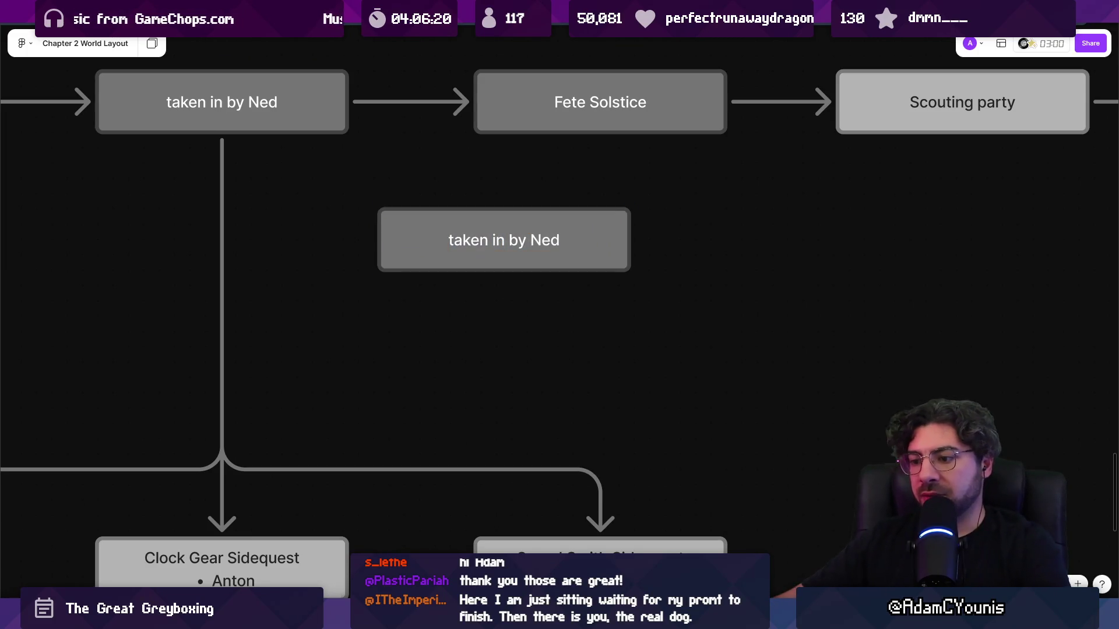
pyautogui.click(393, 11)
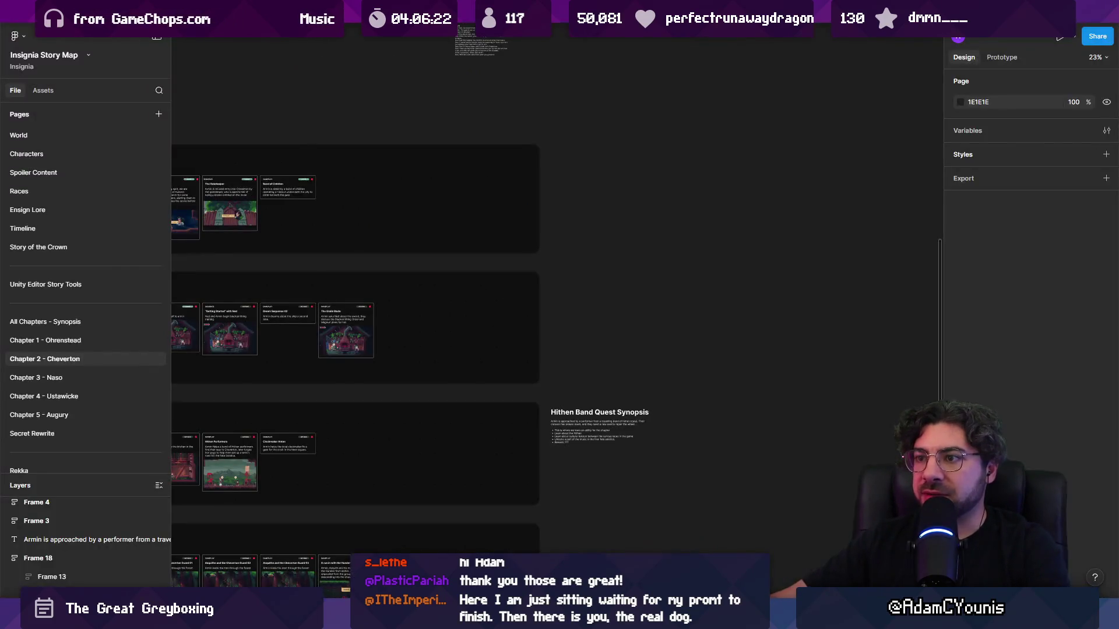
# - Show the Armin Meets Ned Revision 2 frame in a split screen beside the FigJam board
pyautogui.scroll(-3, 490, 248)
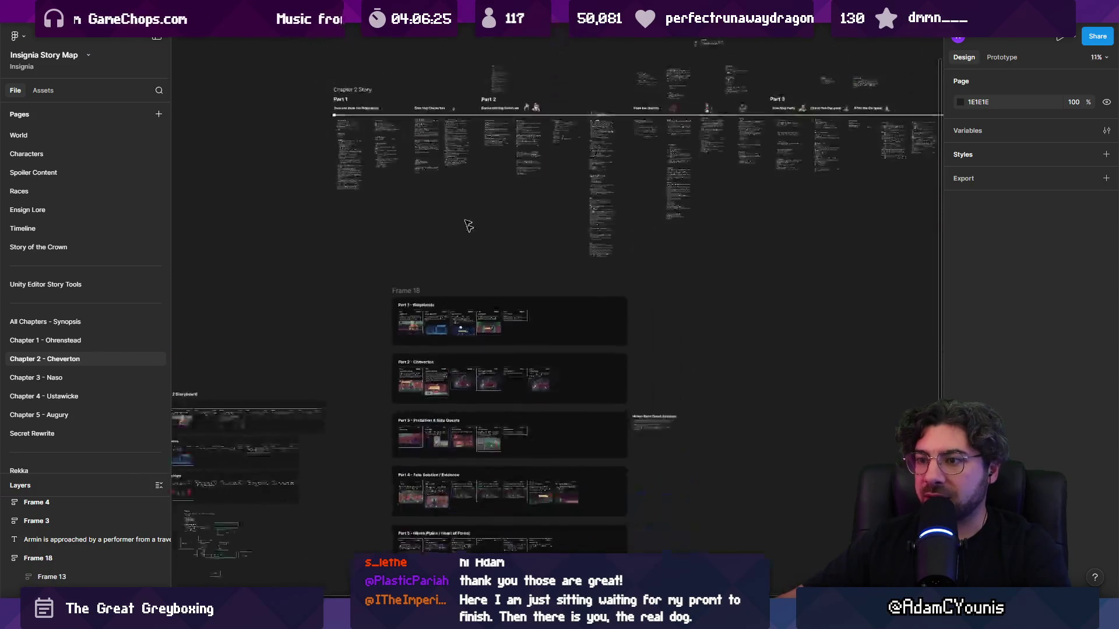
pyautogui.scroll(5, 330, 105)
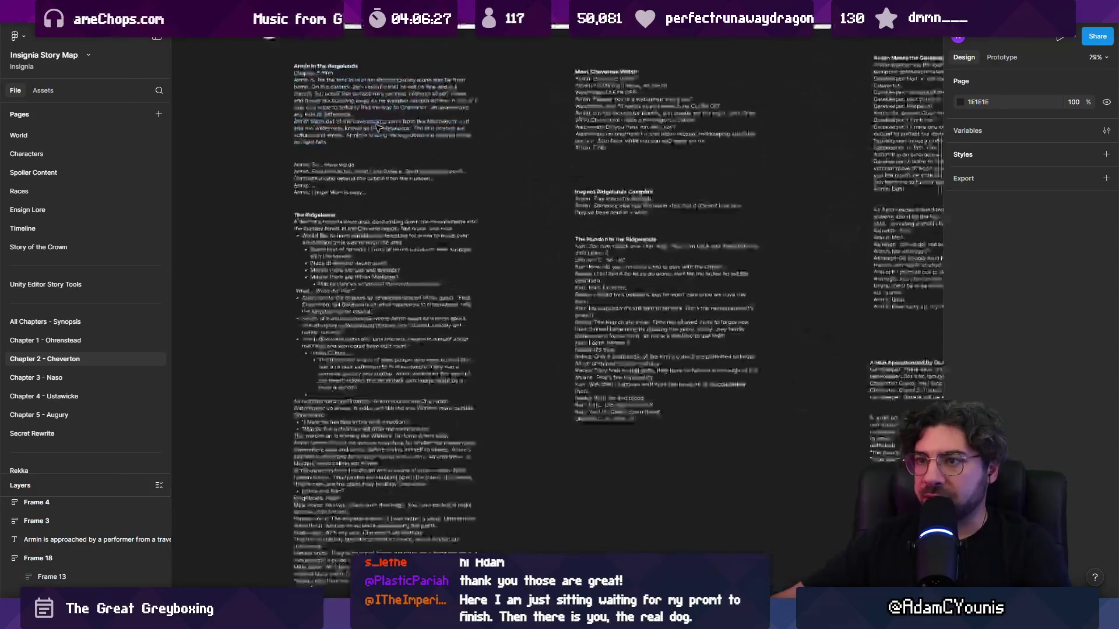
pyautogui.scroll(5, 623, 176)
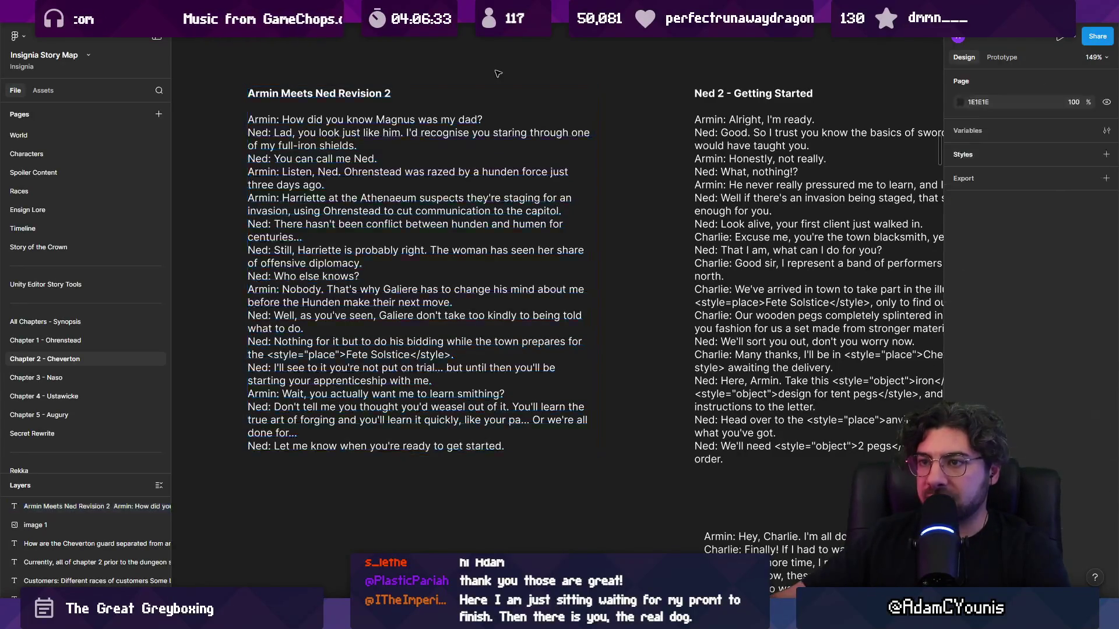
pyautogui.scroll(-3, 527, 116)
pyautogui.scroll(3, 443, 172)
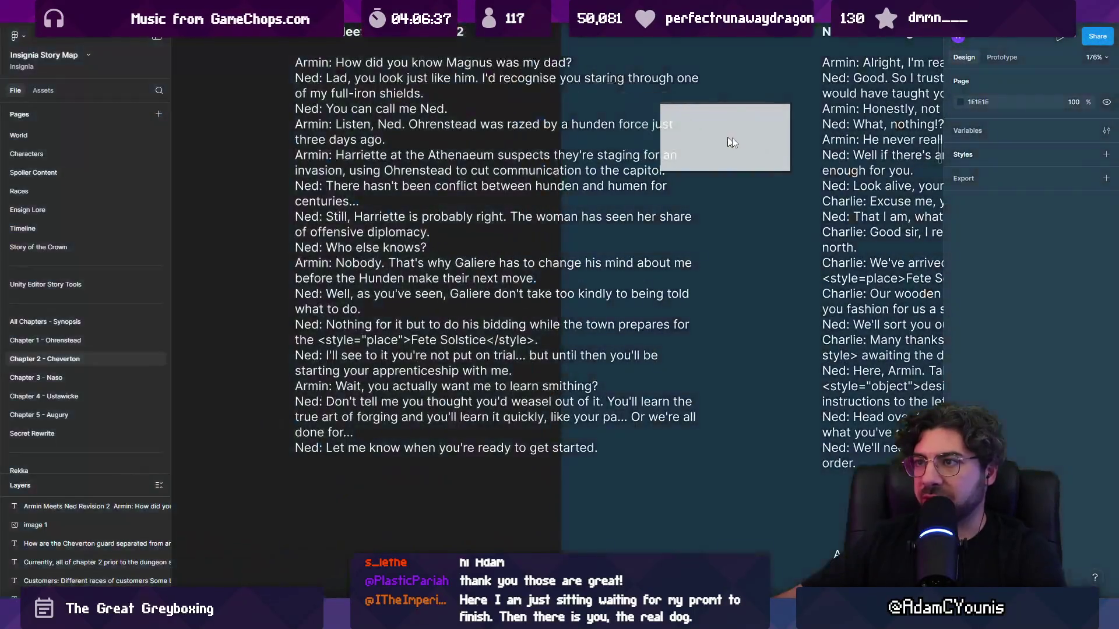
pyautogui.moveTo(732, 142); pyautogui.dragTo(761, 156)
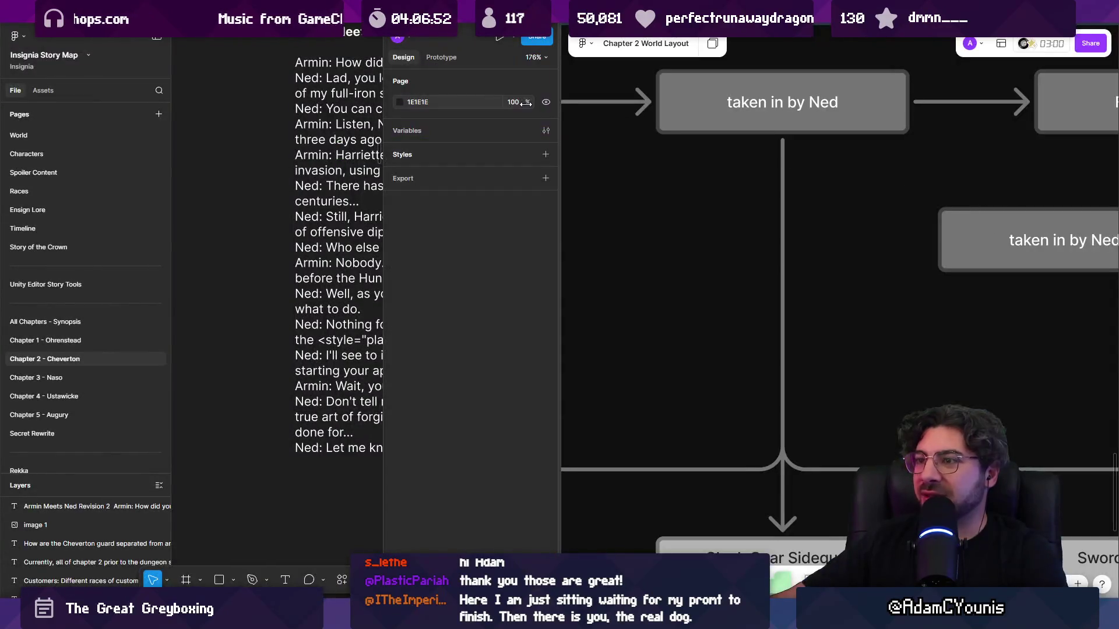
# - Hide the Figma UI and widen the story board's side of the split screen
pyautogui.hotkey('ctrl', '\\')
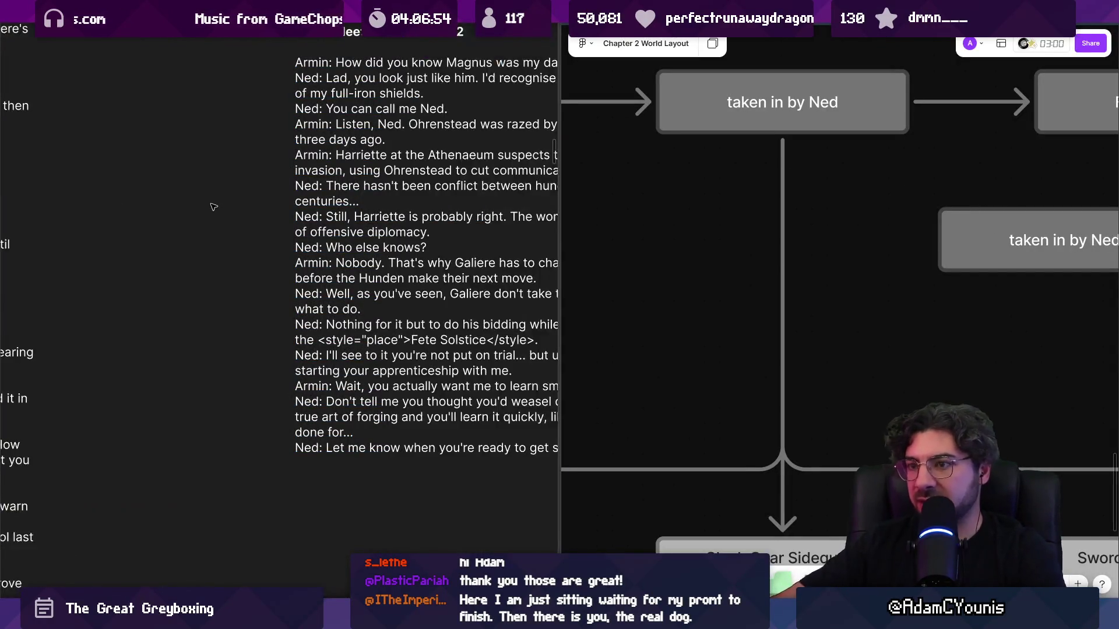
pyautogui.hscroll(3, 279, 292)
pyautogui.scroll(2, 280, 291)
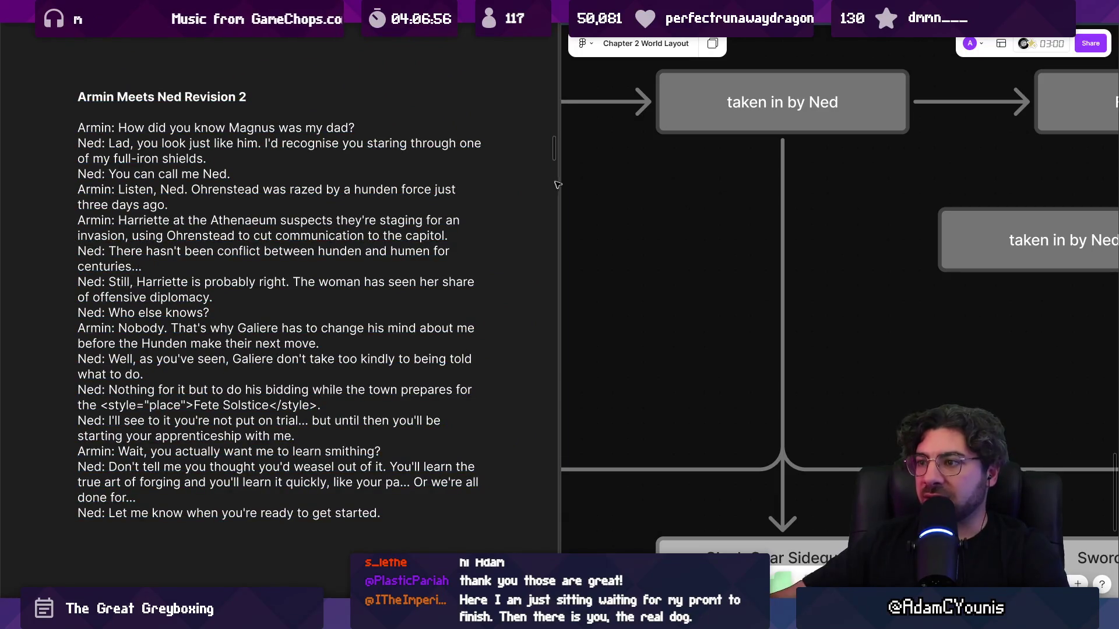
pyautogui.moveTo(563, 180); pyautogui.dragTo(416, 180)
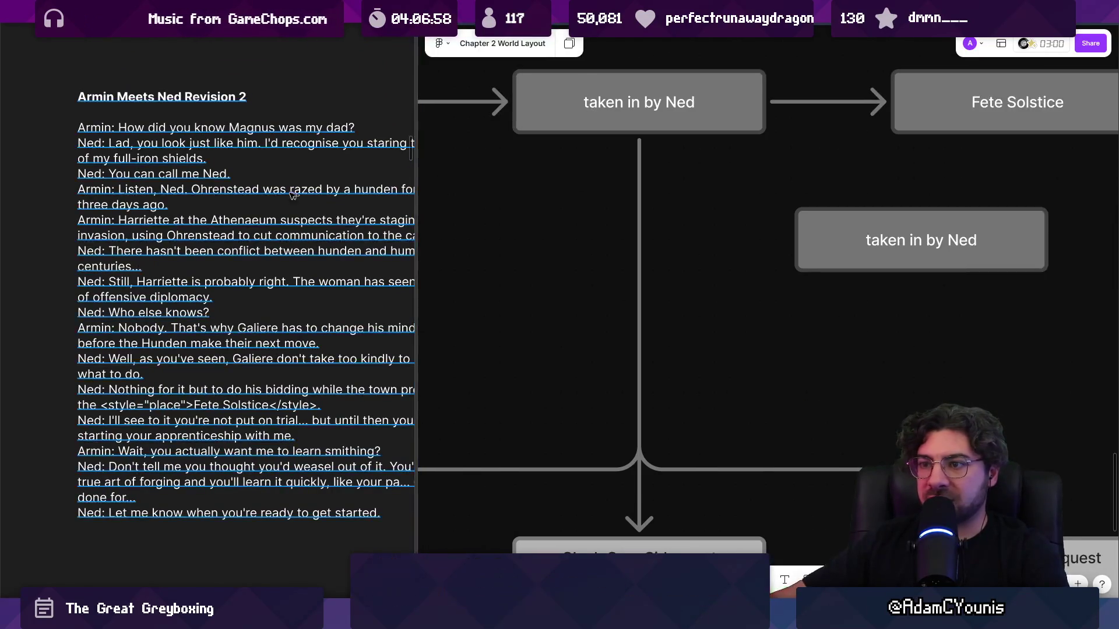
pyautogui.scroll(-2, 195, 191)
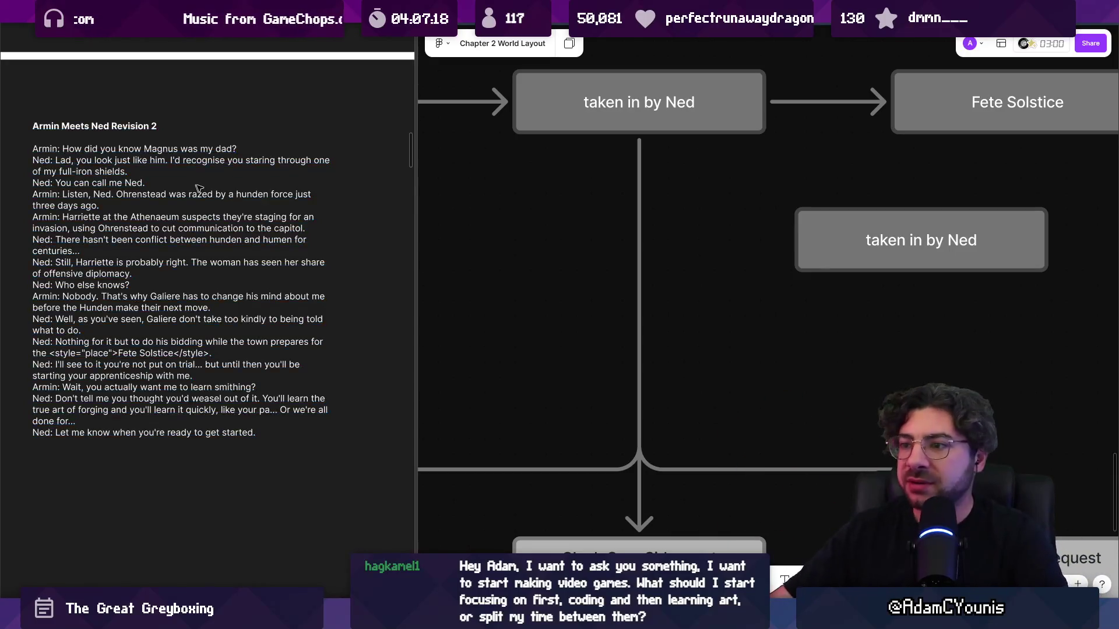
pyautogui.moveTo(414, 191); pyautogui.dragTo(394, 192)
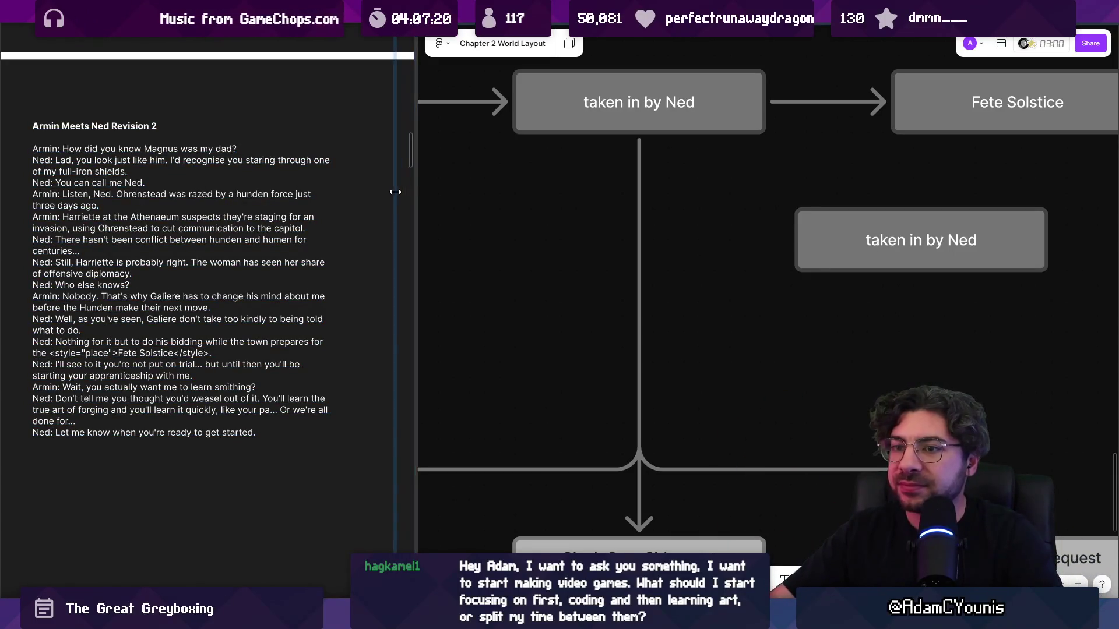
pyautogui.scroll(-3, 861, 242)
pyautogui.hscroll(5, 551, 239)
pyautogui.scroll(-3, 552, 238)
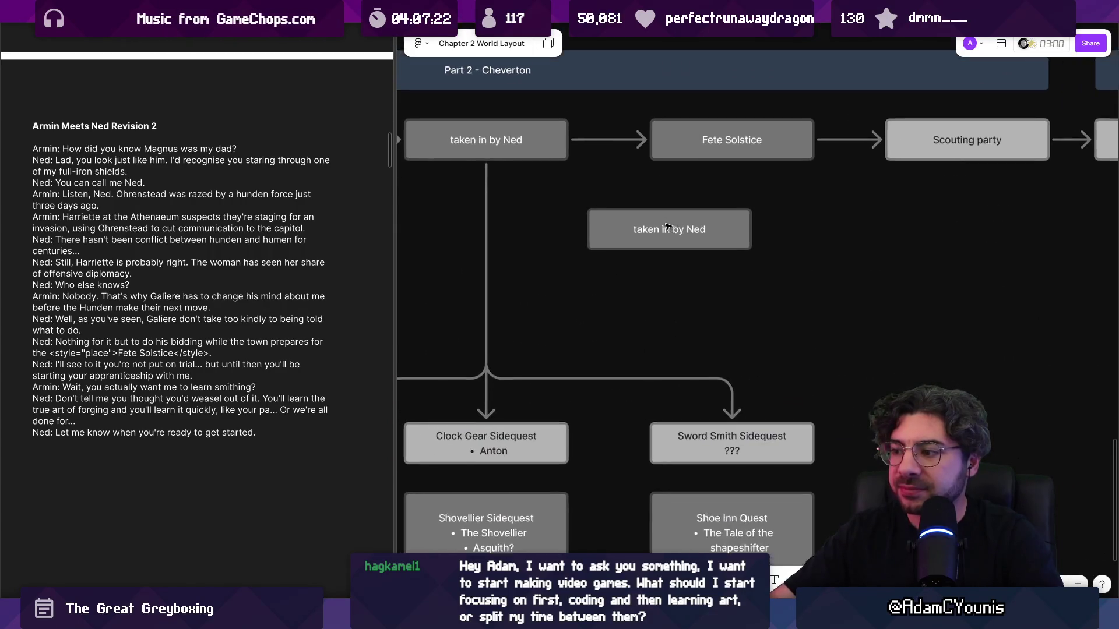
pyautogui.scroll(5, 669, 242)
# - Relabel the copied Ned box 'Armin asks about how Ned knew Magnus' and duplicate it below
pyautogui.doubleClick(669, 242)
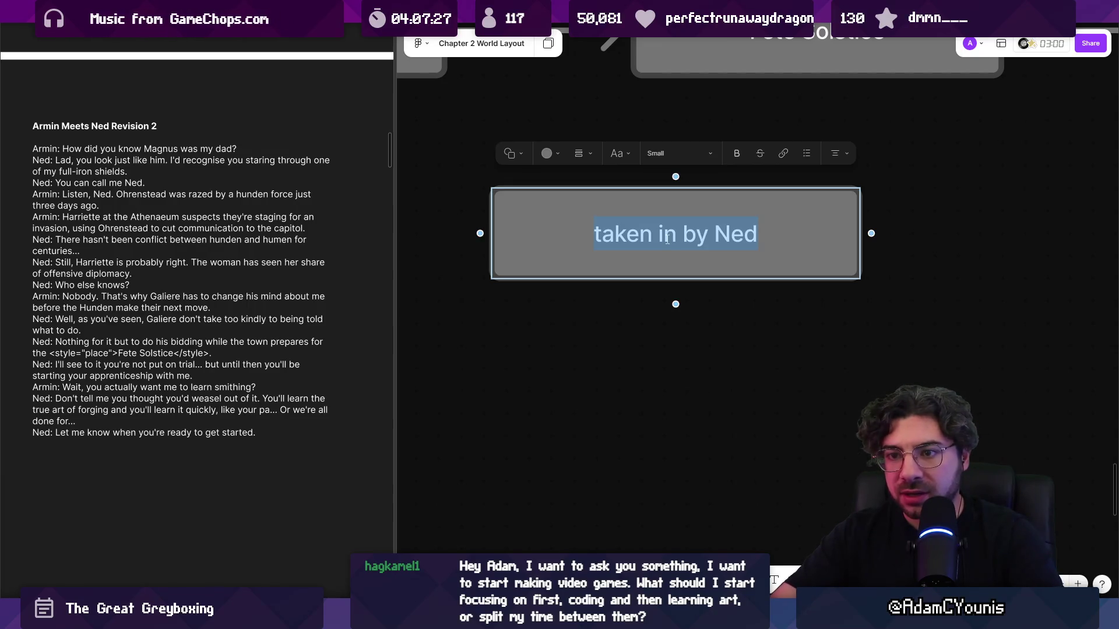
pyautogui.write("Armin and Net'")
pyautogui.press('BackSpace')
pyautogui.press('BackSpace')
pyautogui.write("d's")
pyautogui.press('BackSpace')
pyautogui.press('BackSpace')
pyautogui.press('BackSpace')
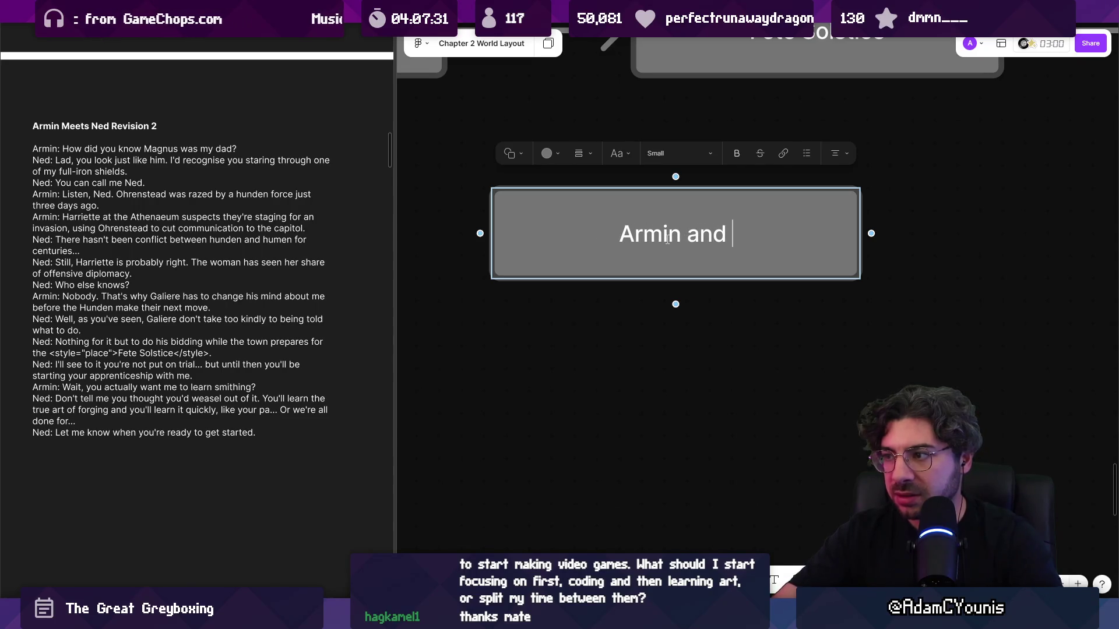
pyautogui.hotkey('ctrl', 'a')
pyautogui.write('Magnus')
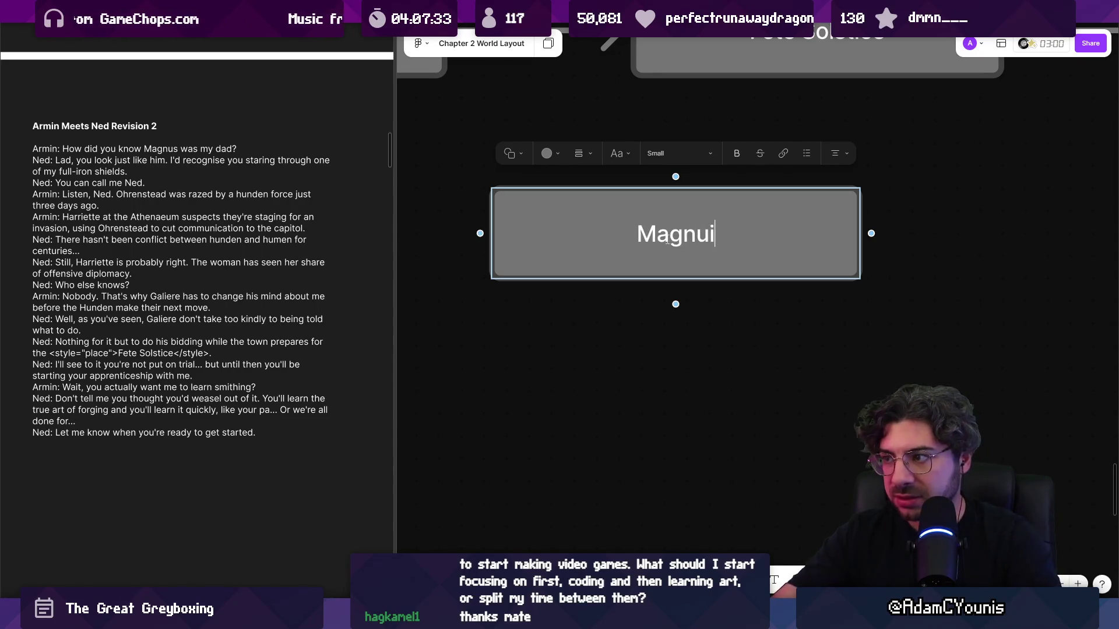
pyautogui.write('A')
pyautogui.press('BackSpace')
pyautogui.press('BackSpace')
pyautogui.press('BackSpace')
pyautogui.write('Armin asks about how')
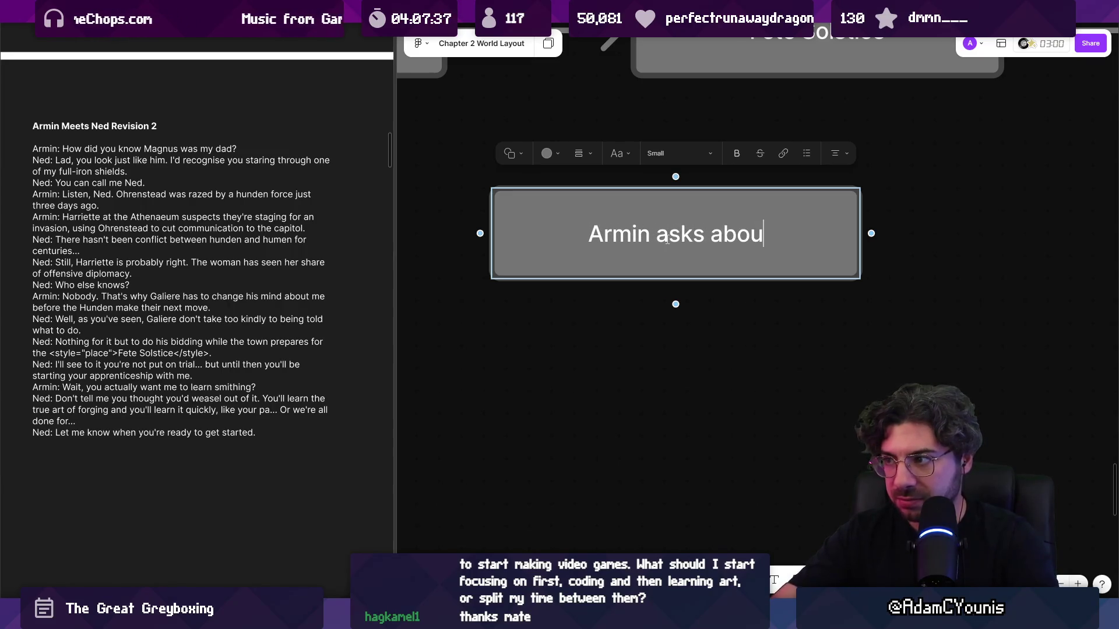
pyautogui.write(' Ned knew Maghnus')
pyautogui.press('BackSpace')
pyautogui.press('BackSpace')
pyautogui.press('BackSpace')
pyautogui.write('nus')
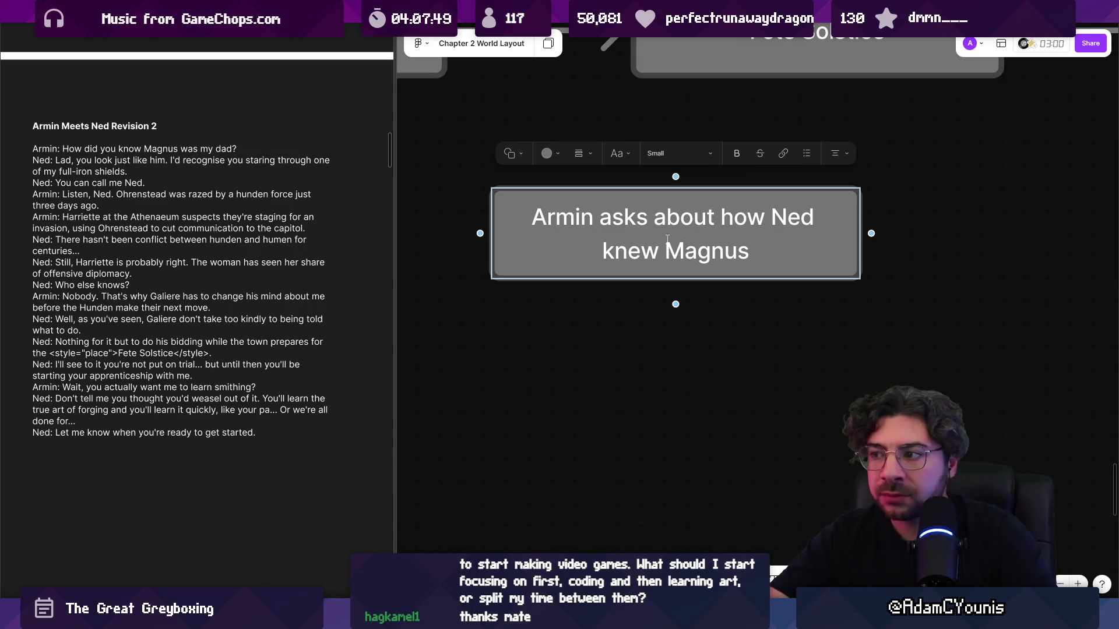
pyautogui.press('Escape')
pyautogui.scroll(-5, 667, 238)
pyautogui.moveTo(635, 241)
pyautogui.mouseDown()
pyautogui.moveTo(604, 241)
pyautogui.moveTo(604, 278)
pyautogui.mouseUp()
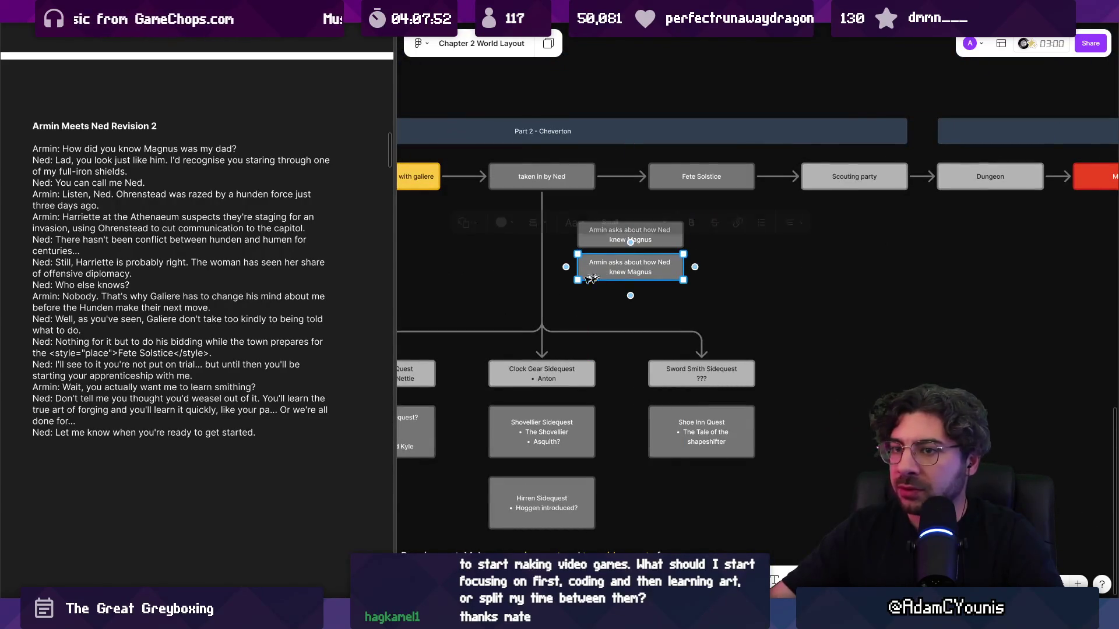
# - Relabel the lower note copy 'Charlie Quest' and select the script line 'Ned: What, nothing!?'
pyautogui.hscroll(5, 173, 241)
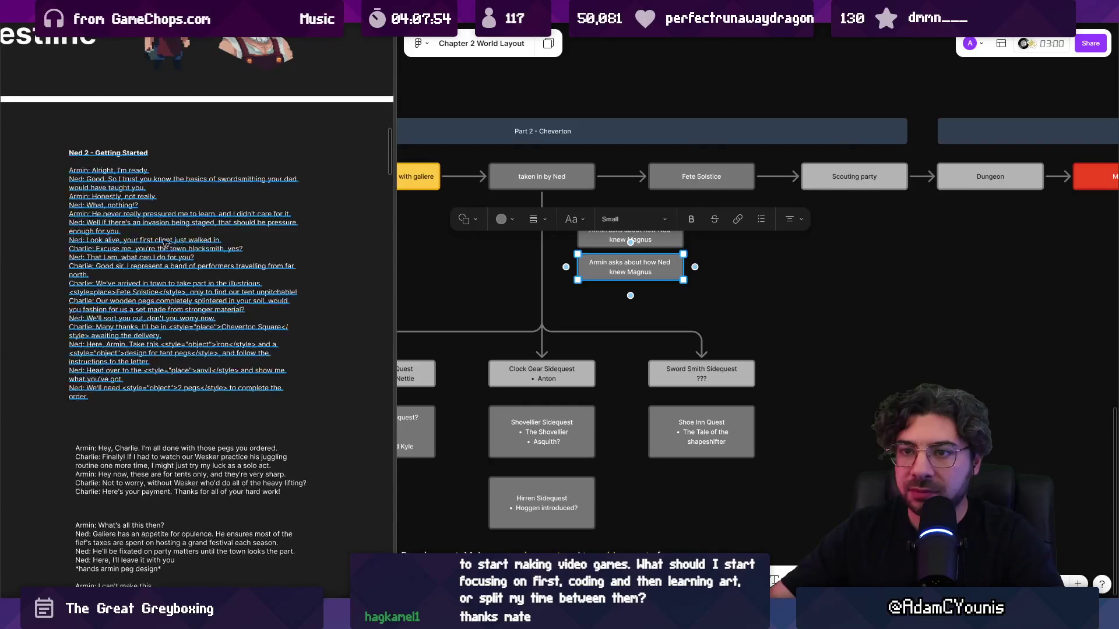
pyautogui.scroll(3, 174, 241)
pyautogui.scroll(1, 293, 247)
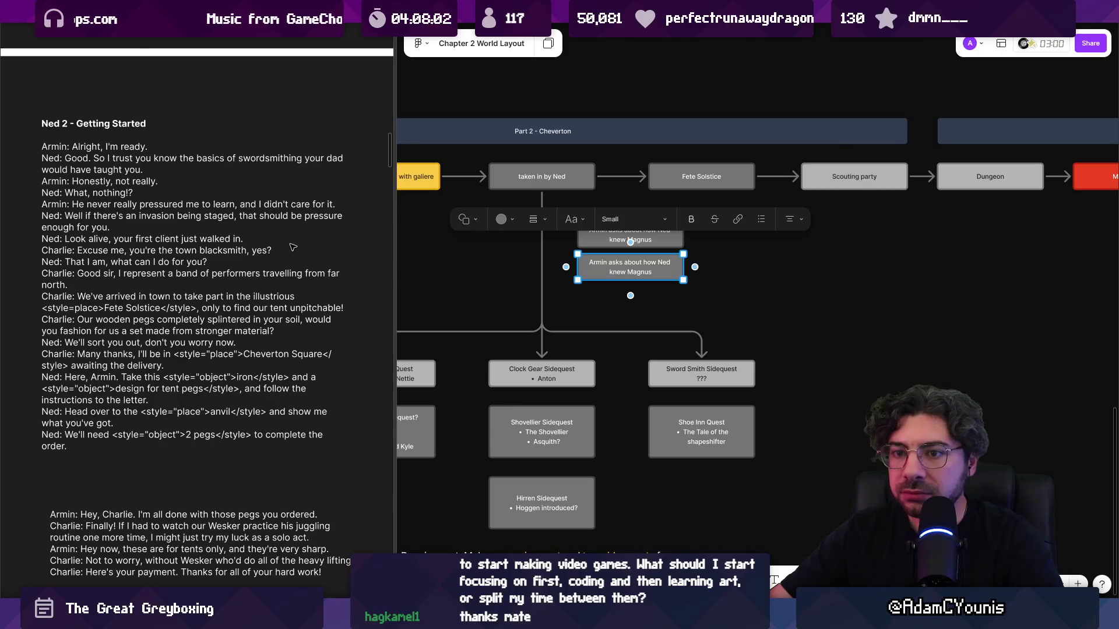
pyautogui.scroll(3, 627, 271)
pyautogui.doubleClick(630, 270)
pyautogui.write('Charlie Quest')
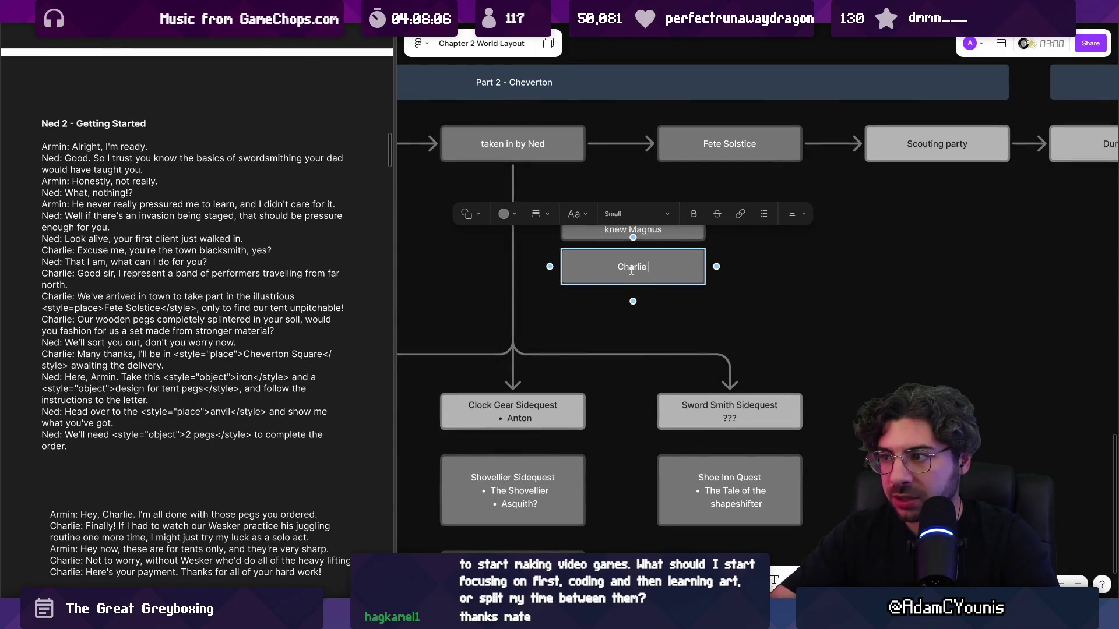
pyautogui.press('Escape')
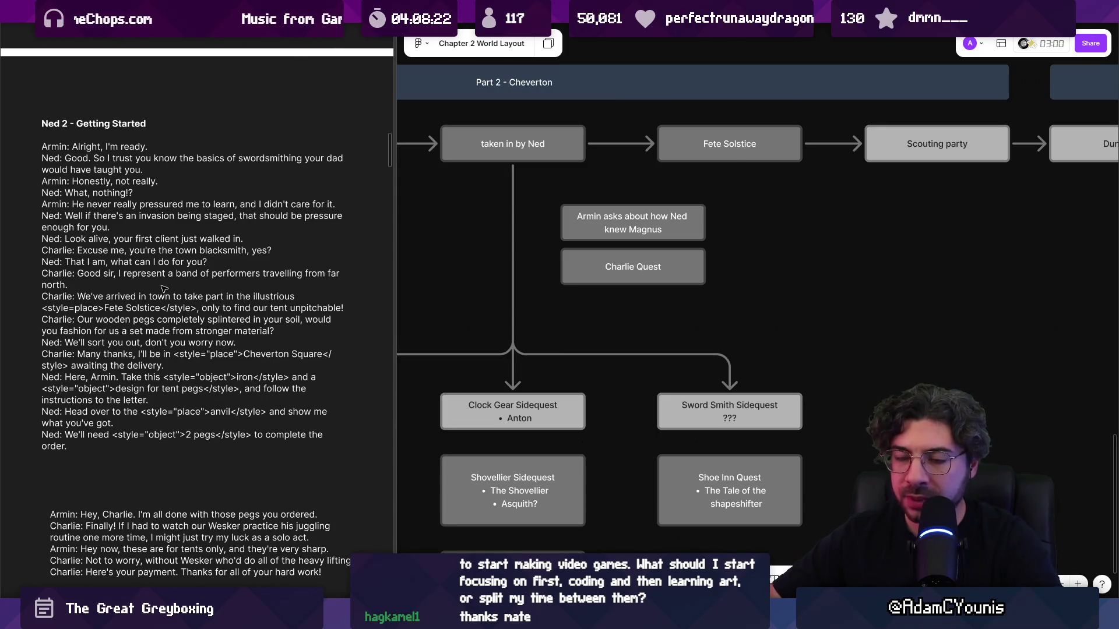
pyautogui.tripleClick(108, 192)
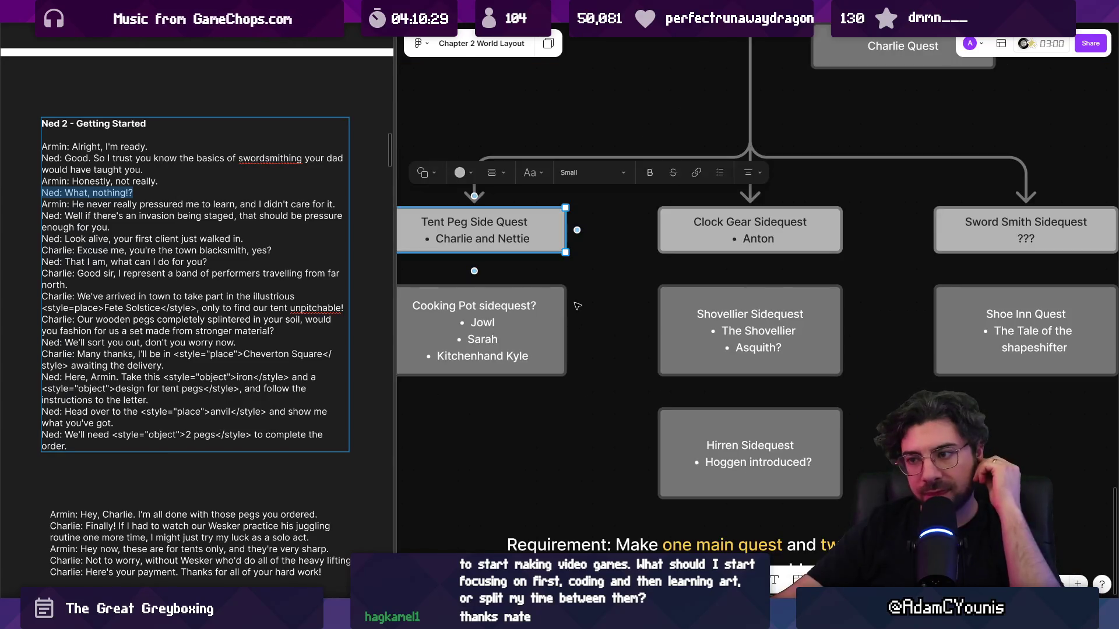
# - Deselect the Tent Peg Side Quest card and pan the board slightly
pyautogui.scroll(2, 579, 321)
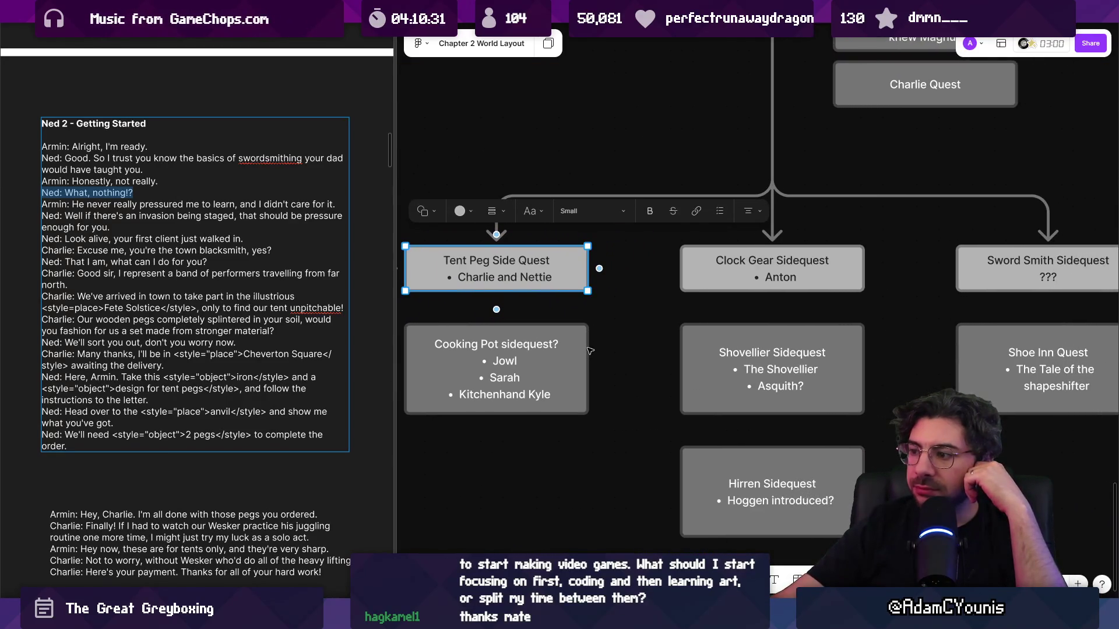
pyautogui.click(615, 334)
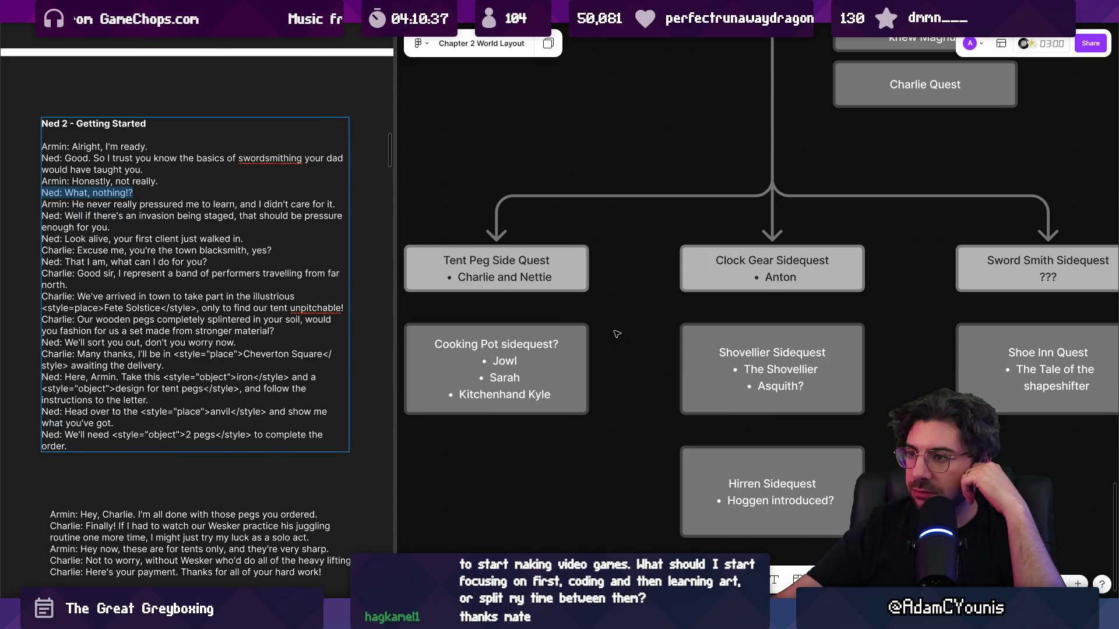
pyautogui.scroll(-2, 615, 335)
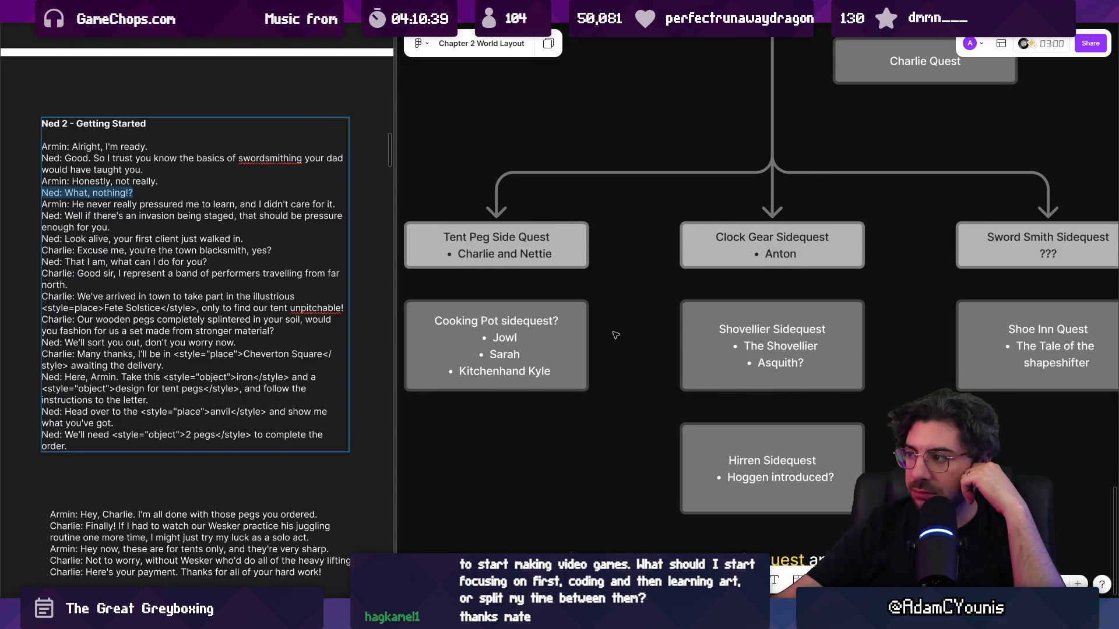
pyautogui.moveTo(613, 329); pyautogui.dragTo(601, 321)
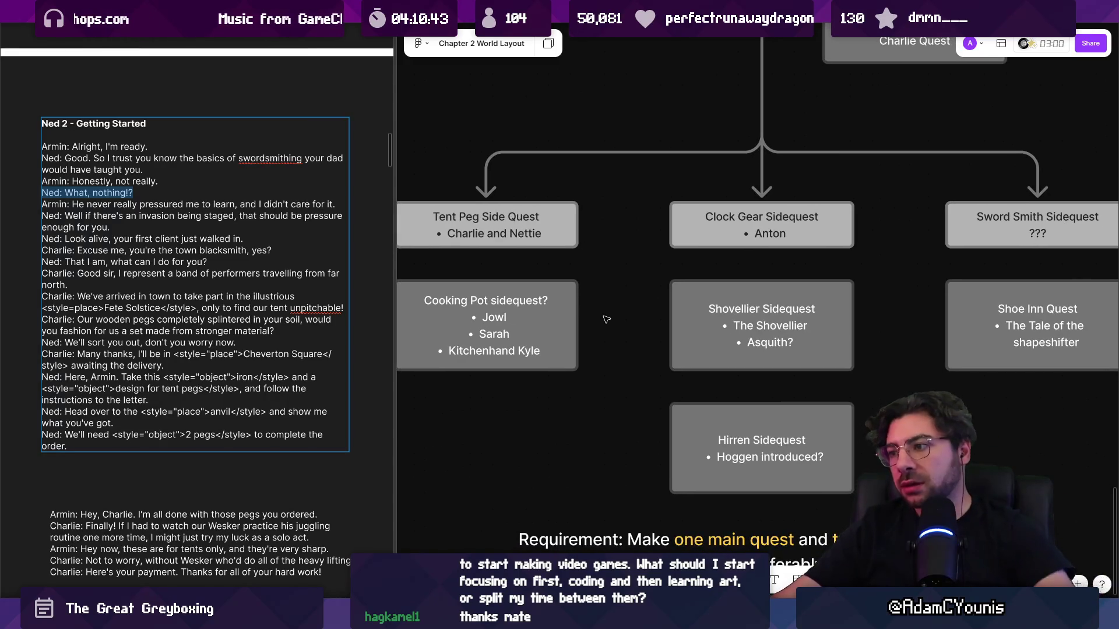
pyautogui.scroll(-5, 612, 304)
pyautogui.scroll(5, 722, 245)
# - Duplicate the Charlie Quest card beside itself, then delete the copy
pyautogui.click(728, 220)
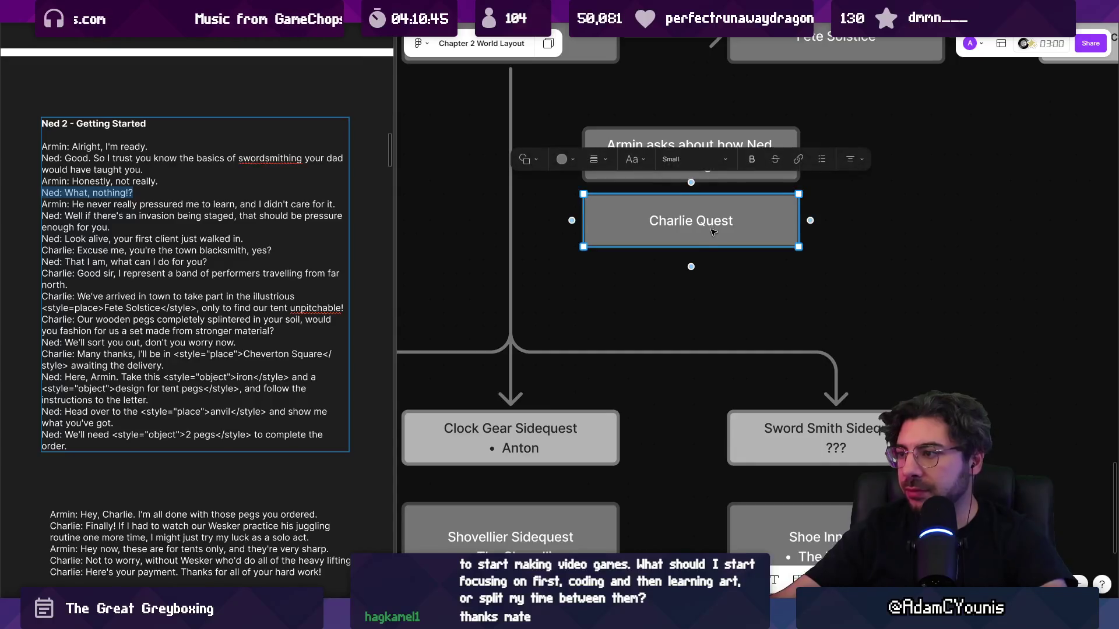
pyautogui.scroll(2, 600, 268)
pyautogui.moveTo(597, 270); pyautogui.dragTo(827, 271)
pyautogui.doubleClick(784, 273)
pyautogui.click(784, 272)
pyautogui.press('Escape')
pyautogui.scroll(-5, 784, 272)
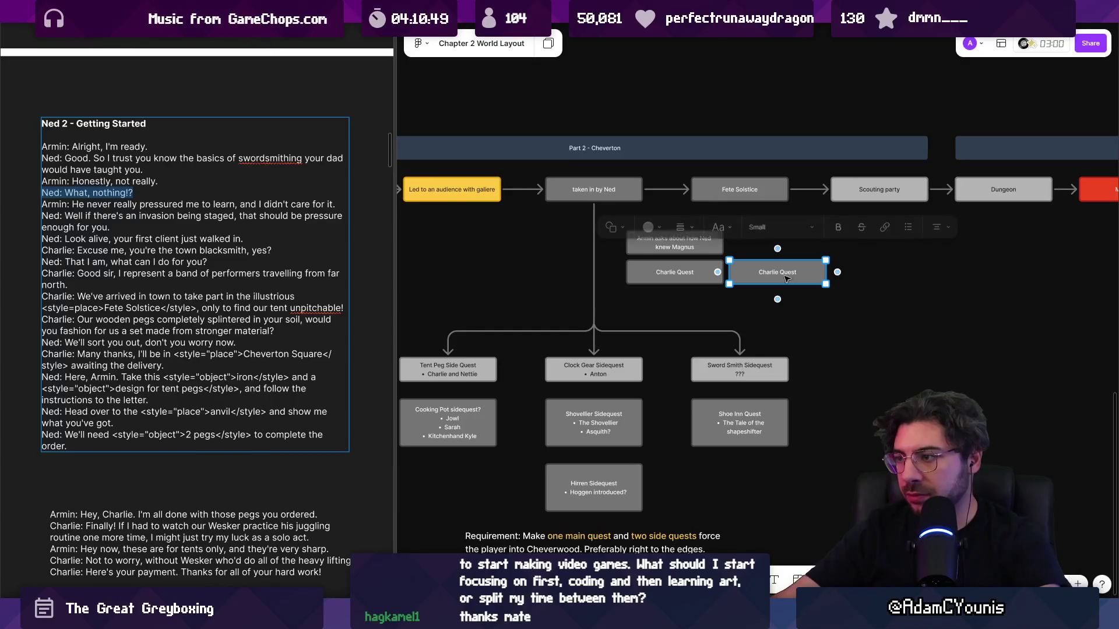
pyautogui.press('Delete')
pyautogui.scroll(3, 641, 350)
# - Connect Tent Peg Side Quest to Clock Gear Sidequest, undoing a stray Cooking Pot arrow
pyautogui.click(554, 349)
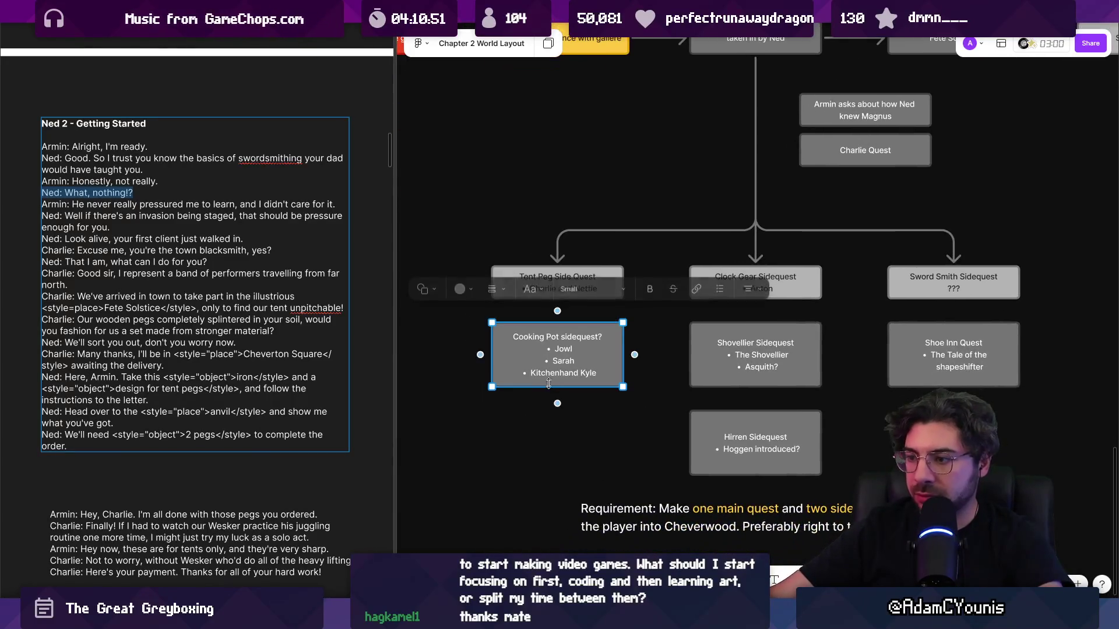
pyautogui.moveTo(557, 313)
pyautogui.mouseDown()
pyautogui.moveTo(577, 298)
pyautogui.moveTo(689, 283)
pyautogui.mouseUp()
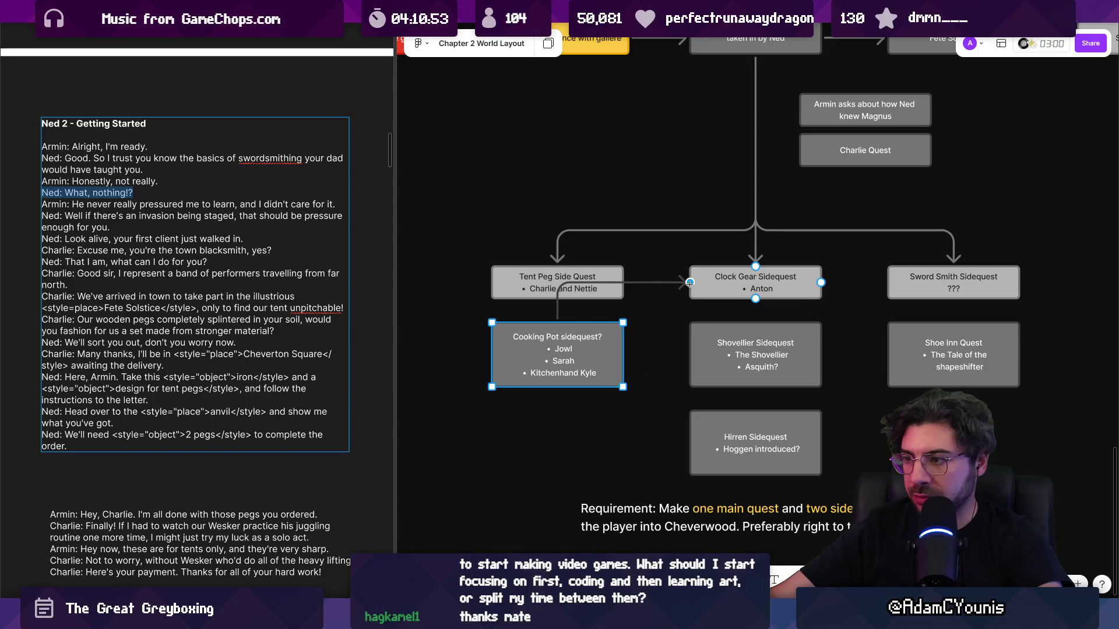
pyautogui.hotkey('ctrl', 'z')
pyautogui.scroll(3, 599, 322)
pyautogui.click(548, 257)
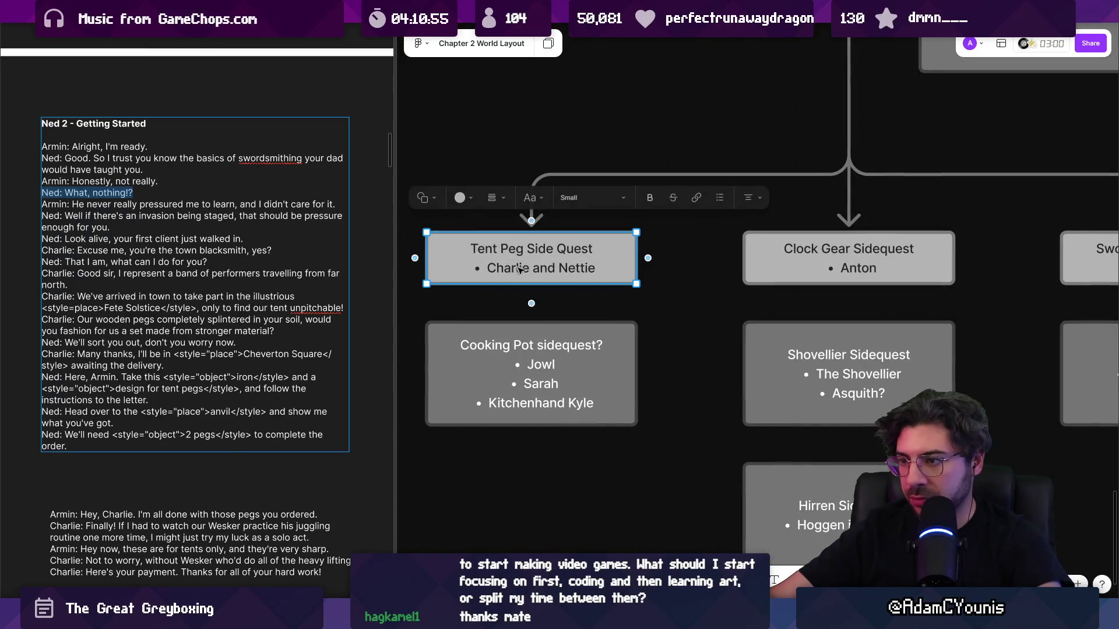
pyautogui.moveTo(562, 317); pyautogui.dragTo(749, 268)
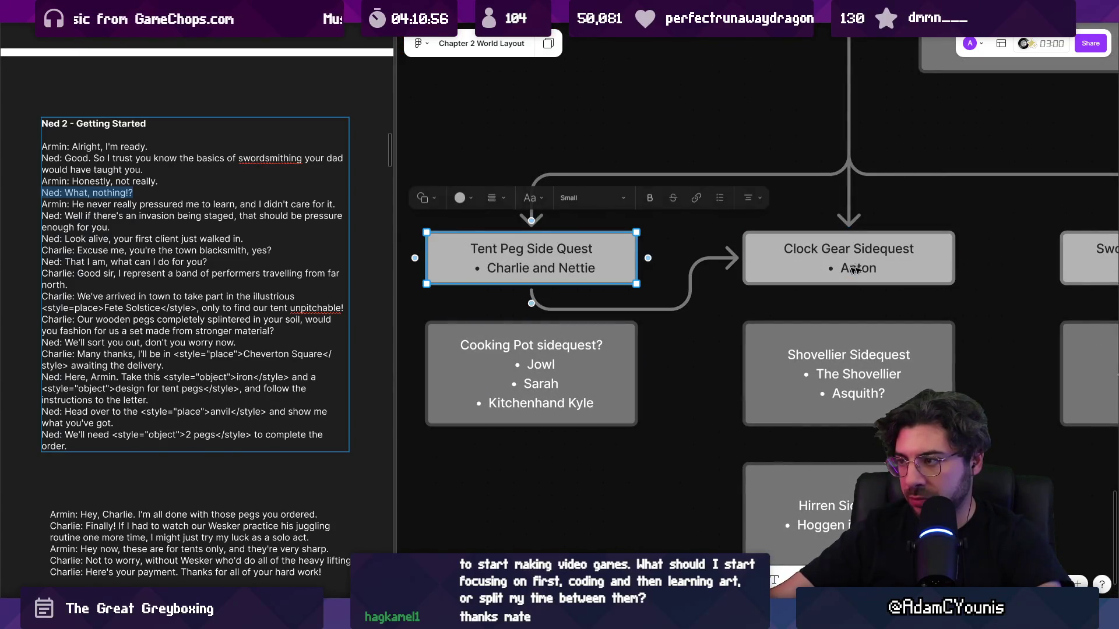
# - Connect Clock Gear Sidequest to Sword Smith Sidequest, and Sword Smith up to Fete Solstice
pyautogui.hscroll(5, 699, 288)
pyautogui.click(700, 288)
pyautogui.moveTo(678, 309)
pyautogui.mouseDown()
pyautogui.moveTo(850, 294)
pyautogui.moveTo(885, 273)
pyautogui.mouseUp()
pyautogui.scroll(-5, 758, 349)
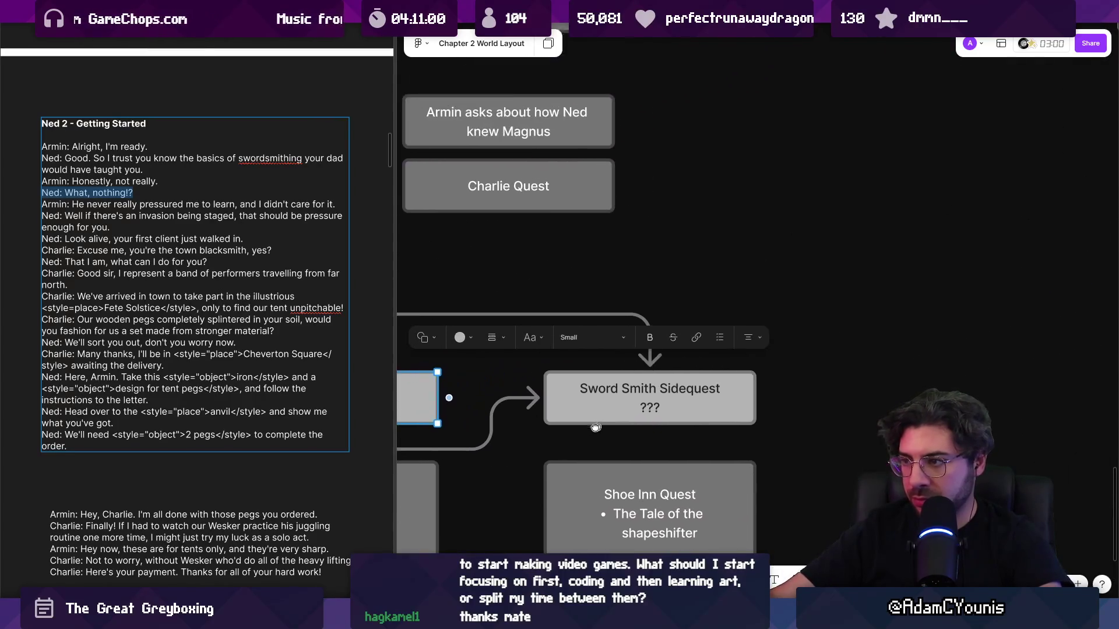
pyautogui.click(628, 413)
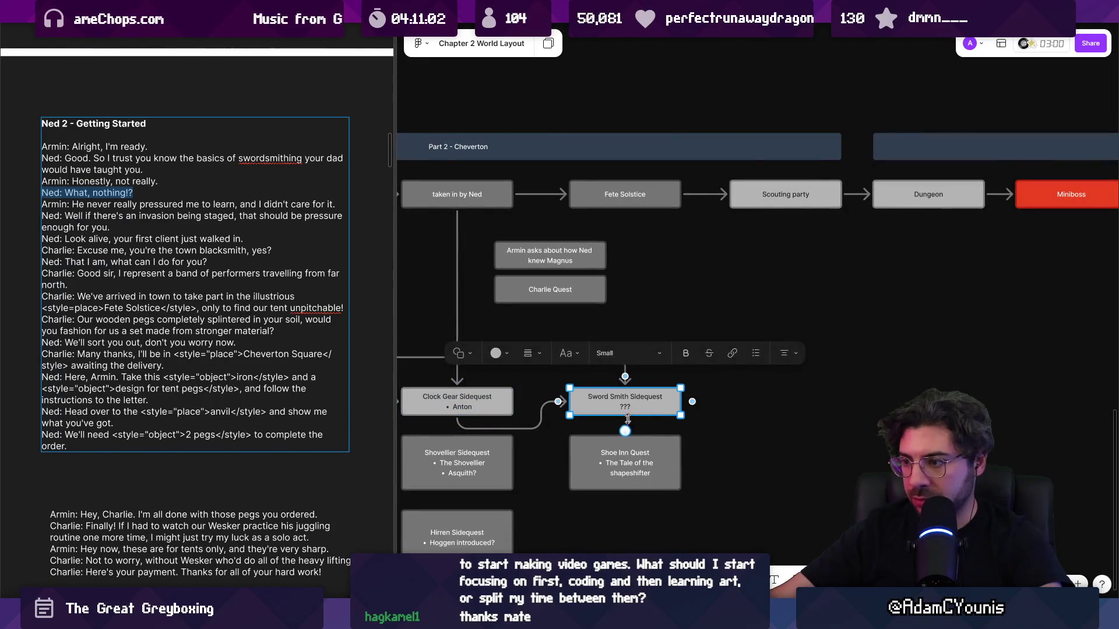
pyautogui.moveTo(625, 430)
pyautogui.mouseDown()
pyautogui.moveTo(757, 344)
pyautogui.moveTo(598, 215)
pyautogui.moveTo(622, 211)
pyautogui.mouseUp()
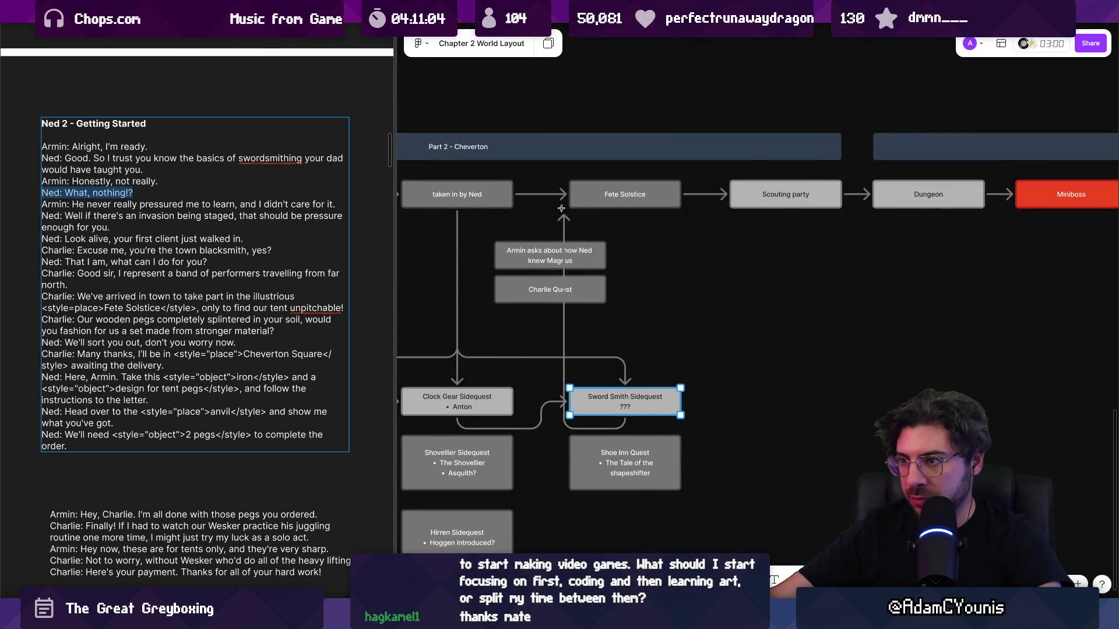
pyautogui.click(755, 324)
pyautogui.hscroll(-3, 755, 324)
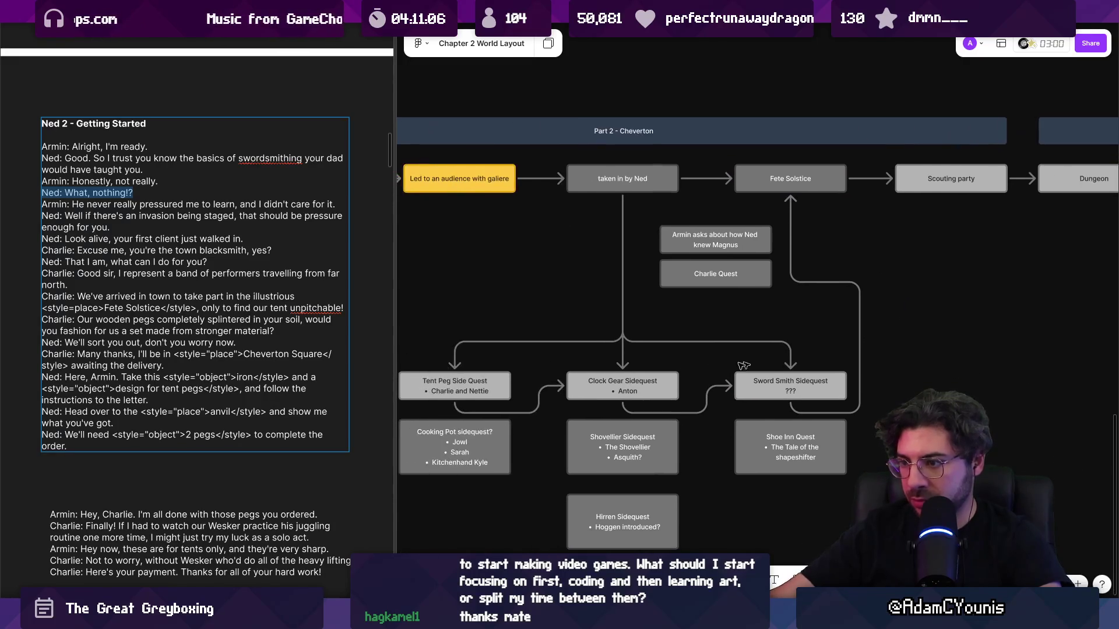
# - Delete the arrow into Clock Gear and the Charlie Quest card, moving Armin under 'taken in by Ned'
pyautogui.click(622, 368)
pyautogui.press('Delete')
pyautogui.moveTo(700, 234); pyautogui.dragTo(600, 251)
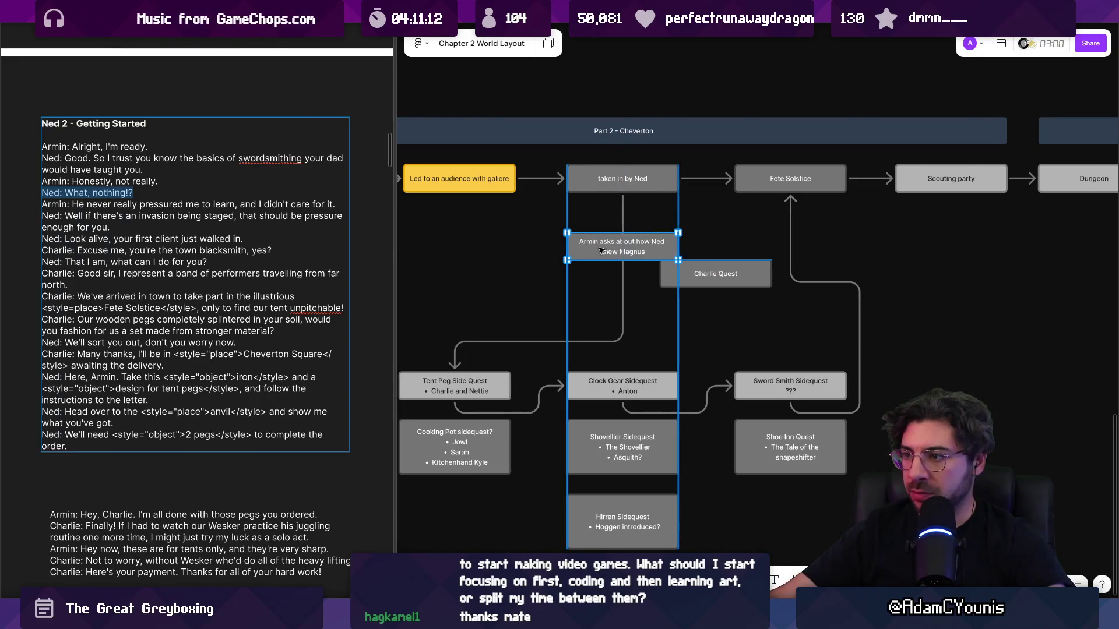
pyautogui.moveTo(715, 274)
pyautogui.mouseDown()
pyautogui.moveTo(654, 312)
pyautogui.moveTo(625, 292)
pyautogui.mouseUp()
pyautogui.press('Delete')
pyautogui.scroll(4, 453, 384)
# - Retitle the Tent Peg Side Quest card to 'Hithen'
pyautogui.doubleClick(455, 385)
pyautogui.tripleClick(456, 385)
pyautogui.write('Hithan')
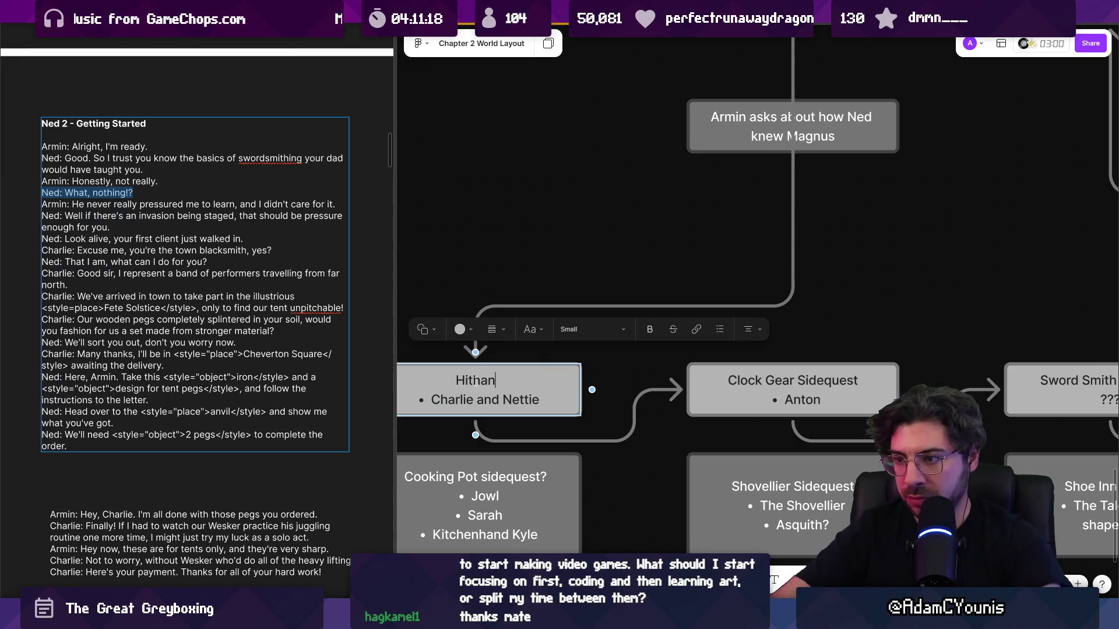
pyautogui.press('BackSpace')
pyautogui.press('BackSpace')
pyautogui.write('en')
pyautogui.press('Escape')
pyautogui.press('Escape')
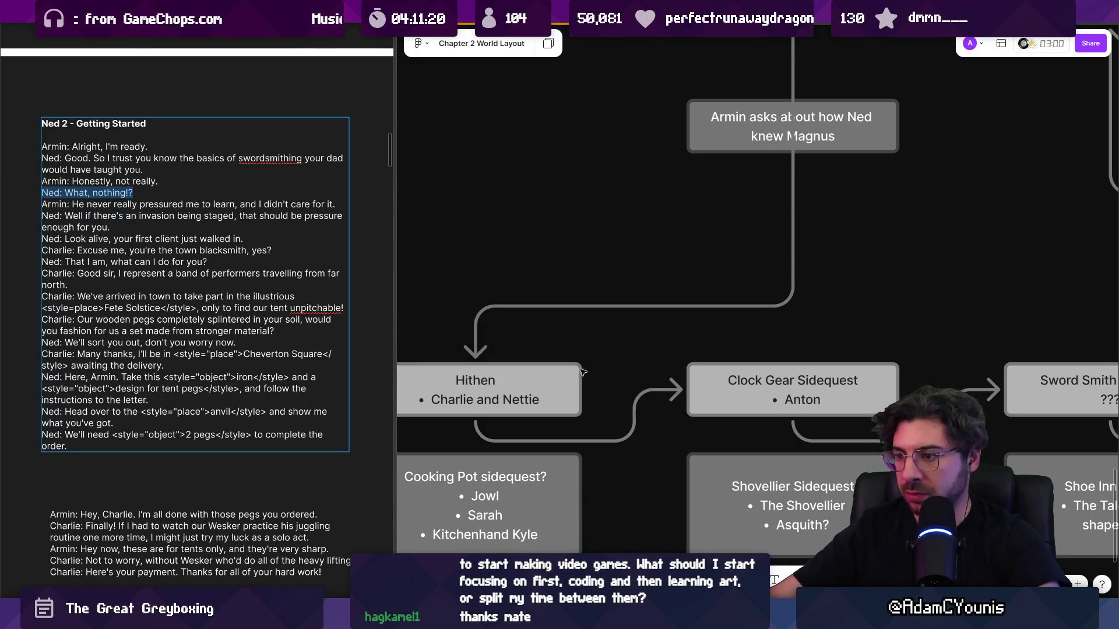
# - Change 'Clock Gear Sidequest' to 'Clock Gear Quest'
pyautogui.scroll(-2, 580, 371)
pyautogui.doubleClick(699, 393)
pyautogui.doubleClick(699, 393)
pyautogui.write('Quest')
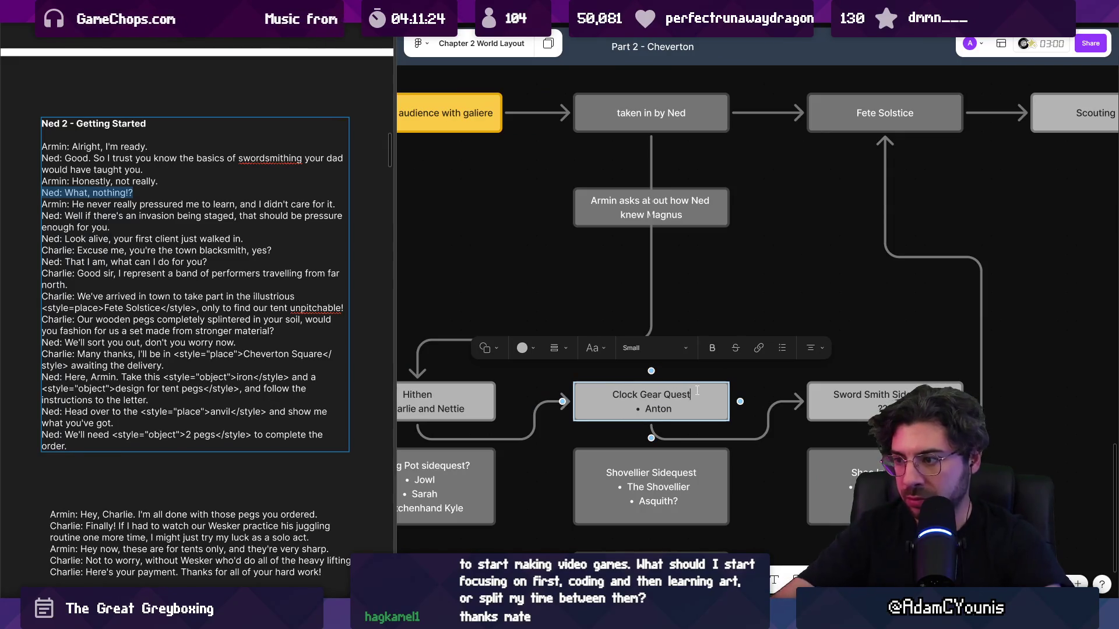
pyautogui.scroll(-3, 614, 402)
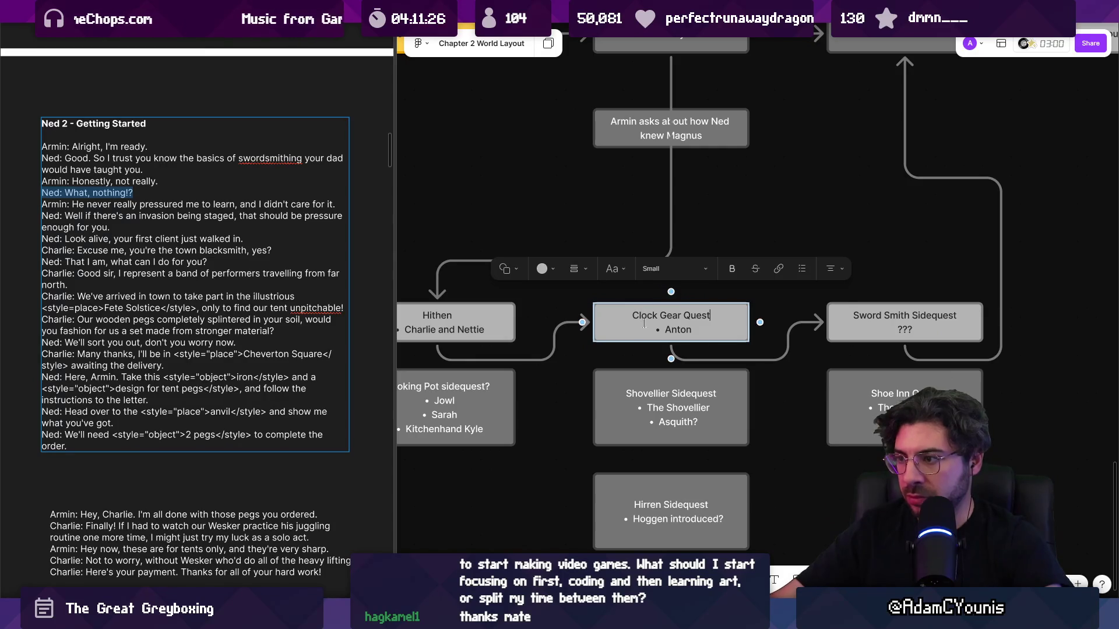
pyautogui.press('Escape')
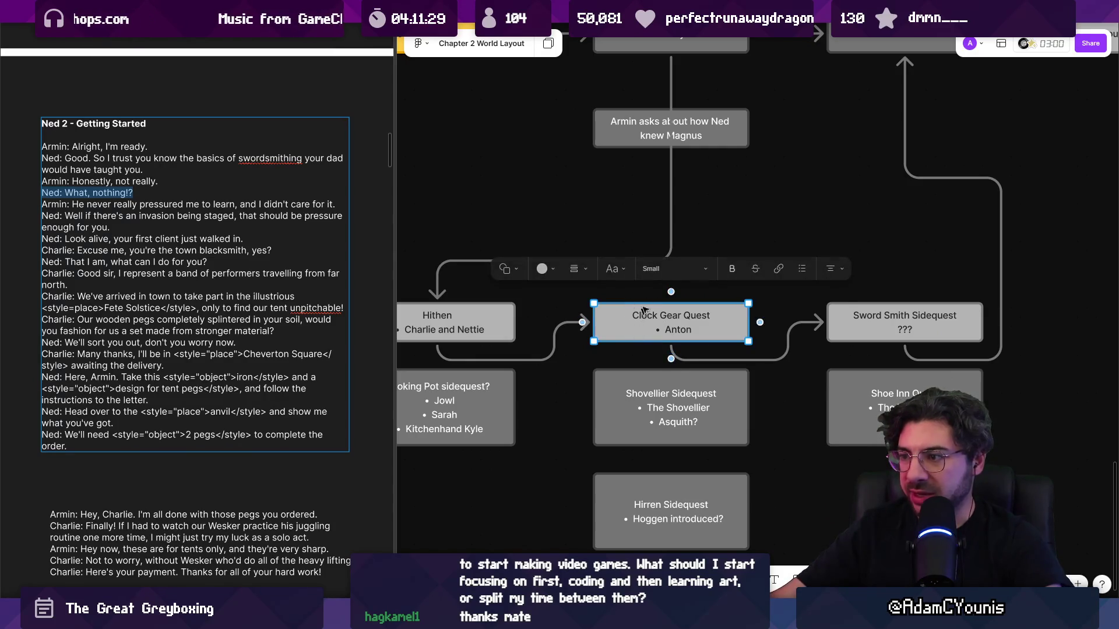
pyautogui.scroll(1, 677, 324)
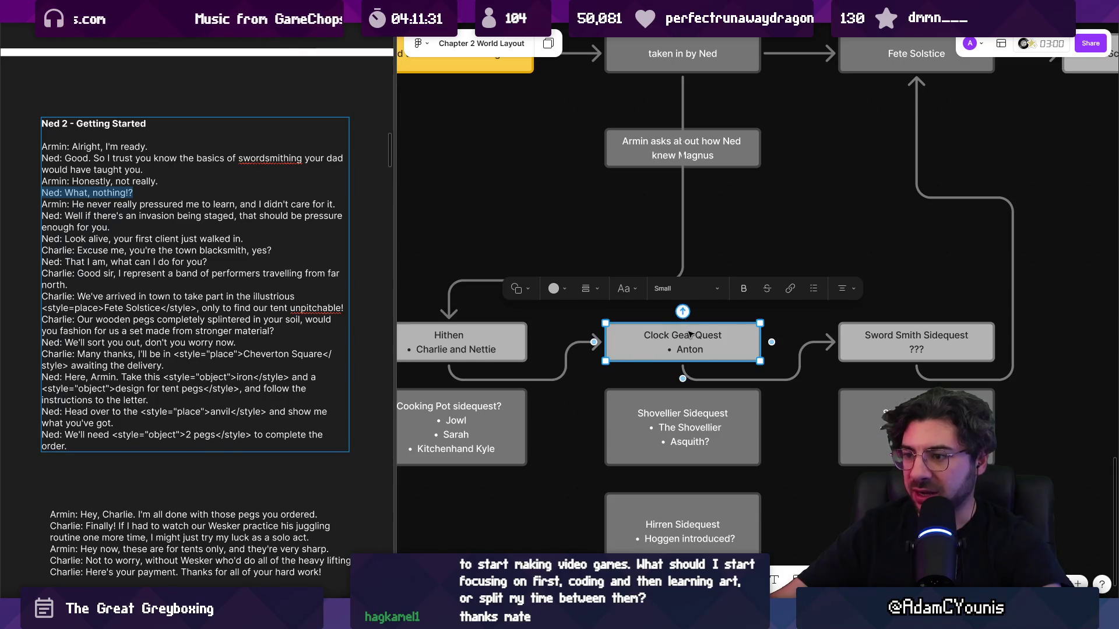
pyautogui.hscroll(-3, 618, 325)
pyautogui.hscroll(4, 561, 334)
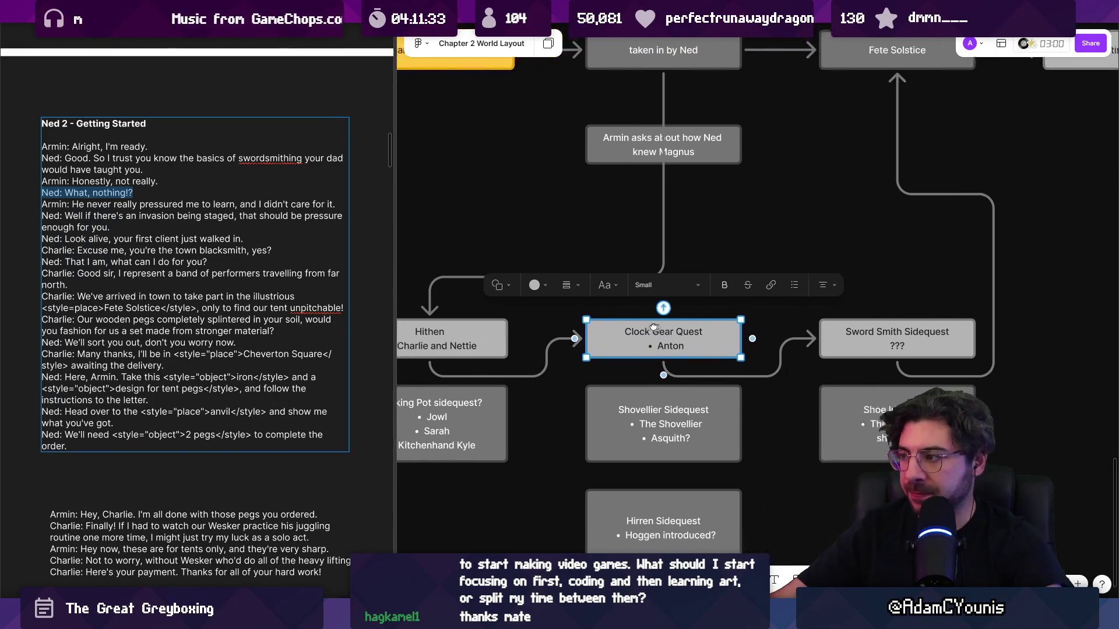
pyautogui.doubleClick(638, 336)
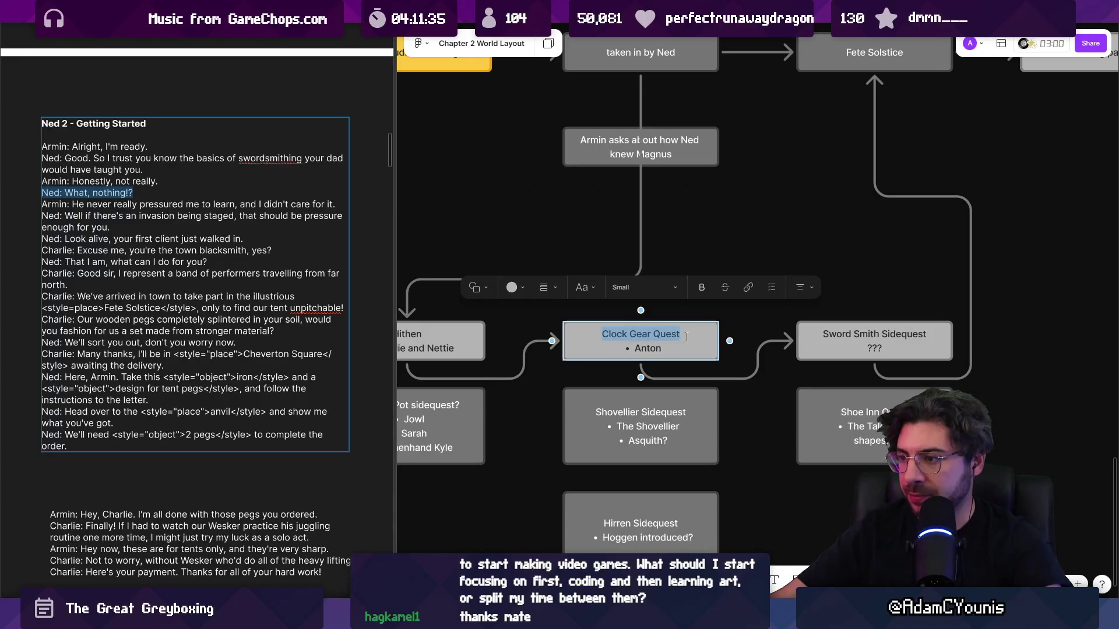
pyautogui.click(710, 245)
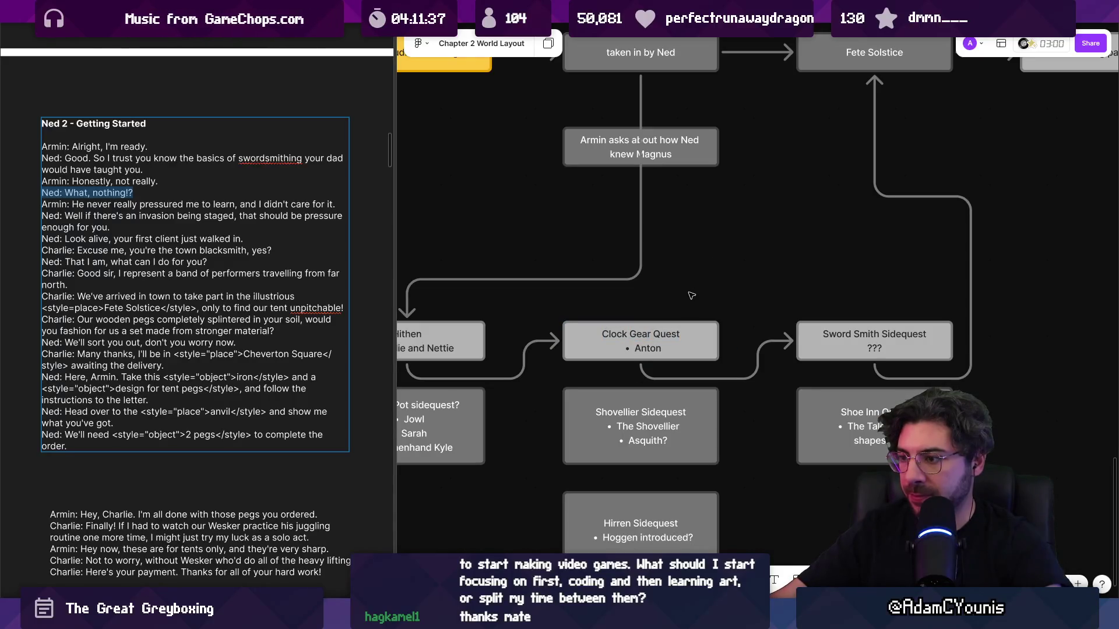
pyautogui.scroll(-2, 691, 294)
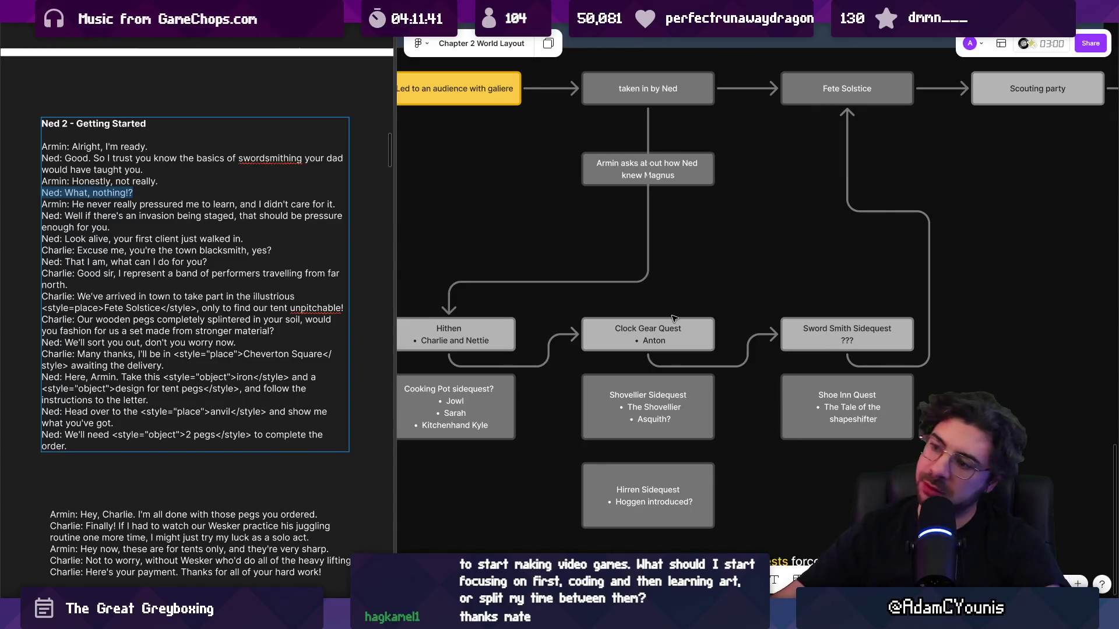
# - Nudge the end of the arrow running from Hithen into Clock Gear Quest
pyautogui.click(635, 330)
pyautogui.doubleClick(647, 327)
pyautogui.press('Escape')
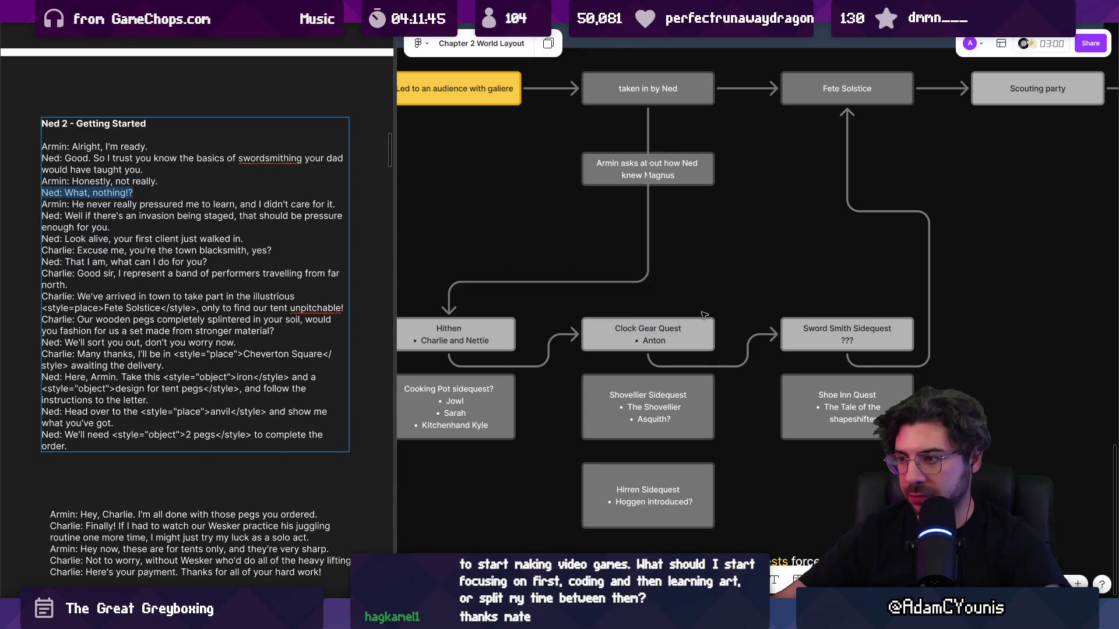
pyautogui.click(551, 341)
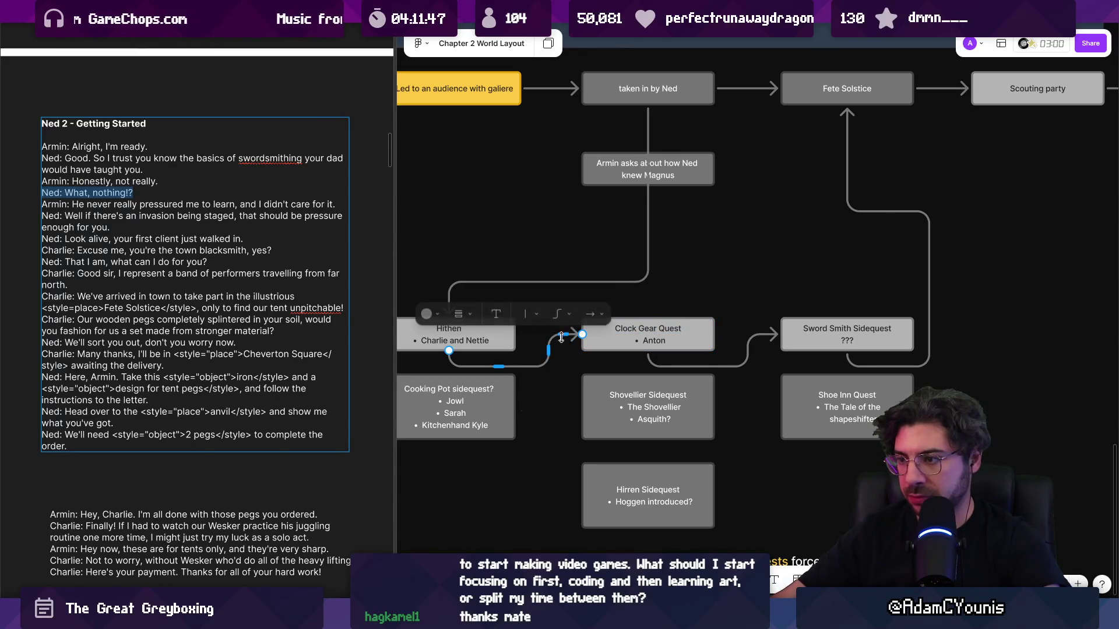
pyautogui.moveTo(574, 339); pyautogui.dragTo(573, 338)
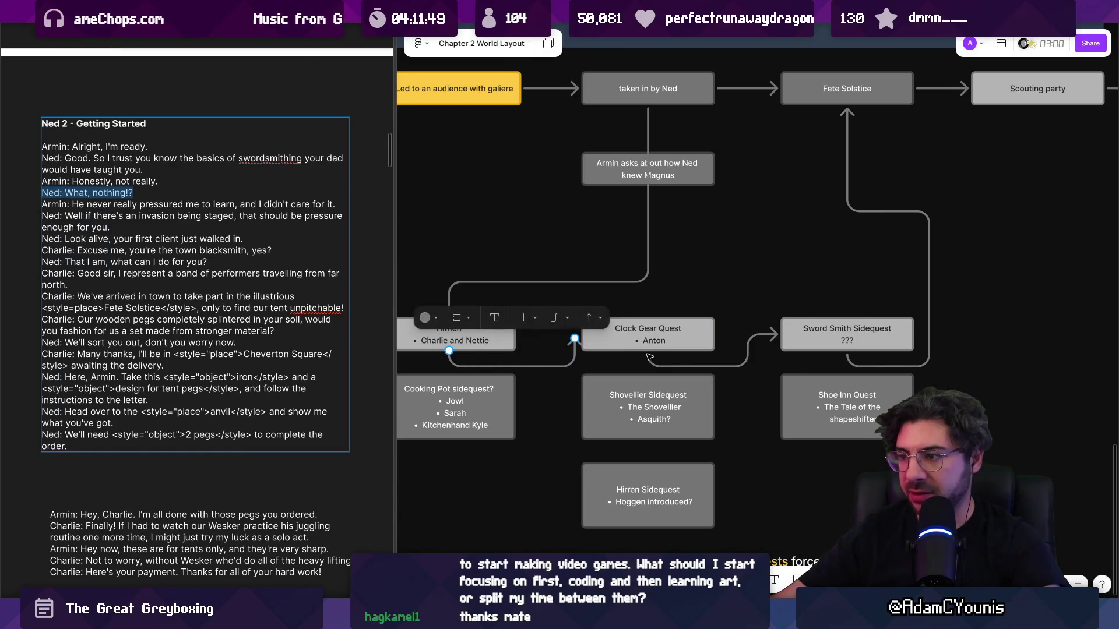
# - Move Clock Gear Quest down beside Hirren Sidequest, then try moving Hirren up and undo it
pyautogui.click(685, 340)
pyautogui.moveTo(657, 341)
pyautogui.mouseDown()
pyautogui.moveTo(753, 532)
pyautogui.moveTo(834, 475)
pyautogui.moveTo(813, 479)
pyautogui.mouseUp()
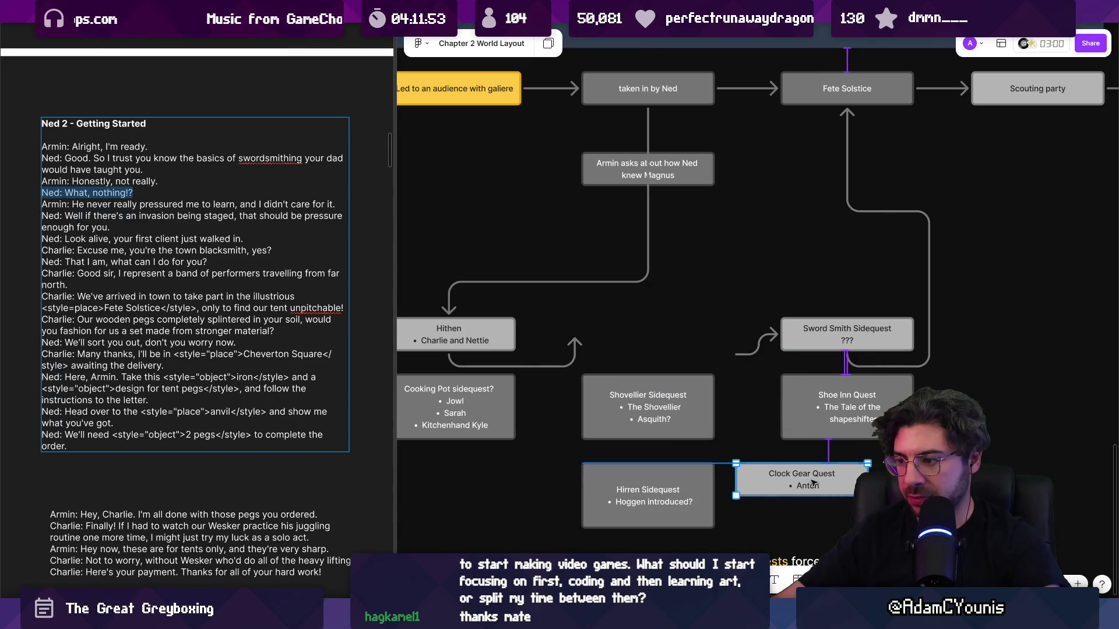
pyautogui.click(659, 501)
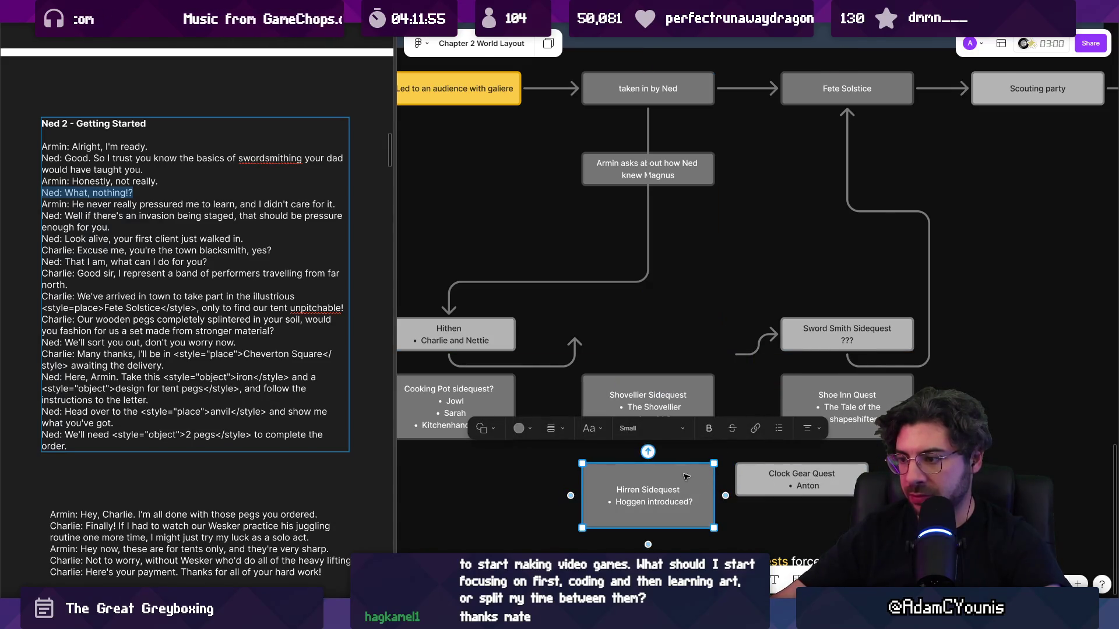
pyautogui.click(808, 387)
pyautogui.press('Escape')
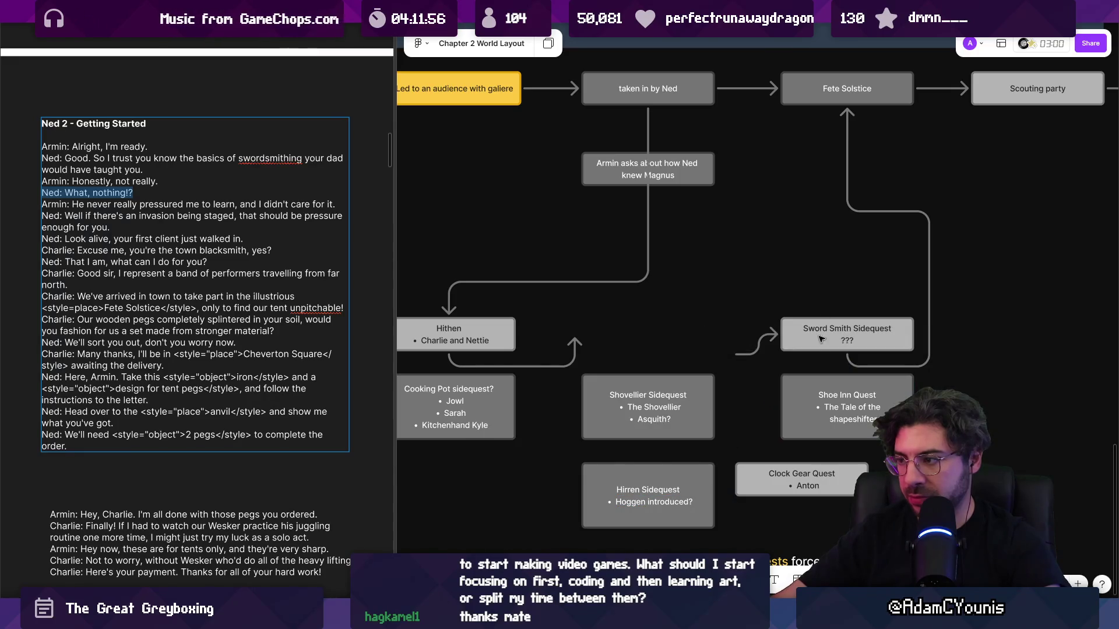
pyautogui.moveTo(670, 481)
pyautogui.mouseDown()
pyautogui.moveTo(675, 311)
pyautogui.moveTo(680, 344)
pyautogui.moveTo(652, 346)
pyautogui.moveTo(679, 345)
pyautogui.mouseUp()
pyautogui.hotkey('ctrl', 'z')
# - Drag the Hithen connector's arrow end up and to the right
pyautogui.click(534, 357)
pyautogui.moveTo(534, 352)
pyautogui.mouseDown()
pyautogui.moveTo(550, 341)
pyautogui.moveTo(518, 349)
pyautogui.mouseUp()
pyautogui.click(599, 351)
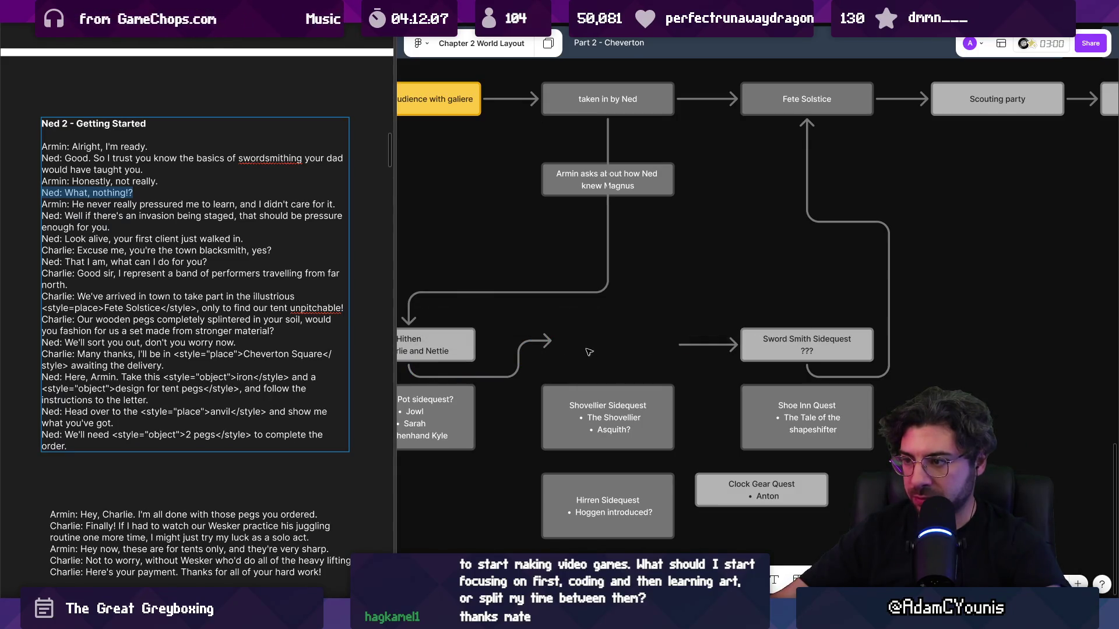
pyautogui.click(548, 344)
# - Duplicate the 'Armin asks about how Ned knew Magnus' node below it
pyautogui.scroll(3, 547, 346)
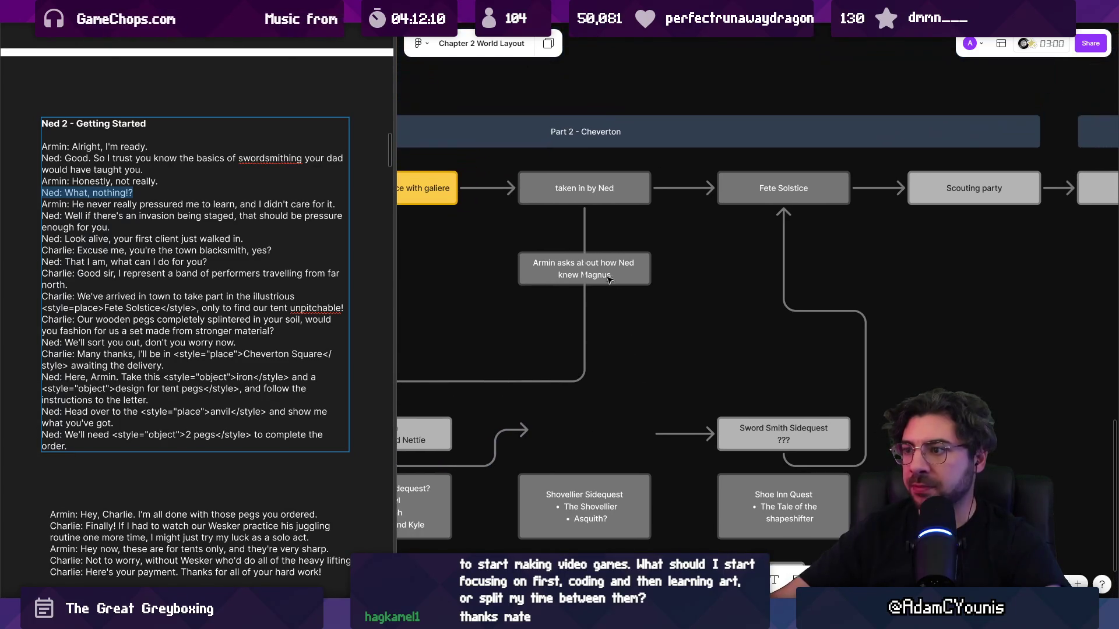
pyautogui.click(607, 275)
pyautogui.click(603, 274)
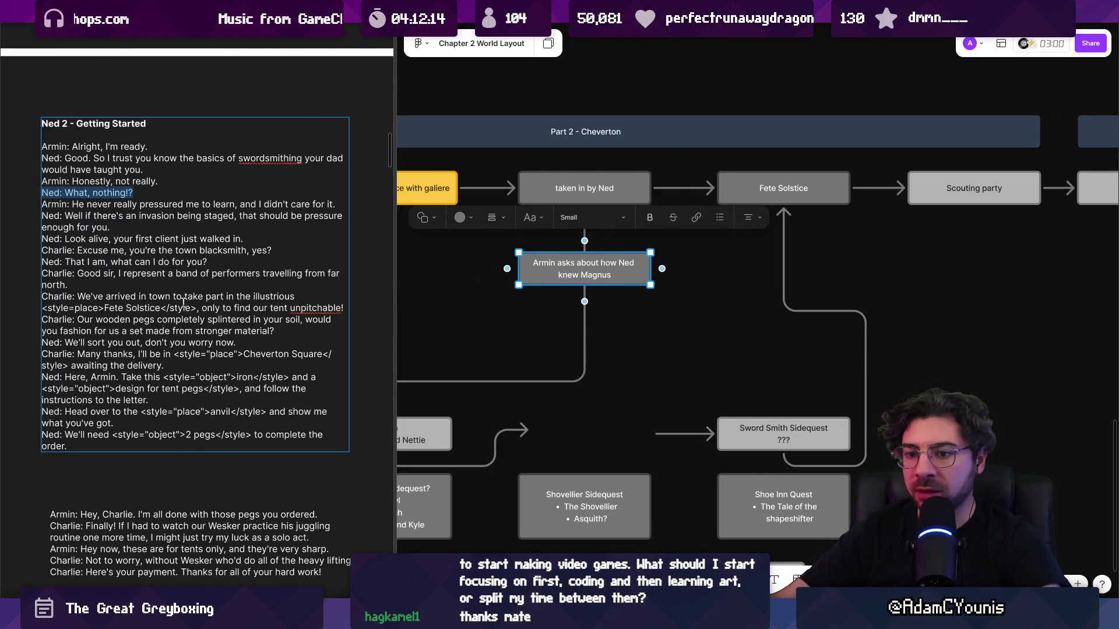
pyautogui.keyDown('alt'); pyautogui.moveTo(543, 277); pyautogui.dragTo(543, 402); pyautogui.keyUp('alt')
# - Copy the Armin node and retitle the copy 'Second Dream Sequence'
pyautogui.hotkey('ctrl', 'z')
pyautogui.keyDown('ctrl'); pyautogui.scroll(-3, 553, 320); pyautogui.keyUp('ctrl')
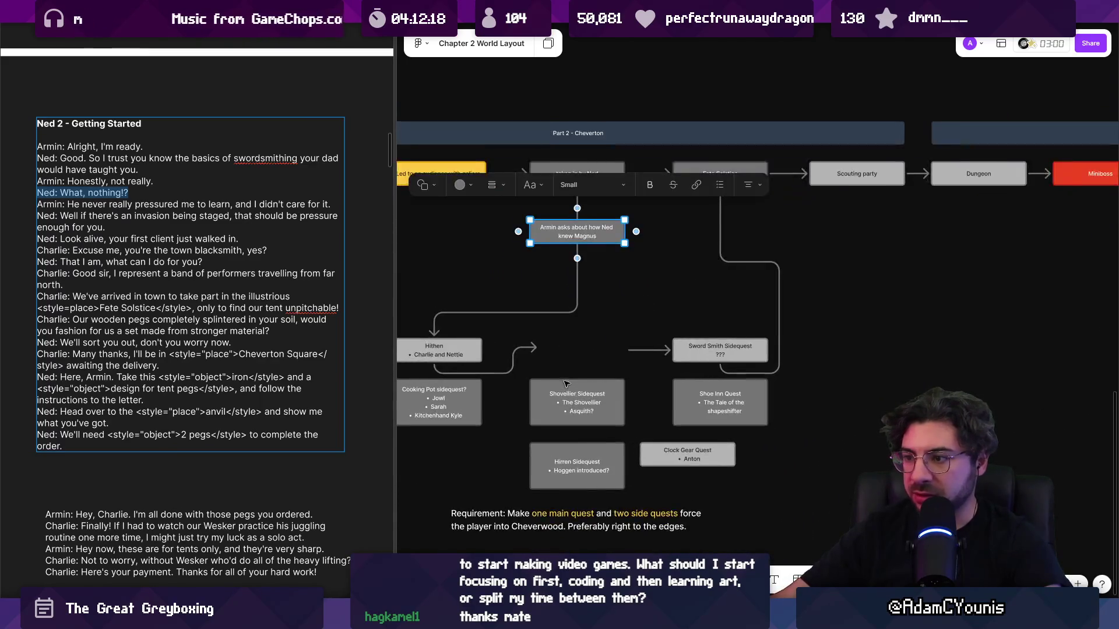
pyautogui.moveTo(561, 242)
pyautogui.mouseDown()
pyautogui.moveTo(630, 315)
pyautogui.moveTo(640, 307)
pyautogui.mouseUp()
pyautogui.doubleClick(640, 307)
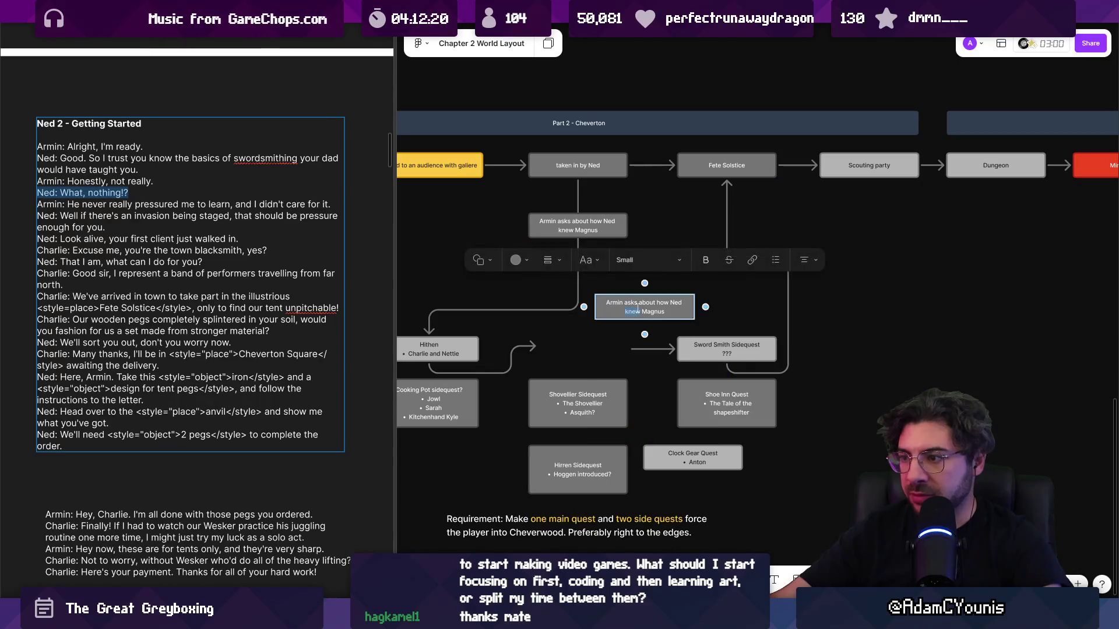
pyautogui.write('Second Dr')
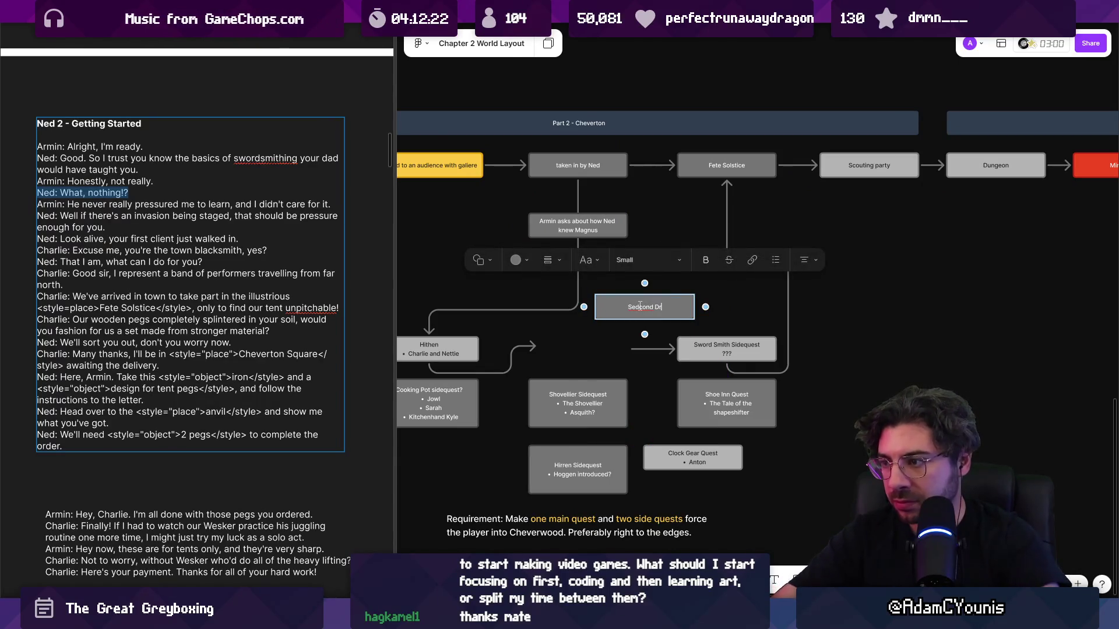
pyautogui.write('cond ')
pyautogui.write(' Sequence')
pyautogui.press('Escape')
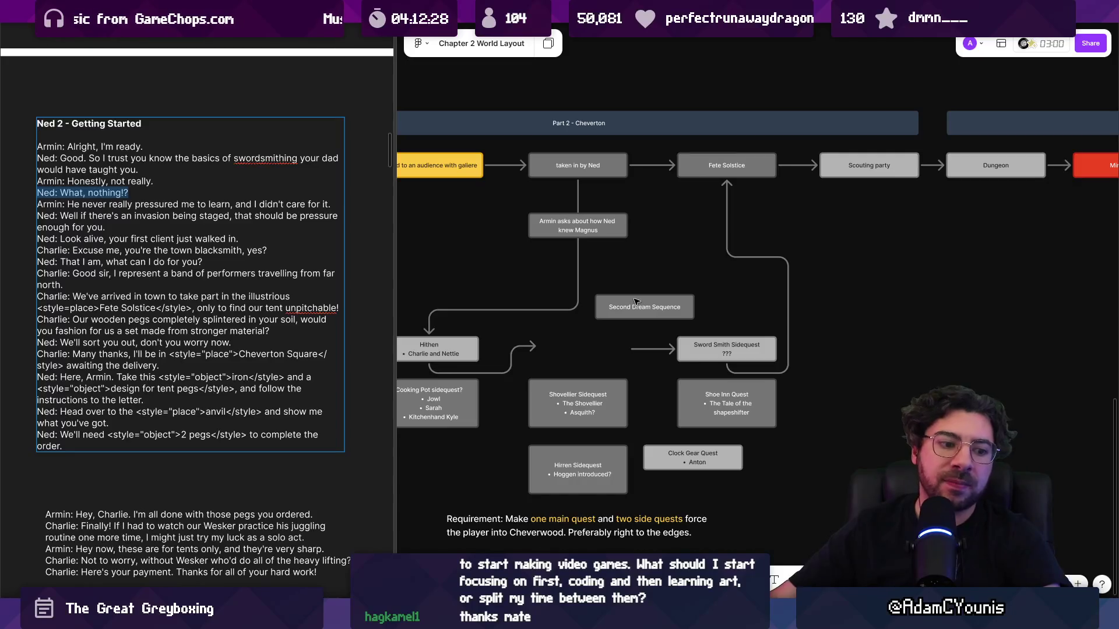
# - Place Second Dream Sequence above Sword Smith on the path to Fete Solstice
pyautogui.scroll(3, 623, 295)
pyautogui.scroll(-3, 554, 326)
pyautogui.scroll(3, 533, 297)
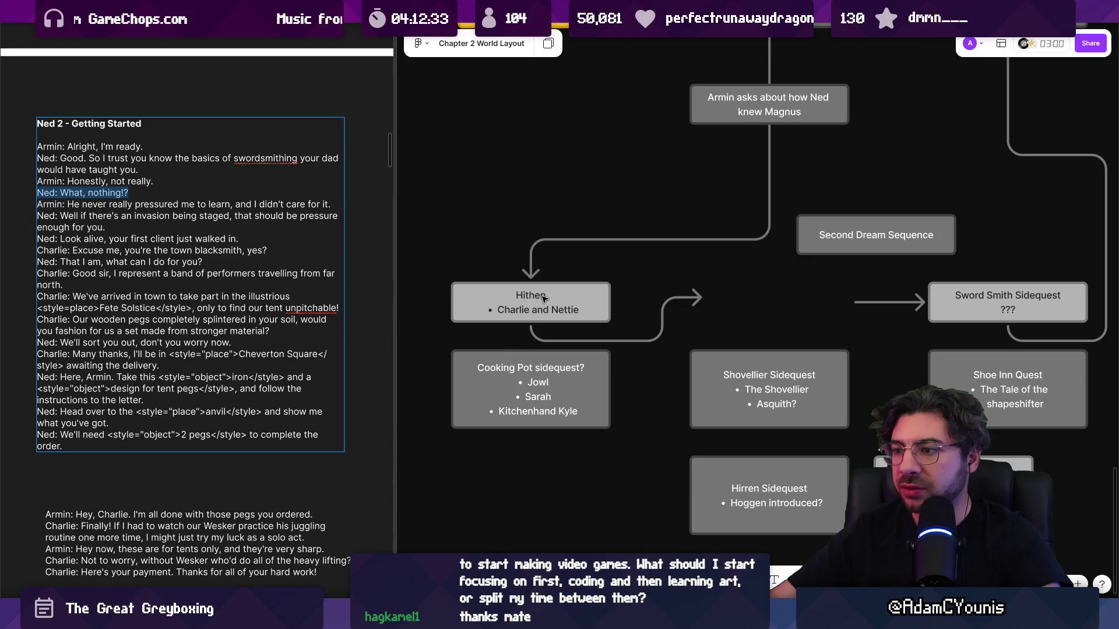
pyautogui.scroll(-2, 606, 293)
pyautogui.scroll(2, 803, 234)
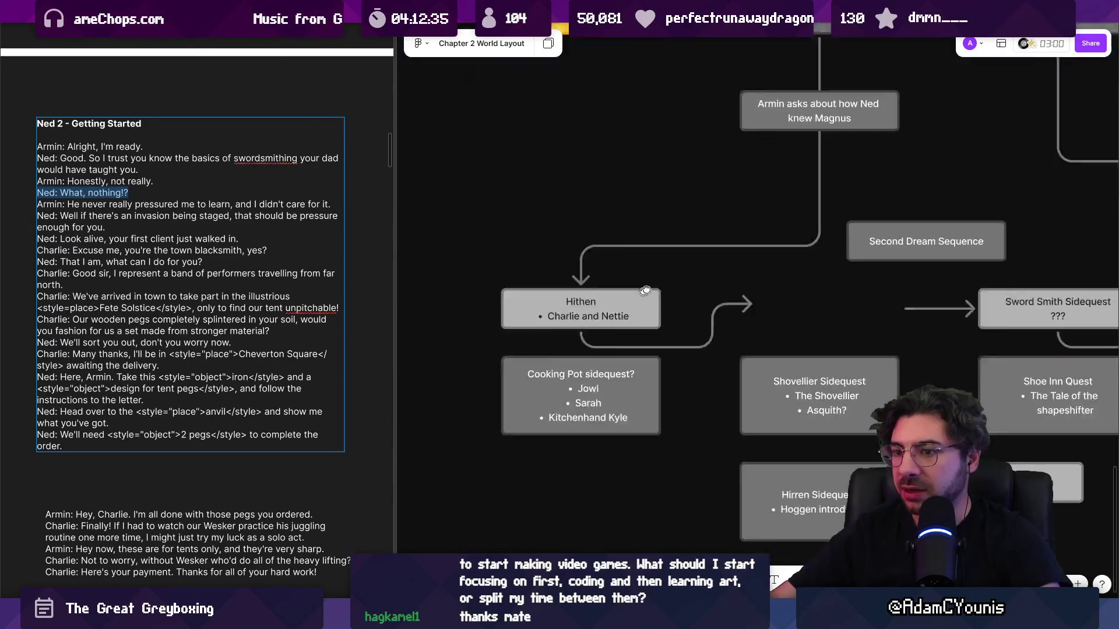
pyautogui.scroll(-3, 802, 235)
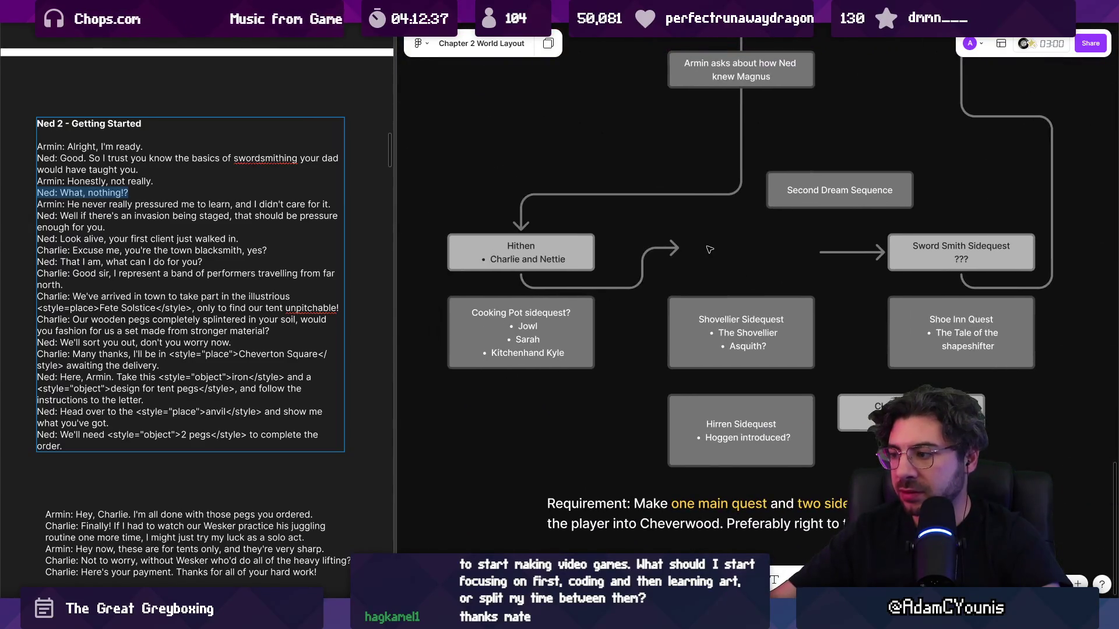
pyautogui.hscroll(5, 670, 253)
pyautogui.scroll(2, 670, 253)
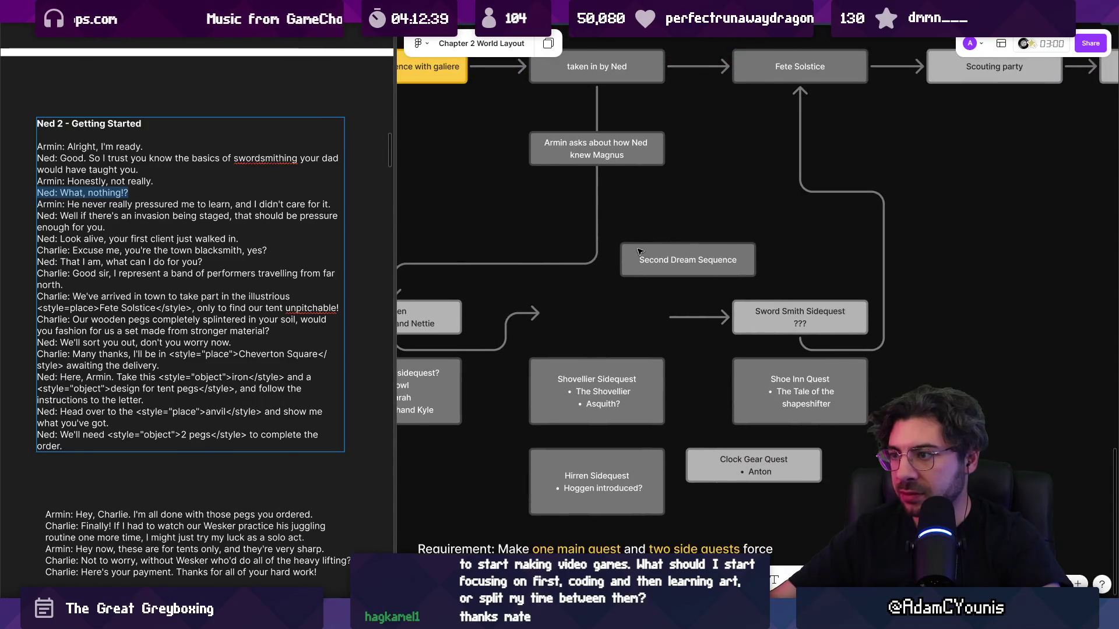
pyautogui.click(639, 252)
pyautogui.moveTo(641, 252)
pyautogui.mouseDown()
pyautogui.moveTo(557, 262)
pyautogui.moveTo(709, 250)
pyautogui.moveTo(677, 255)
pyautogui.mouseUp()
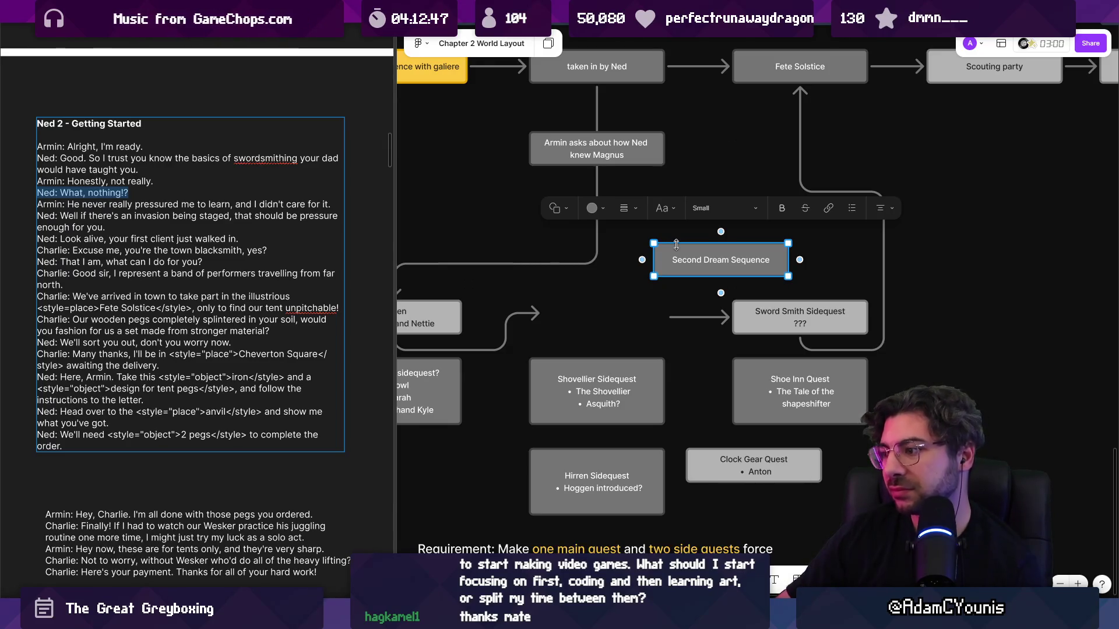
pyautogui.moveTo(681, 253)
pyautogui.mouseDown()
pyautogui.moveTo(856, 248)
pyautogui.moveTo(848, 232)
pyautogui.mouseUp()
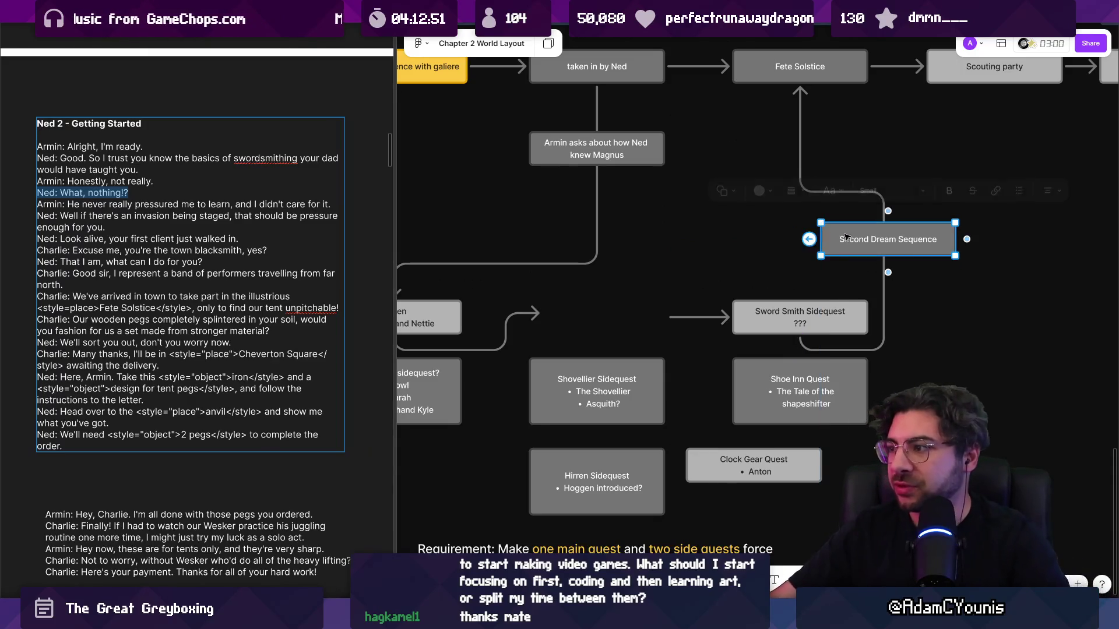
pyautogui.keyDown('ctrl'); pyautogui.scroll(-5, 725, 233); pyautogui.keyUp('ctrl')
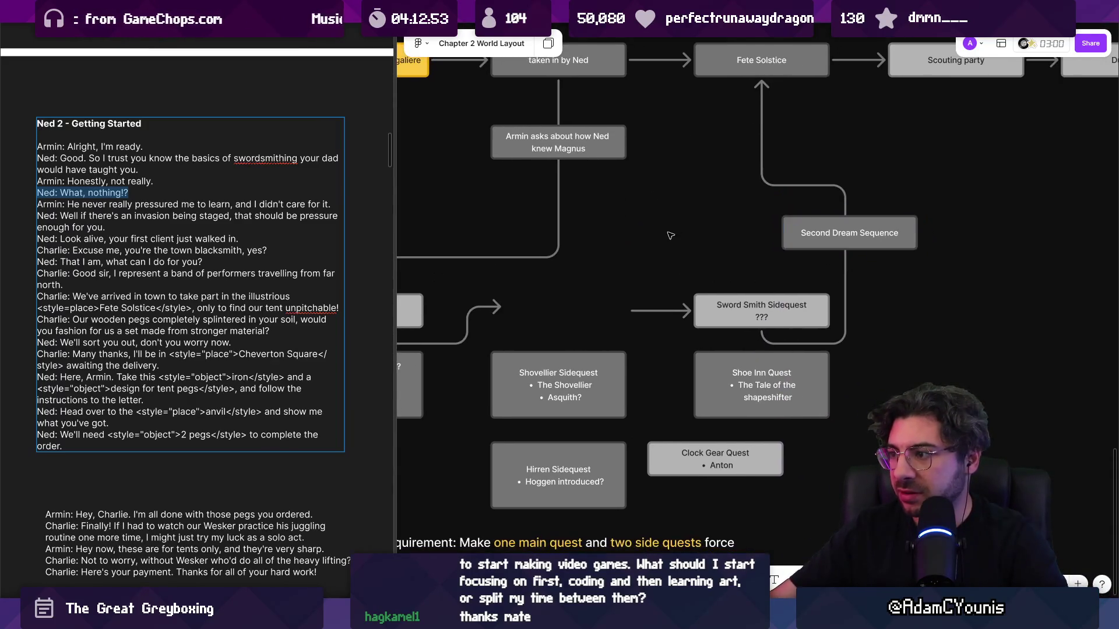
pyautogui.keyDown('ctrl'); pyautogui.scroll(-5, 699, 373); pyautogui.keyUp('ctrl')
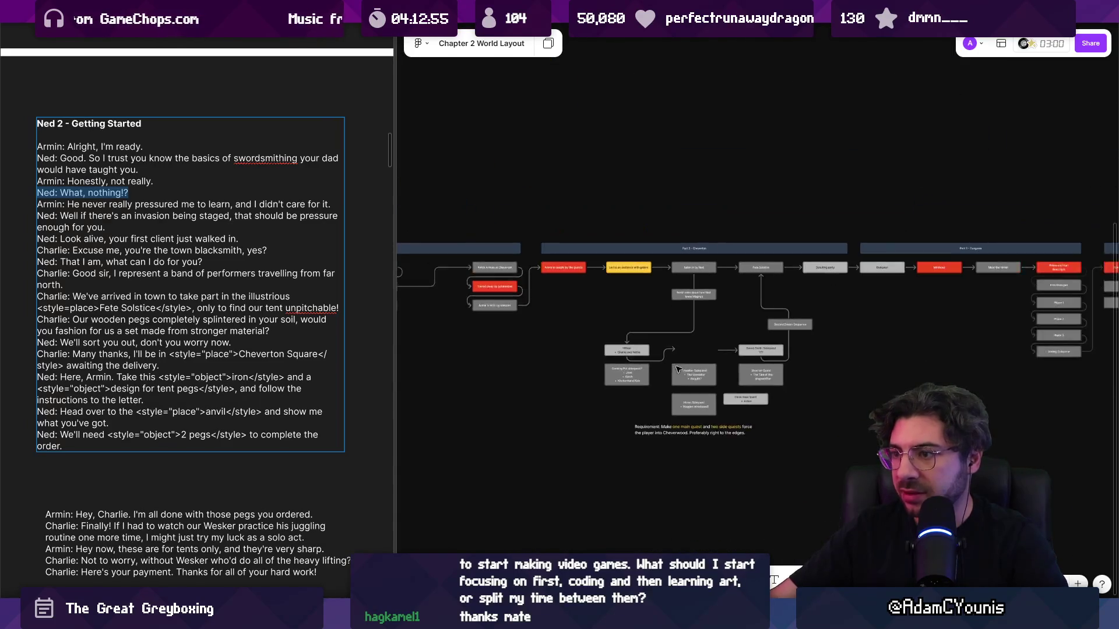
pyautogui.keyDown('ctrl'); pyautogui.scroll(10, 670, 187); pyautogui.keyUp('ctrl')
pyautogui.keyDown('ctrl'); pyautogui.scroll(2, 668, 190); pyautogui.keyUp('ctrl')
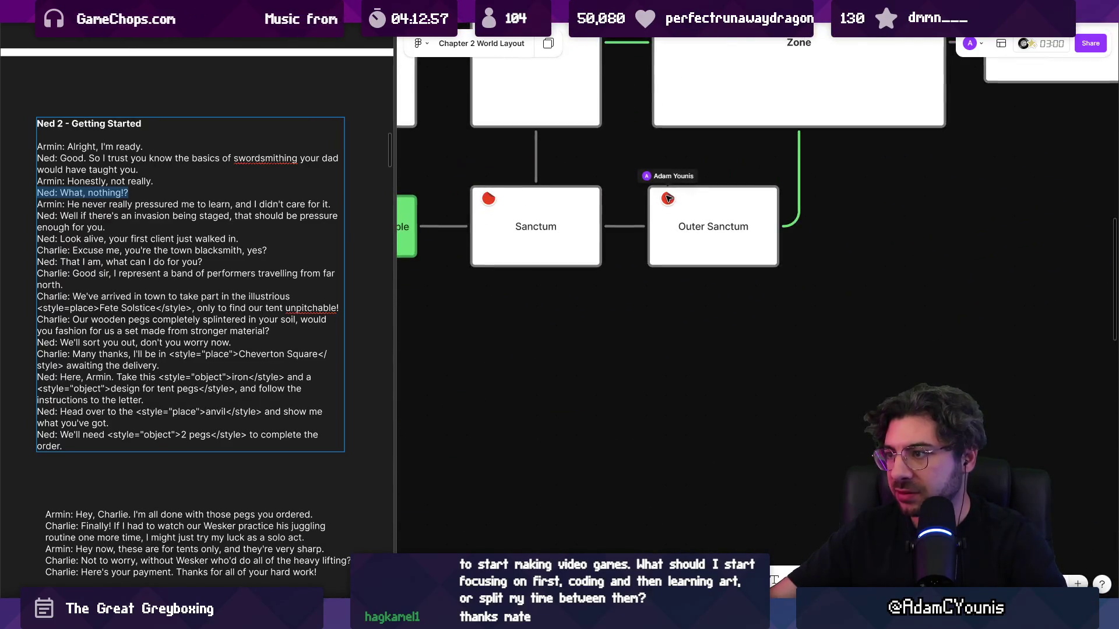
pyautogui.keyDown('ctrl'); pyautogui.scroll(-10, 669, 190); pyautogui.keyUp('ctrl')
pyautogui.keyDown('ctrl'); pyautogui.scroll(10, 638, 294); pyautogui.keyUp('ctrl')
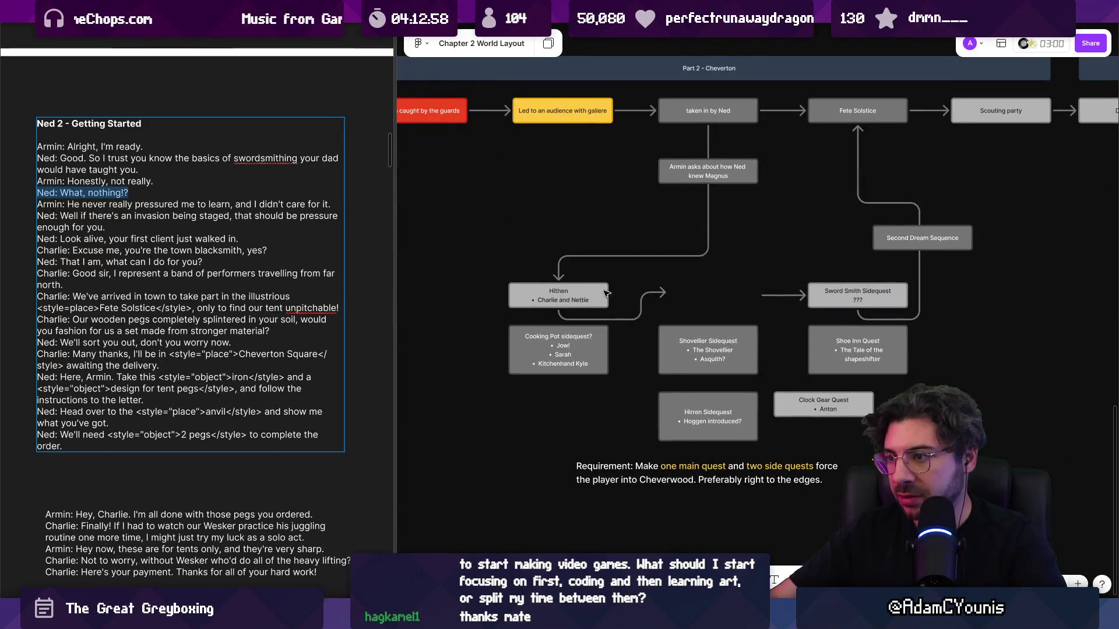
pyautogui.keyDown('ctrl'); pyautogui.scroll(5, 588, 313); pyautogui.keyUp('ctrl')
# - Place a red stamp on Hithen's top-right corner, then delete it
pyautogui.press('e')
pyautogui.click(635, 272)
pyautogui.moveTo(635, 273); pyautogui.dragTo(617, 267)
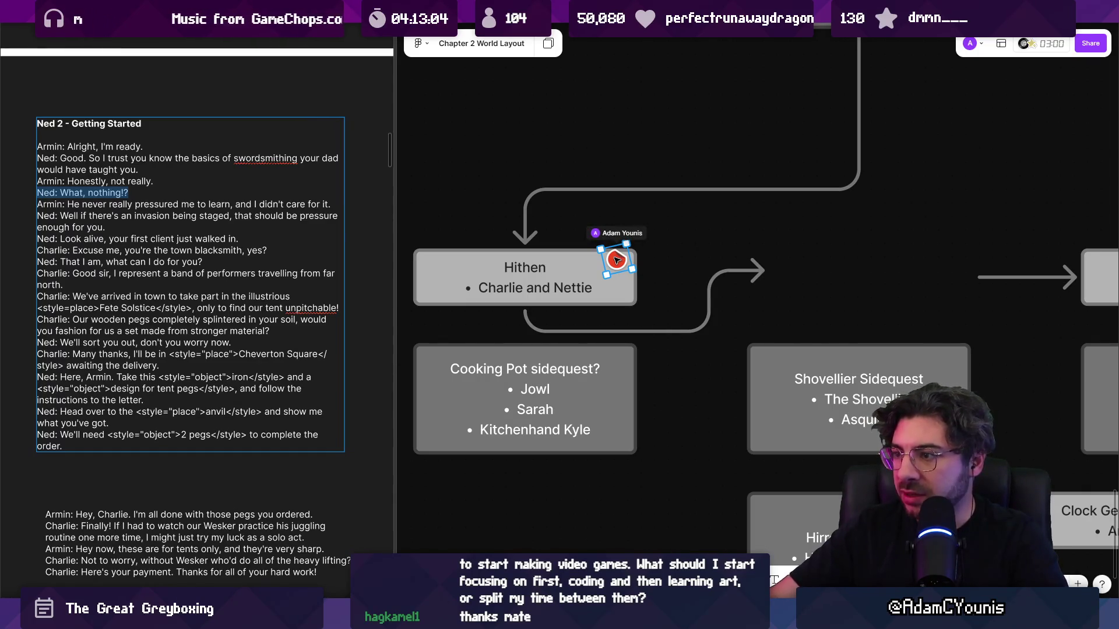
pyautogui.press('Delete')
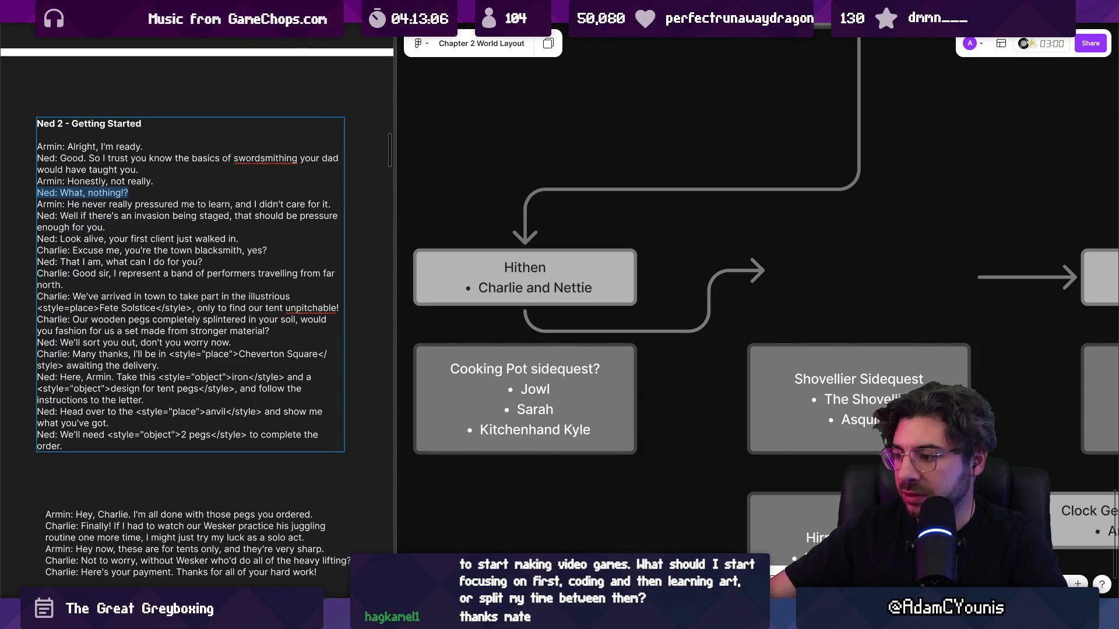
# - Draw a small yellow circle on Hithen's corner
pyautogui.click(735, 549)
pyautogui.moveTo(599, 255); pyautogui.dragTo(627, 283)
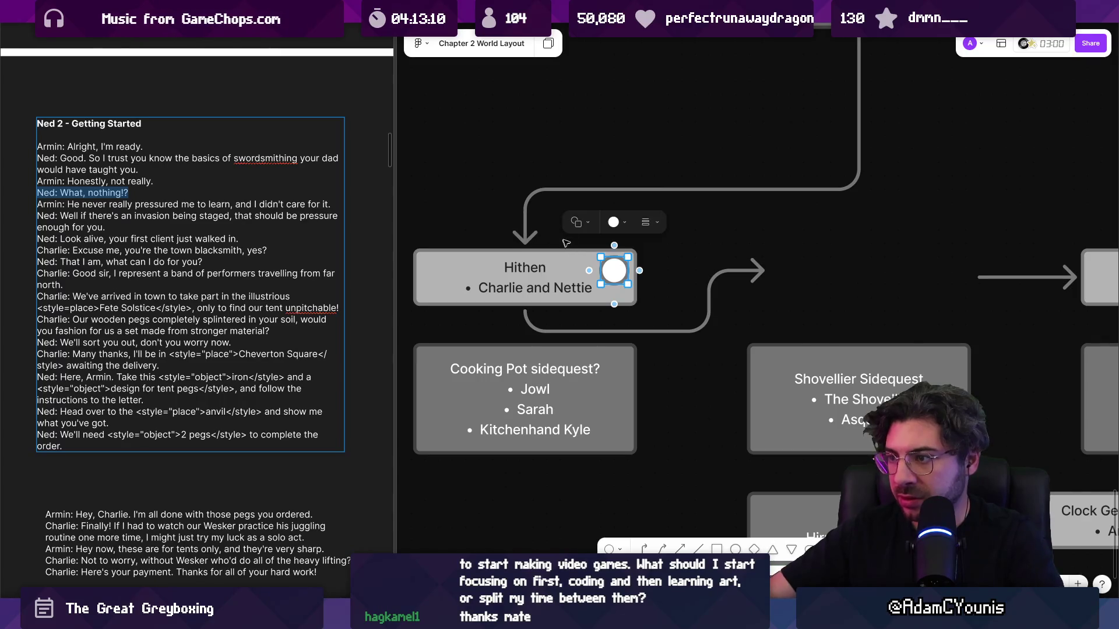
pyautogui.click(615, 222)
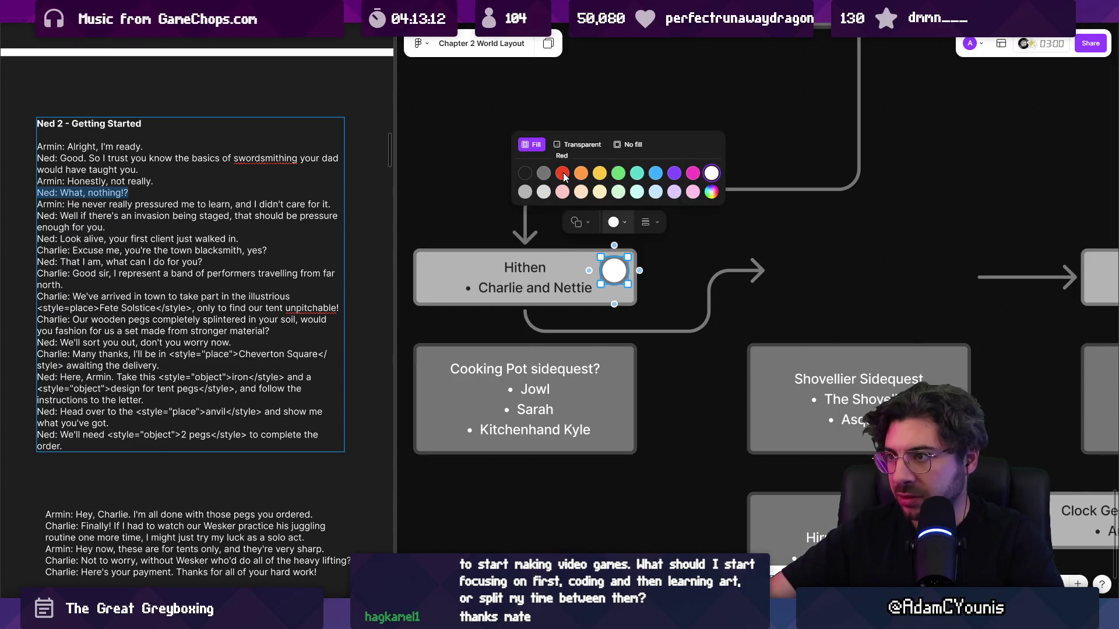
pyautogui.click(599, 174)
# - Copy the marker onto Sword Smith Sidequest, colour it red, and make it a diamond
pyautogui.hscroll(3, 610, 290)
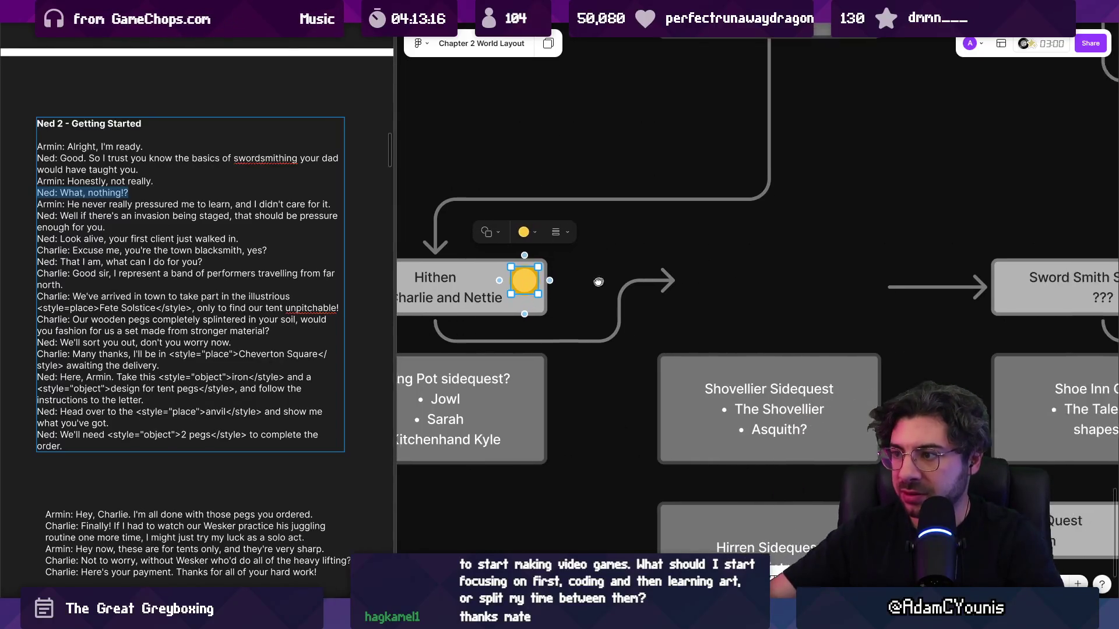
pyautogui.moveTo(533, 284)
pyautogui.mouseDown()
pyautogui.moveTo(1016, 276)
pyautogui.moveTo(607, 282)
pyautogui.moveTo(792, 285)
pyautogui.mouseUp()
pyautogui.click(800, 241)
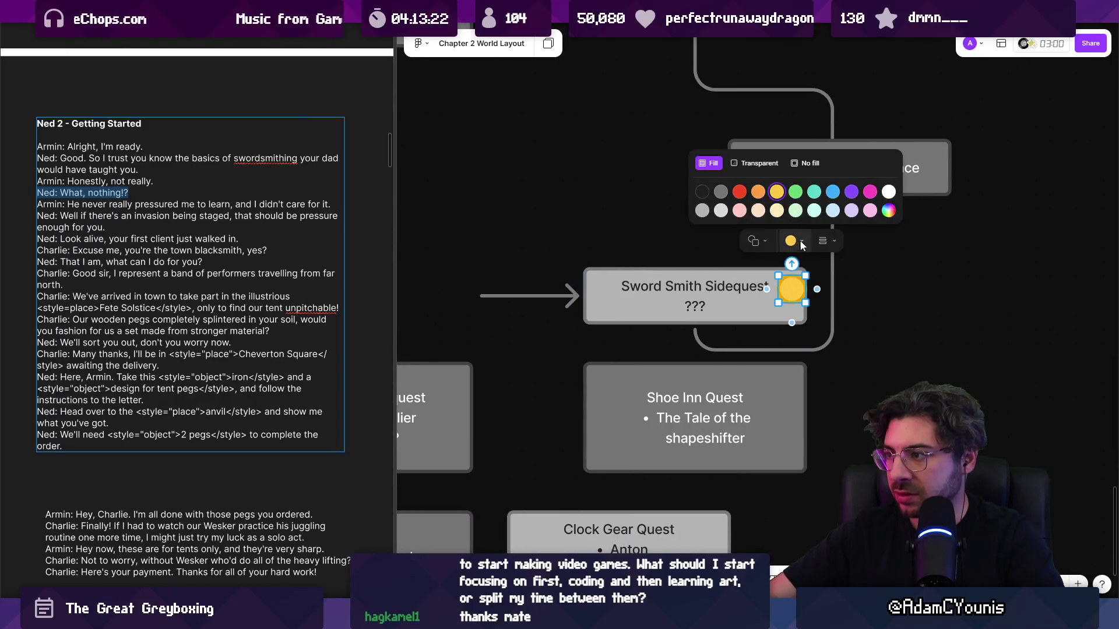
pyautogui.click(740, 192)
pyautogui.click(758, 241)
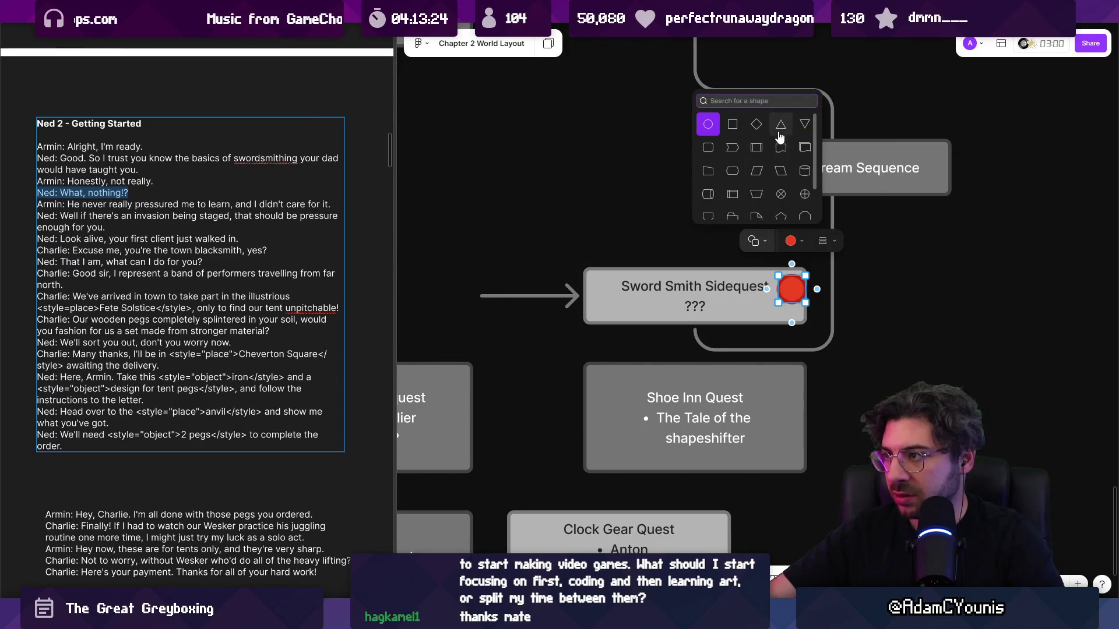
# - Turn Hithen's yellow marker into a diamond shape
pyautogui.hscroll(-10, 641, 216)
pyautogui.click(471, 290)
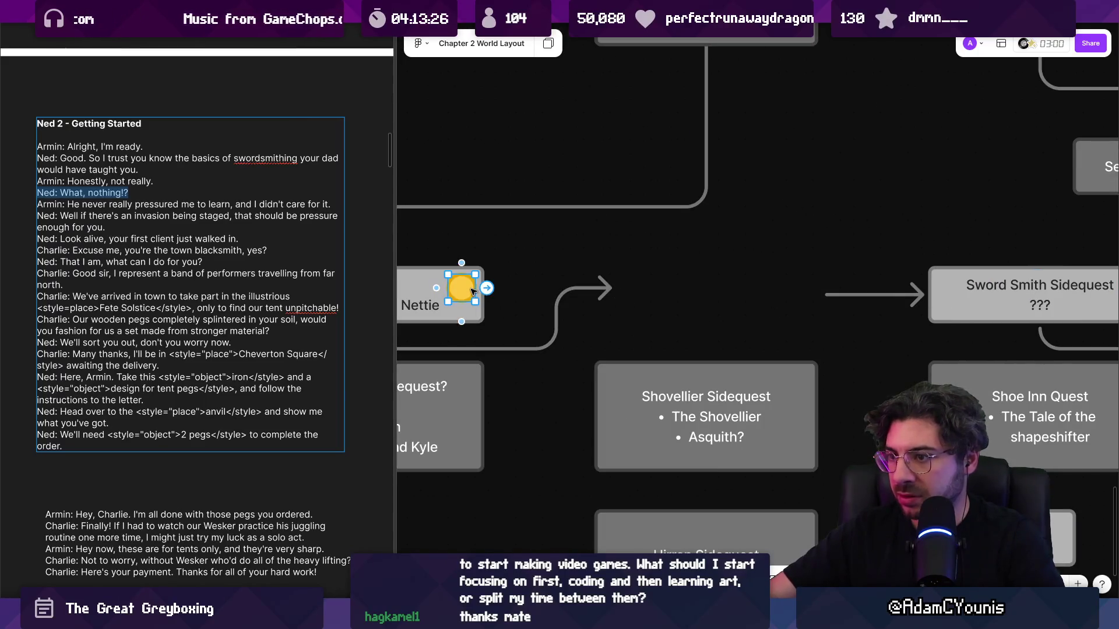
pyautogui.click(464, 240)
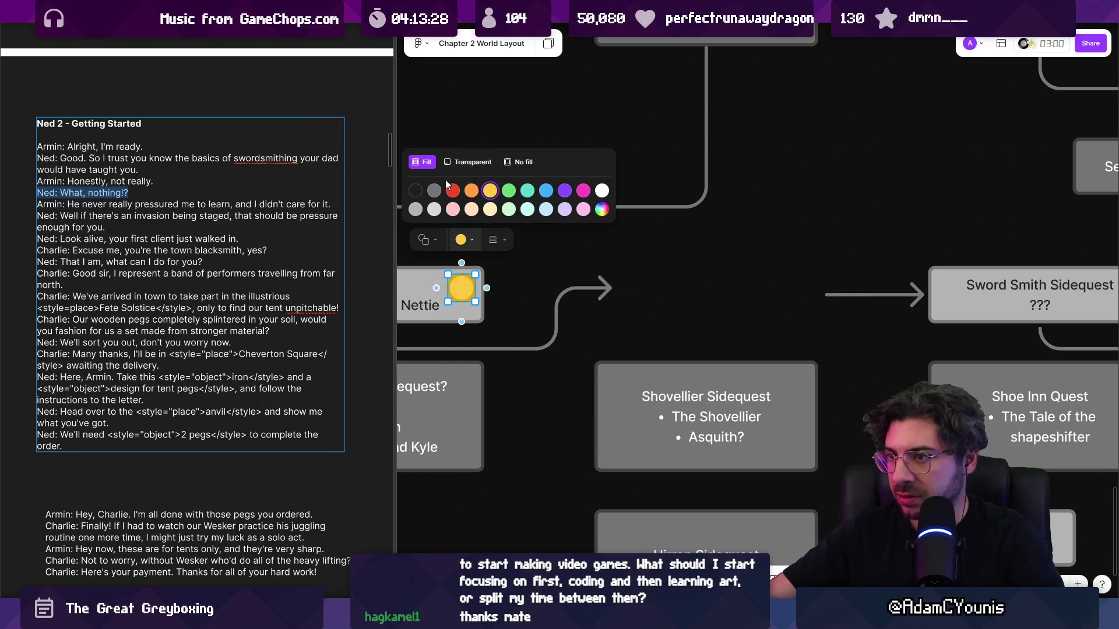
pyautogui.click(504, 239)
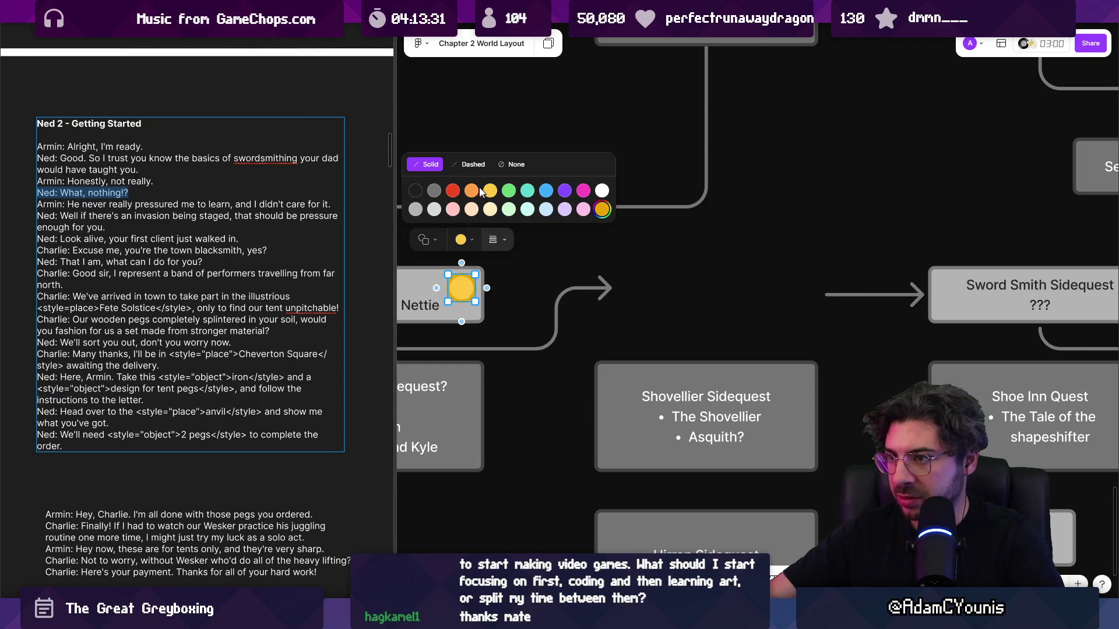
pyautogui.click(427, 239)
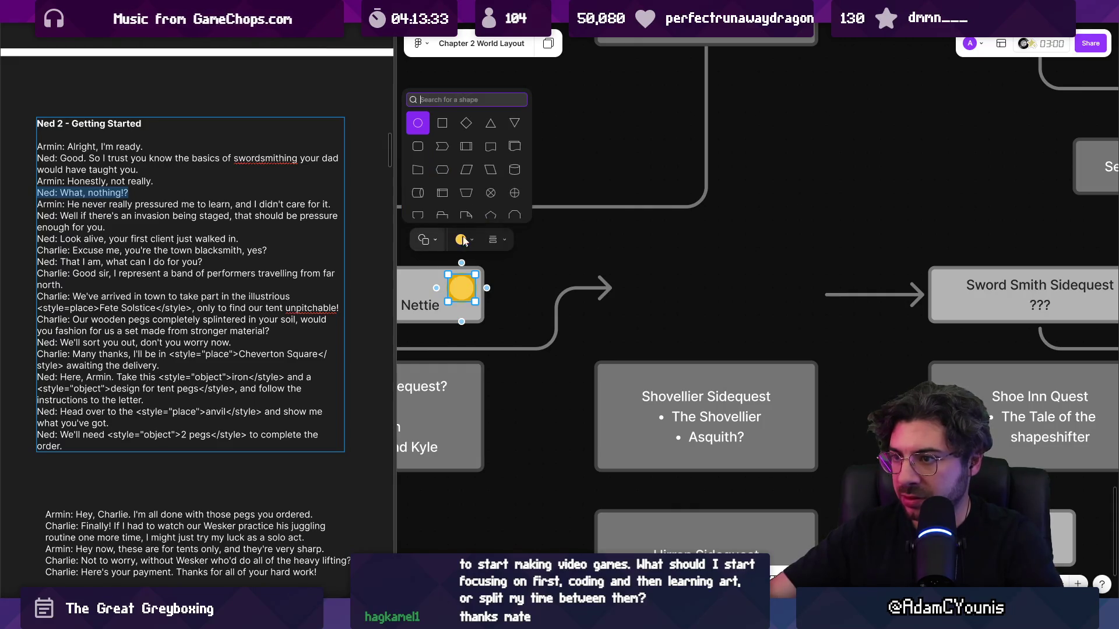
pyautogui.scroll(-3, 673, 266)
pyautogui.click(673, 266)
pyautogui.scroll(-5, 673, 266)
pyautogui.scroll(3, 504, 330)
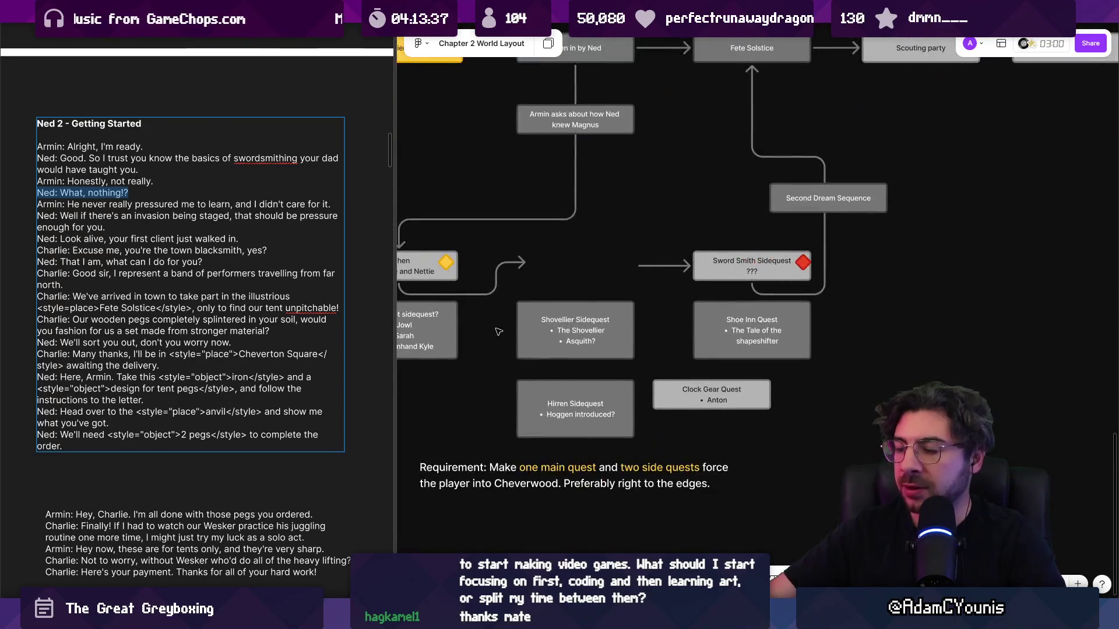
pyautogui.moveTo(504, 330); pyautogui.dragTo(601, 338)
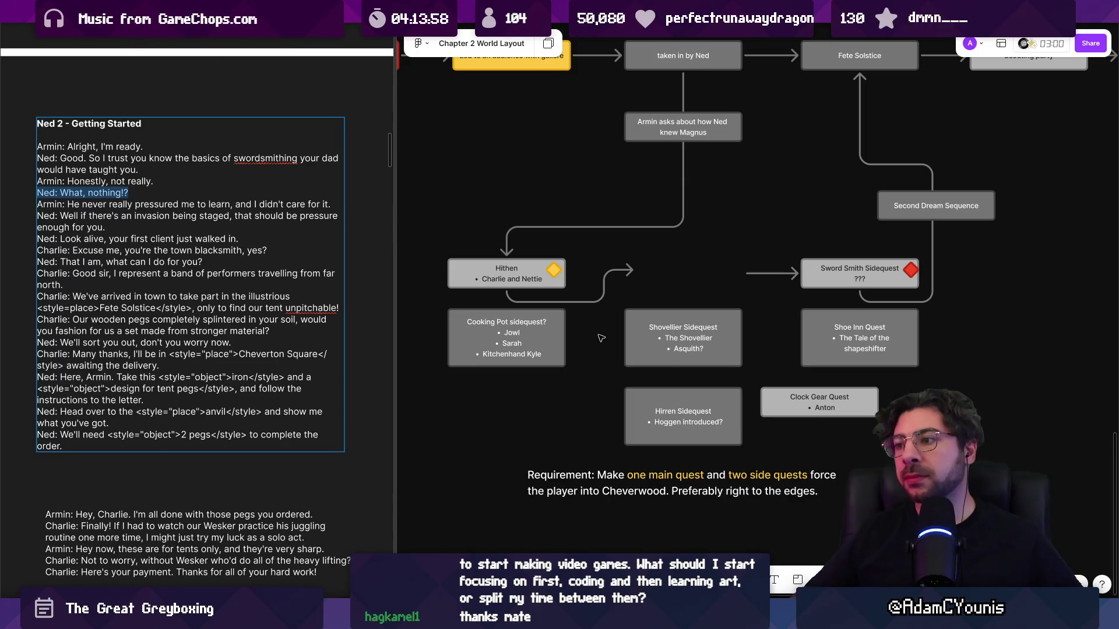
# - Drag Clock Gear Quest between Hithen and Sword Smith, undo, then drop it beneath their arrow
pyautogui.click(787, 409)
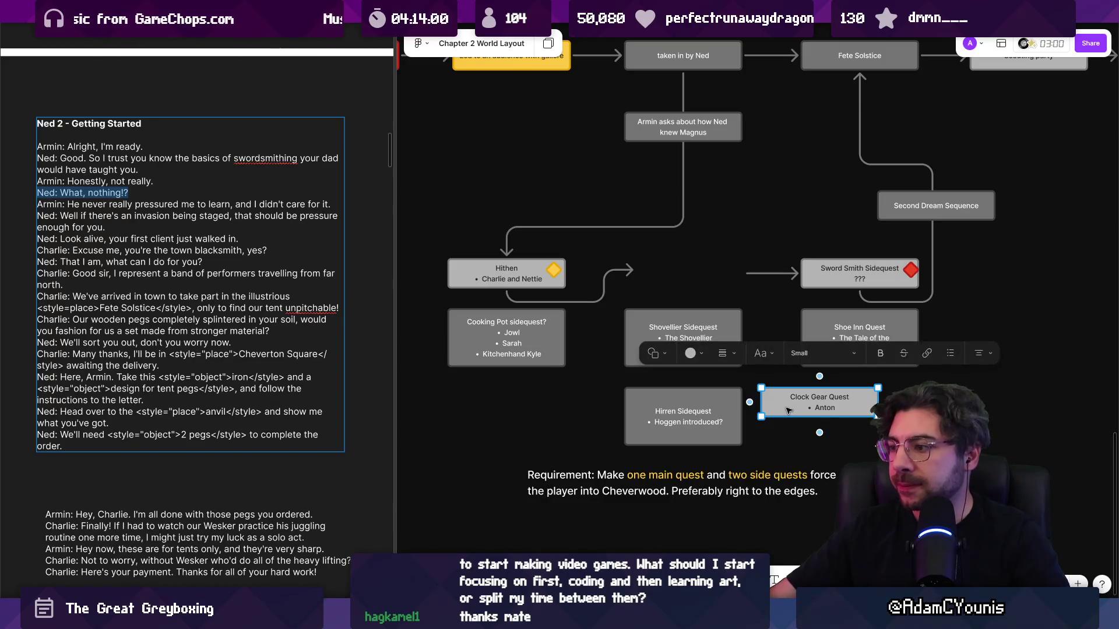
pyautogui.moveTo(787, 409); pyautogui.dragTo(661, 279)
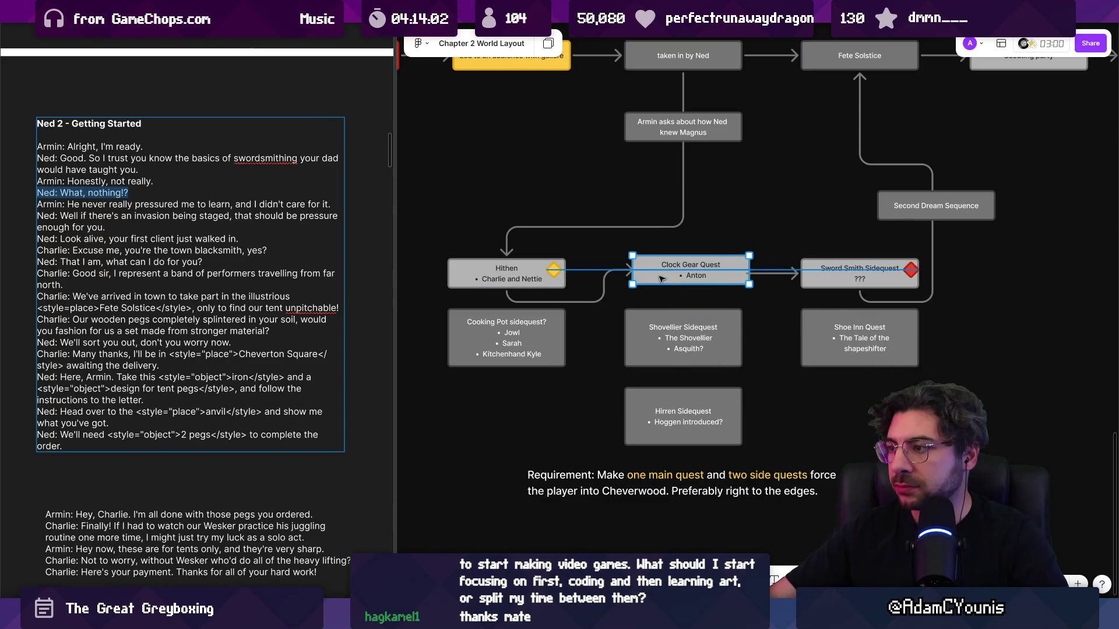
pyautogui.scroll(3, 634, 280)
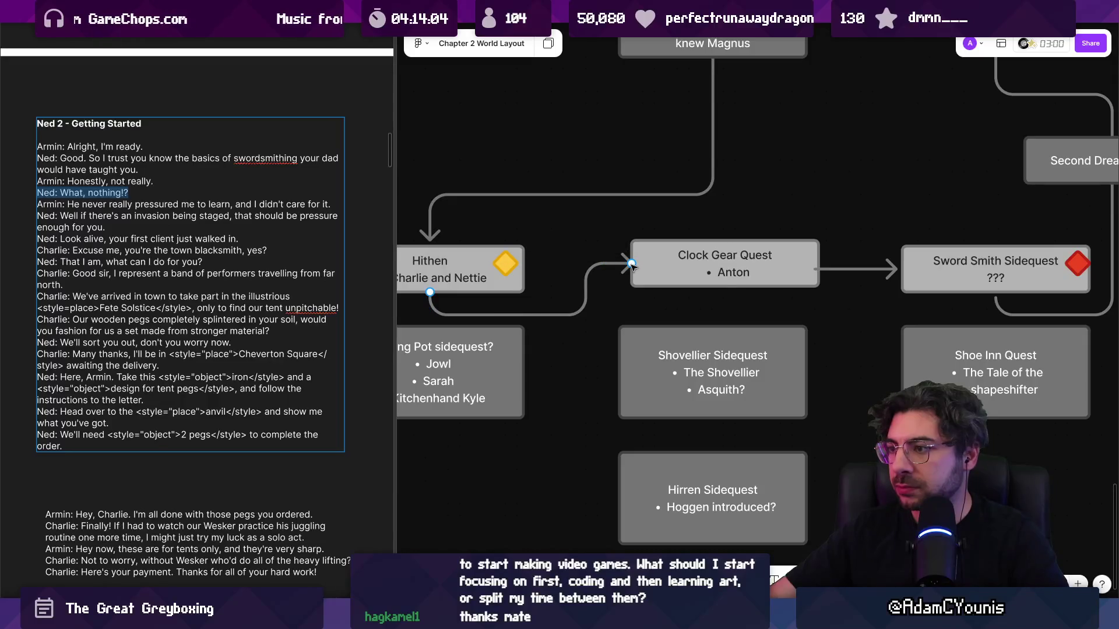
pyautogui.hotkey('ctrl', 'z')
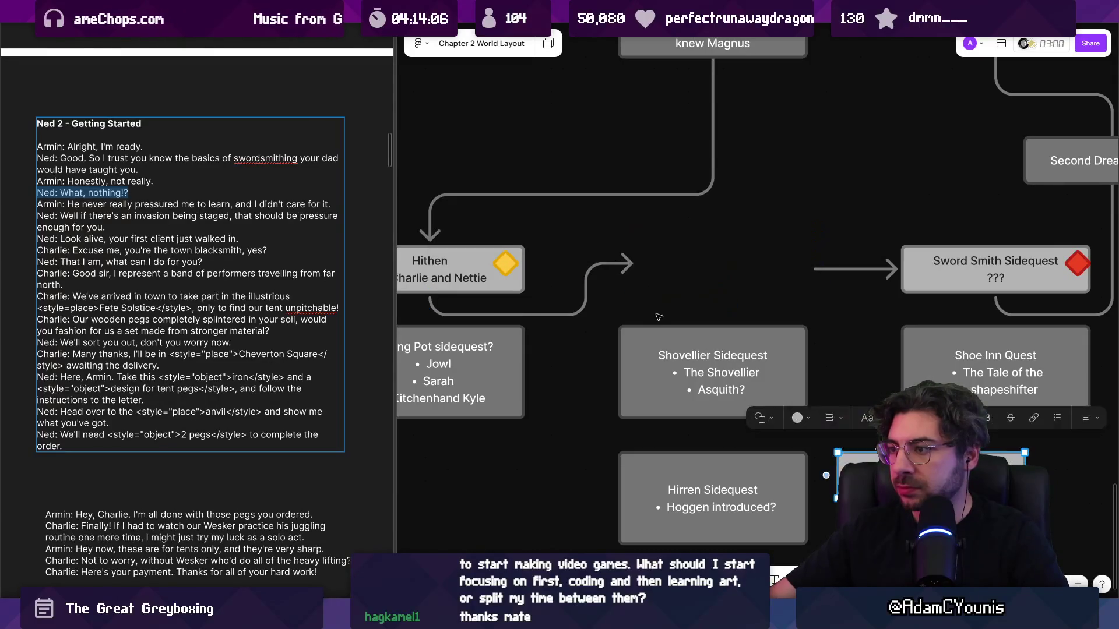
pyautogui.scroll(-5, 658, 317)
pyautogui.scroll(-2, 752, 365)
pyautogui.scroll(2, 856, 288)
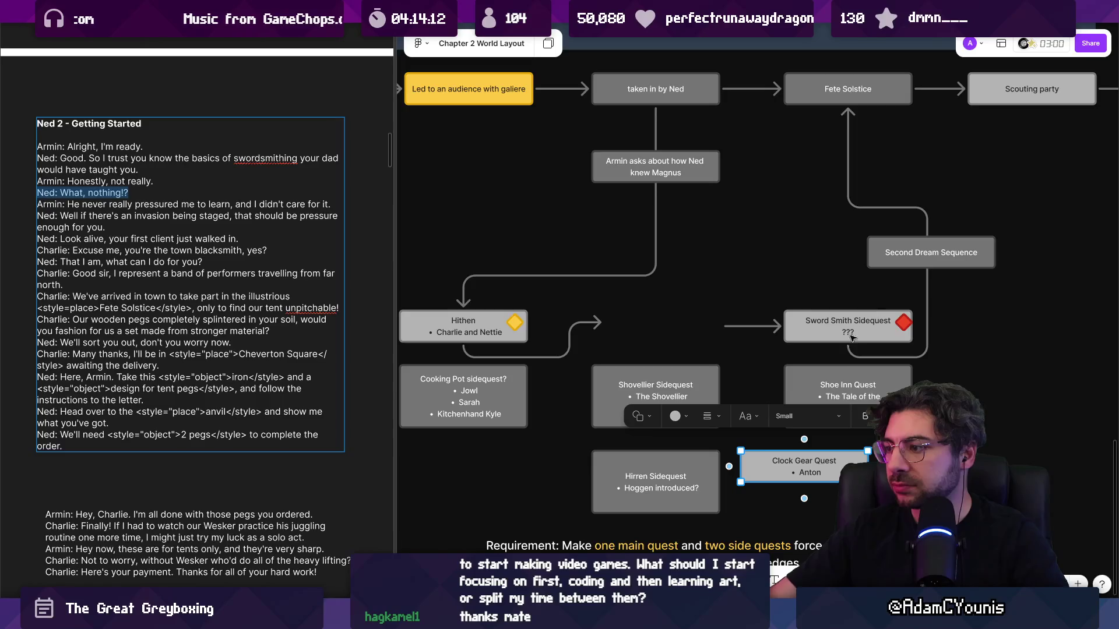
pyautogui.moveTo(835, 470)
pyautogui.mouseDown()
pyautogui.moveTo(692, 400)
pyautogui.moveTo(686, 349)
pyautogui.moveTo(679, 369)
pyautogui.mouseUp()
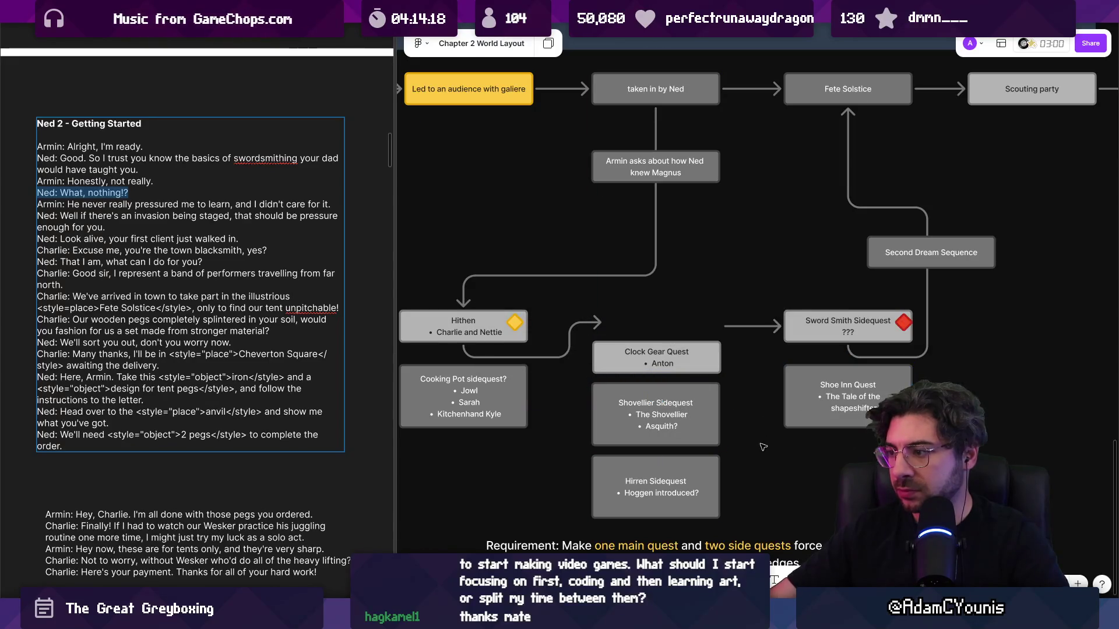
pyautogui.scroll(-3, 764, 448)
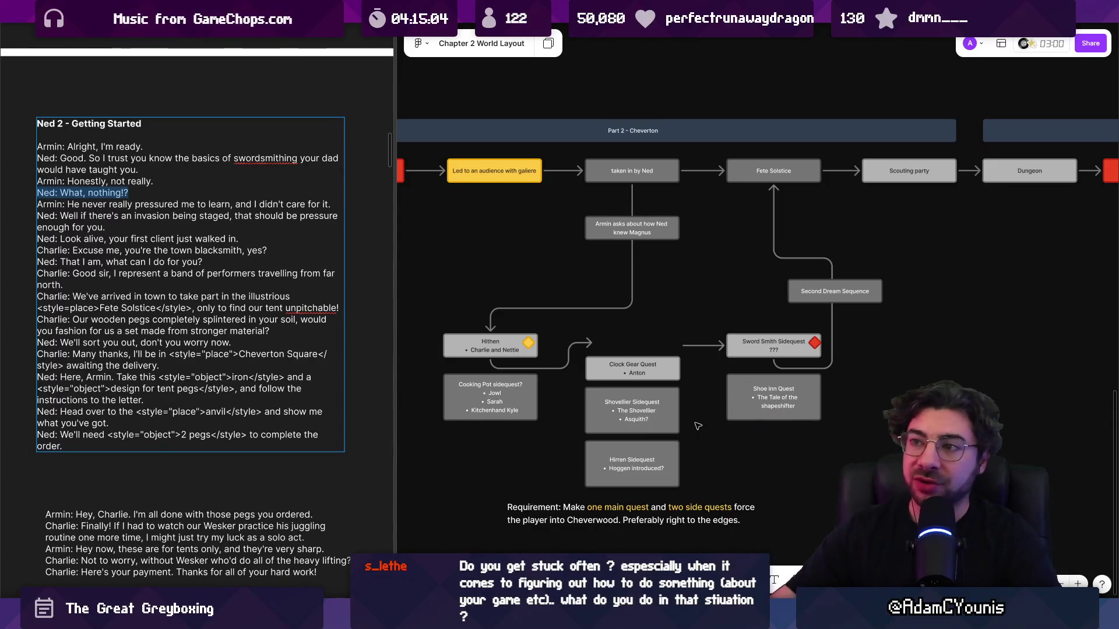
# - Zoom out and back in to bring the Clockmaker Anton dialogue into view
pyautogui.scroll(-2, 688, 267)
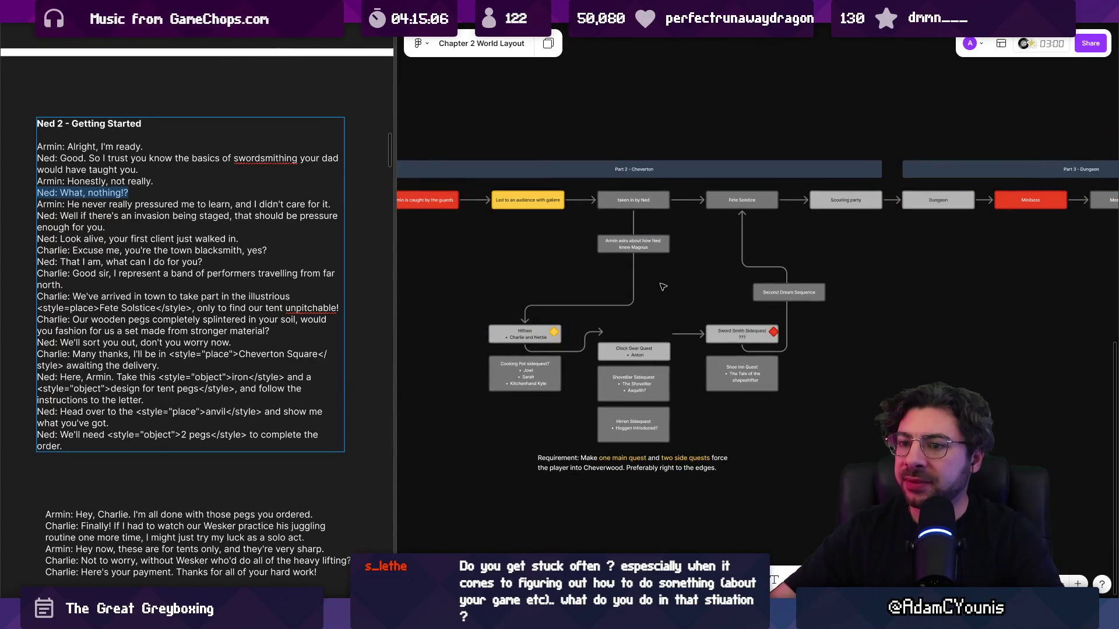
pyautogui.scroll(-3, 327, 281)
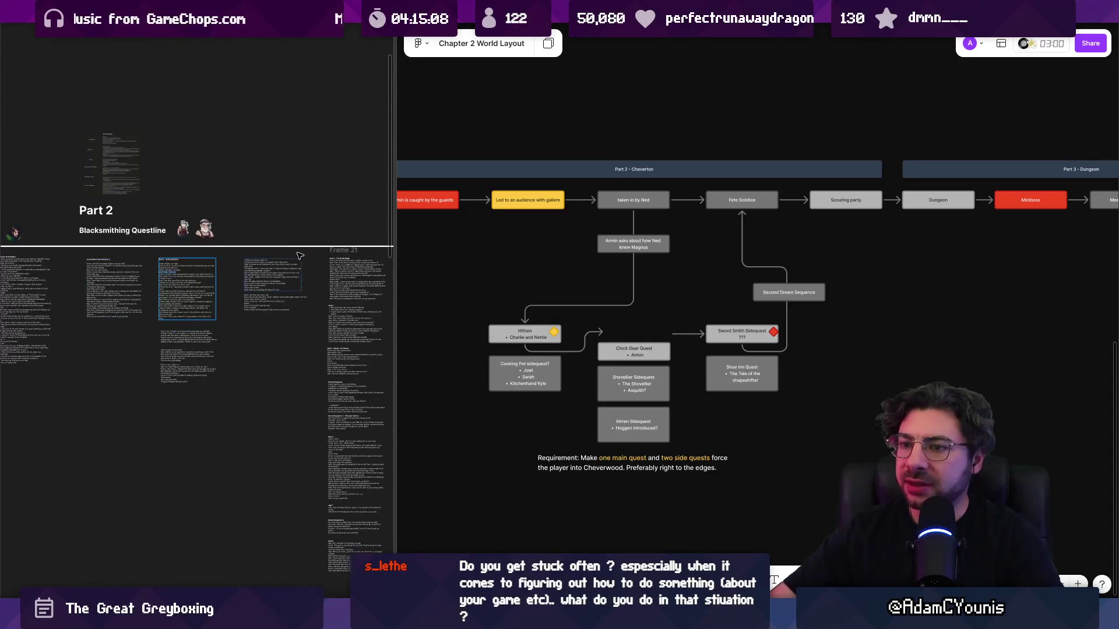
pyautogui.keyDown('ctrl'); pyautogui.scroll(5, 223, 324); pyautogui.keyUp('ctrl')
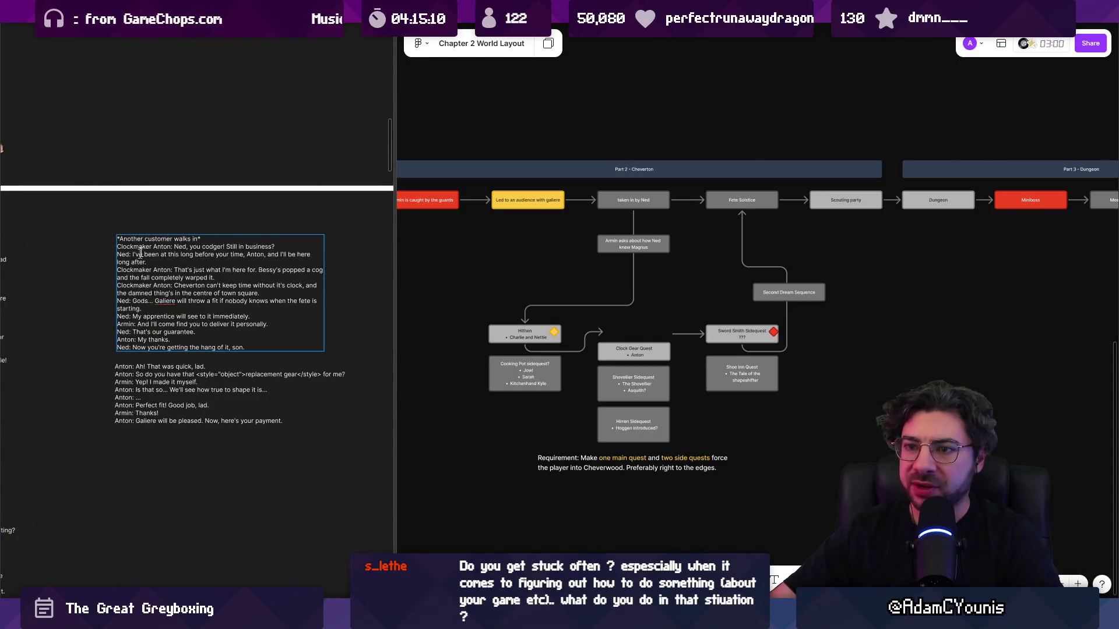
pyautogui.click(137, 259)
pyautogui.keyDown('ctrl'); pyautogui.scroll(3, 175, 233); pyautogui.keyUp('ctrl')
pyautogui.hscroll(1, 224, 186)
pyautogui.click(182, 176)
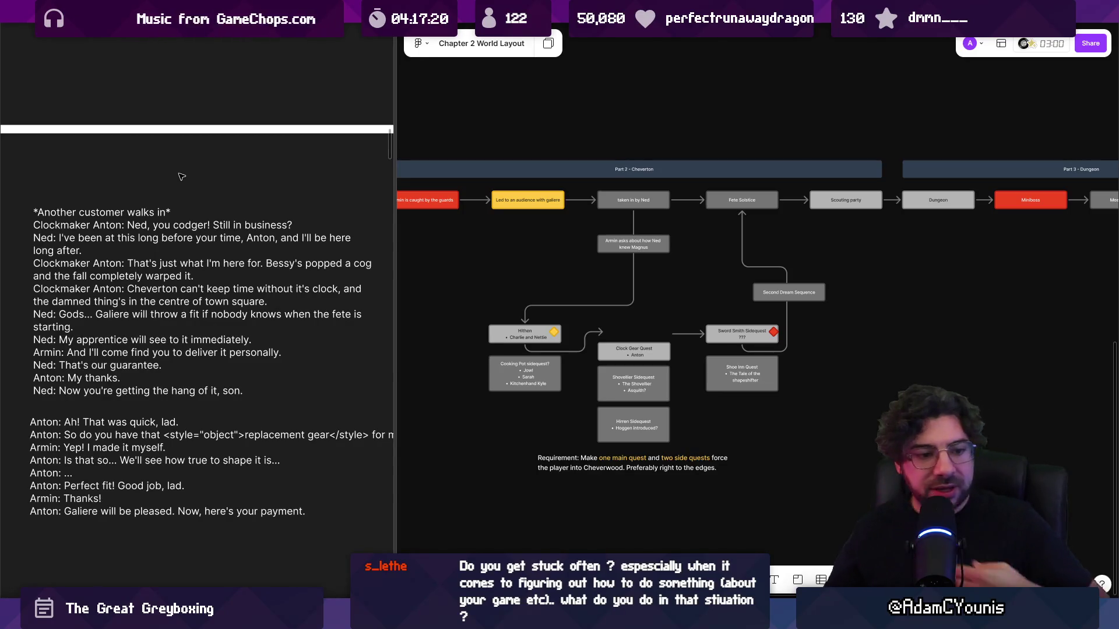
pyautogui.hotkey('alt', 'Tab')
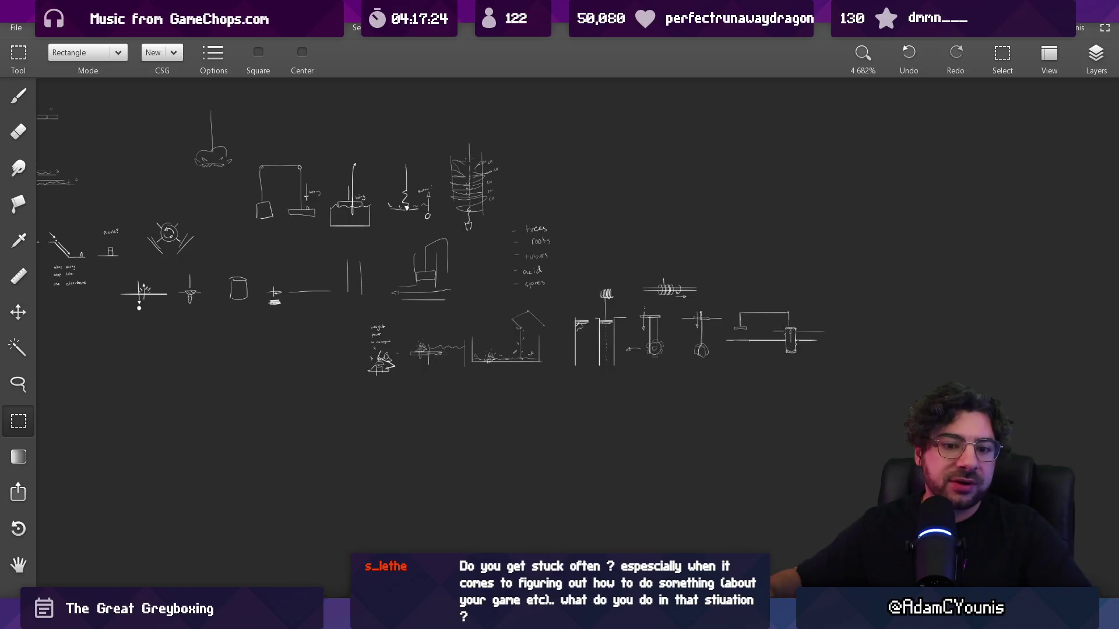
# - Sketch a large triangle with the Brush, redoing the misdrawn peak and right side
pyautogui.scroll(5, 525, 307)
pyautogui.press('b')
pyautogui.moveTo(300, 380); pyautogui.dragTo(338, 308)
pyautogui.moveTo(372, 246); pyautogui.dragTo(595, 350)
pyautogui.hotkey('ctrl', 'z')
pyautogui.moveTo(271, 396); pyautogui.dragTo(392, 187)
pyautogui.moveTo(393, 187); pyautogui.dragTo(561, 369)
pyautogui.hotkey('ctrl', 'z')
pyautogui.moveTo(397, 191); pyautogui.dragTo(511, 379)
pyautogui.moveTo(265, 395); pyautogui.dragTo(507, 395)
# - Draw a squiggly path from the triangle's apex down to the base
pyautogui.moveTo(287, 390)
pyautogui.mouseDown()
pyautogui.moveTo(300, 370)
pyautogui.moveTo(356, 372)
pyautogui.moveTo(394, 395)
pyautogui.mouseUp()
pyautogui.moveTo(331, 359)
pyautogui.mouseDown()
pyautogui.moveTo(373, 283)
pyautogui.moveTo(434, 354)
pyautogui.mouseUp()
pyautogui.hotkey('ctrl', 'z')
pyautogui.hotkey('ctrl', 'z')
pyautogui.hotkey('ctrl', 'z')
pyautogui.scroll(1, 402, 325)
pyautogui.scroll(1, 380, 247)
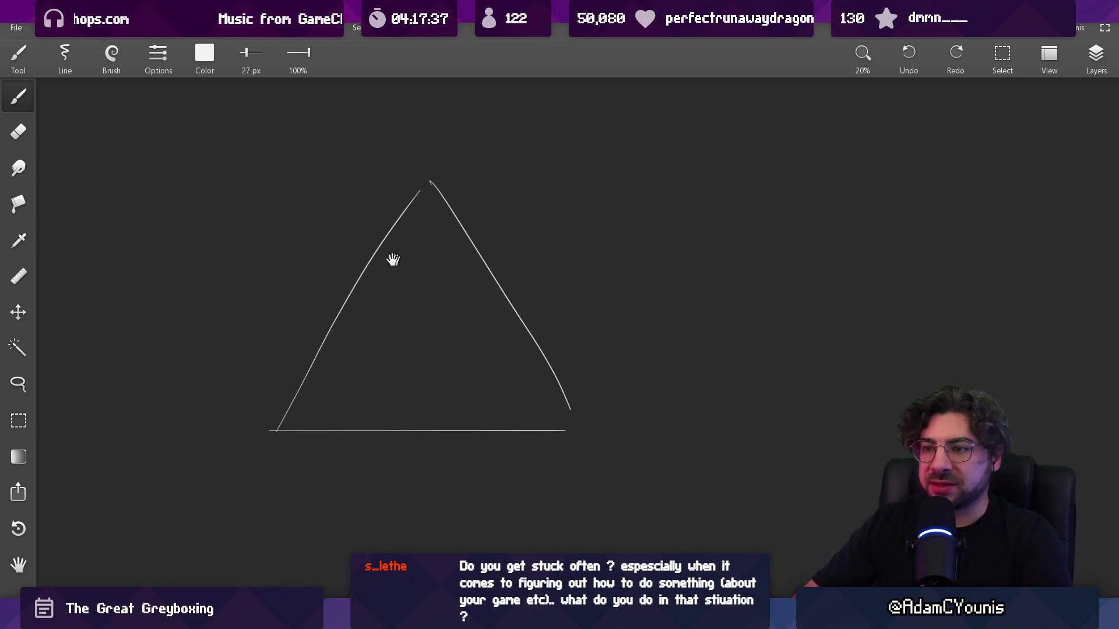
pyautogui.scroll(2, 444, 239)
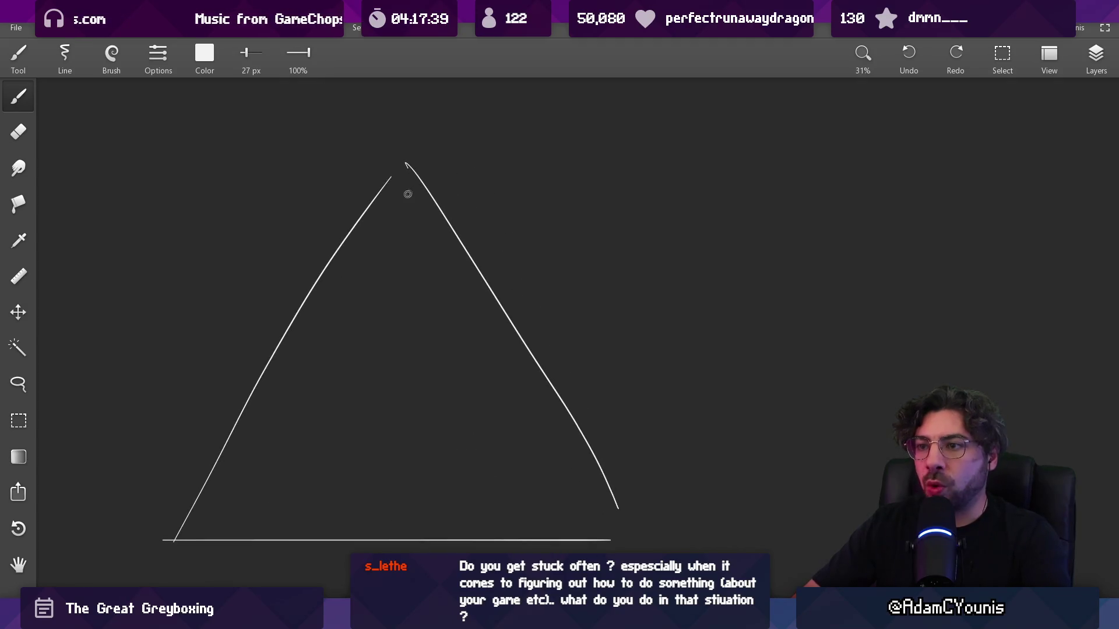
pyautogui.moveTo(399, 181); pyautogui.dragTo(380, 266)
pyautogui.hotkey('ctrl', 'z')
pyautogui.moveTo(400, 167)
pyautogui.mouseDown()
pyautogui.moveTo(380, 266)
pyautogui.moveTo(279, 421)
pyautogui.moveTo(320, 419)
pyautogui.moveTo(327, 400)
pyautogui.mouseUp()
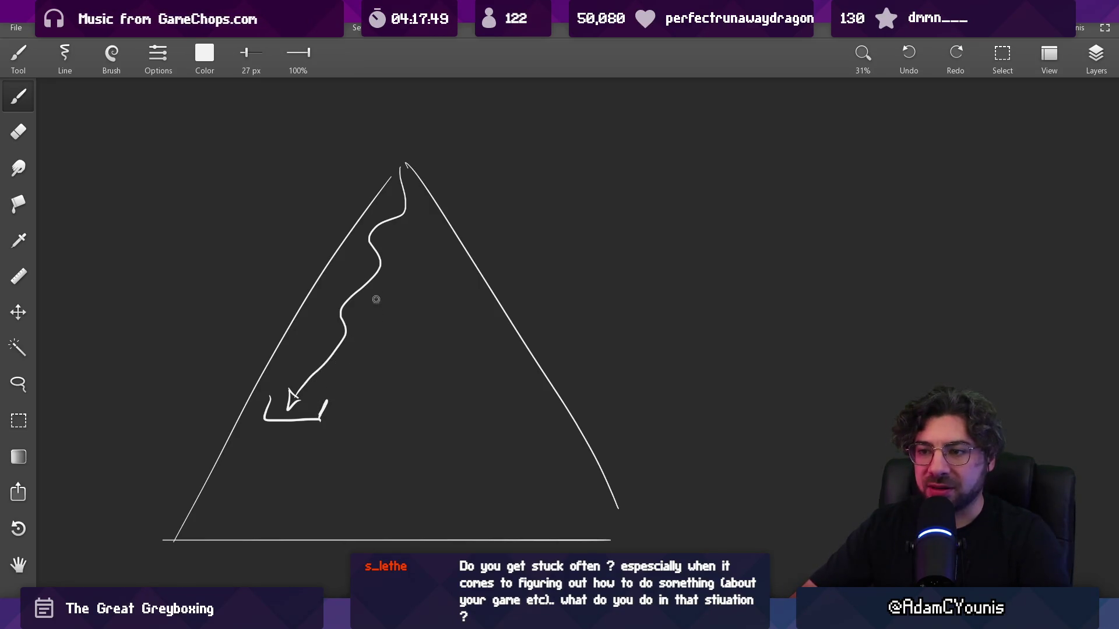
# - Branch a second winding path downward with an arrowhead, erasing part of the loop
pyautogui.moveTo(381, 271)
pyautogui.mouseDown()
pyautogui.moveTo(411, 316)
pyautogui.moveTo(390, 429)
pyautogui.moveTo(356, 483)
pyautogui.moveTo(363, 471)
pyautogui.mouseUp()
pyautogui.moveTo(379, 271); pyautogui.dragTo(377, 279)
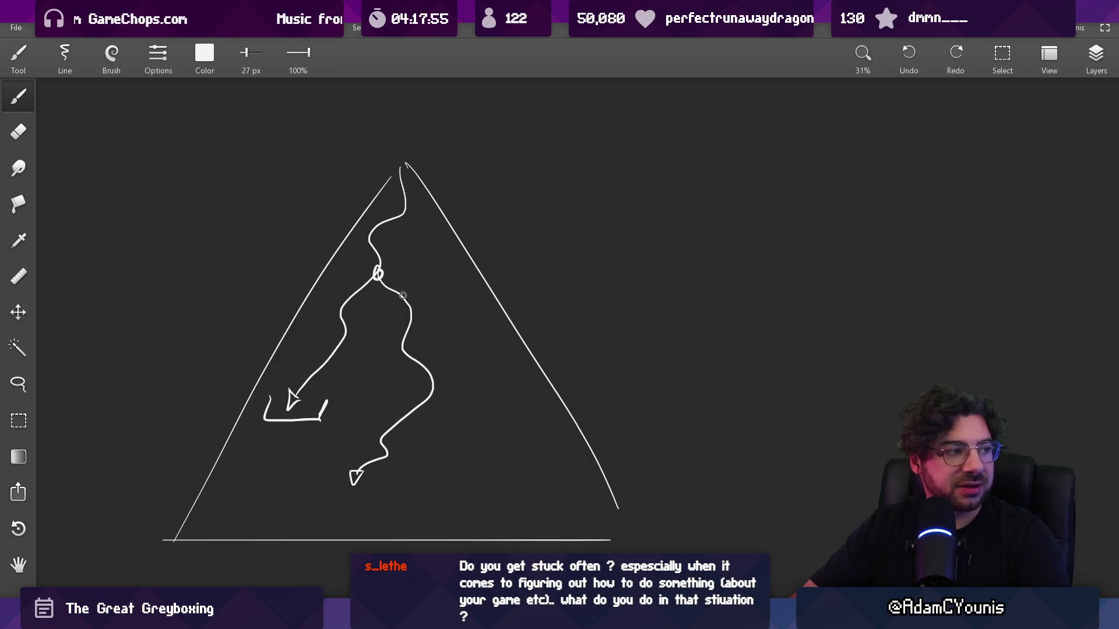
pyautogui.moveTo(397, 269)
pyautogui.mouseDown()
pyautogui.moveTo(422, 293)
pyautogui.moveTo(446, 367)
pyautogui.moveTo(424, 420)
pyautogui.mouseUp()
pyautogui.hotkey('ctrl', 'z')
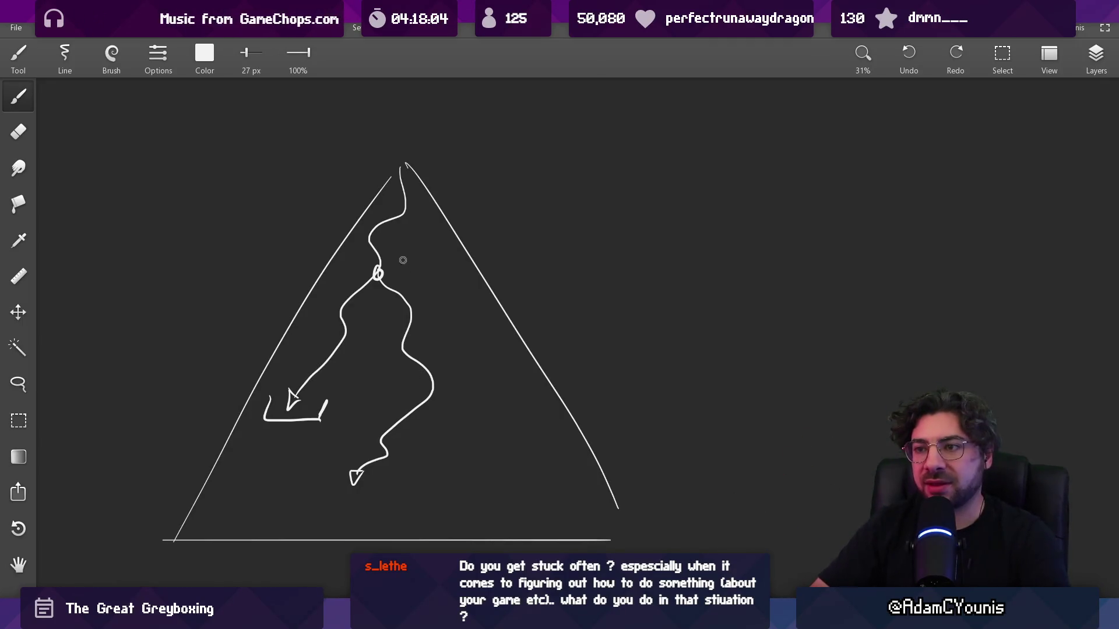
pyautogui.moveTo(380, 267); pyautogui.dragTo(385, 269)
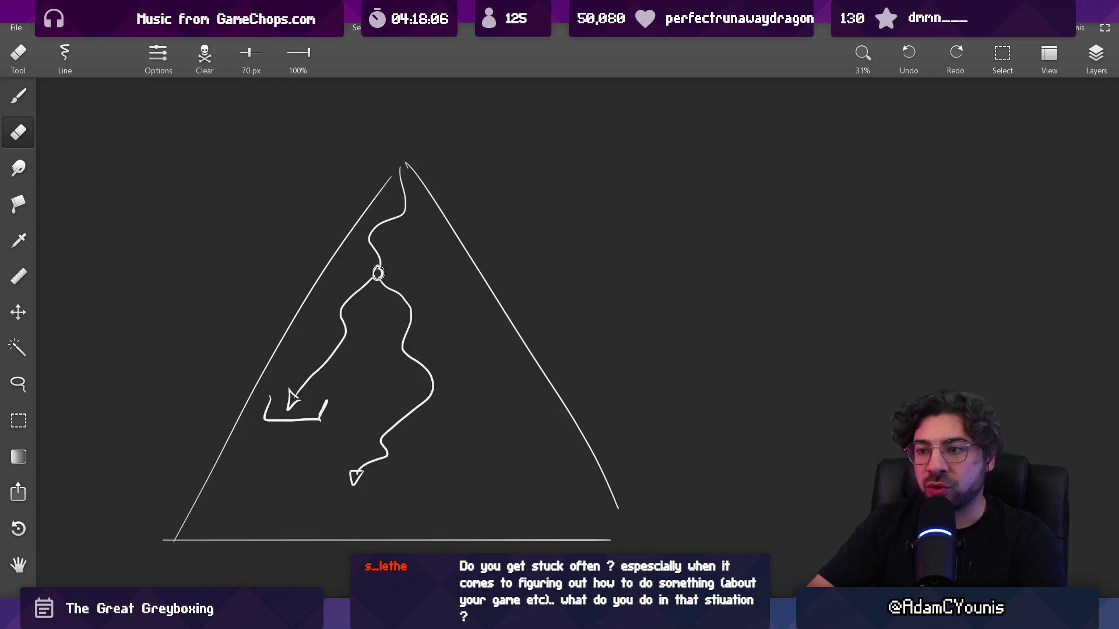
# - Add a spiral mark beside the left arrow
pyautogui.press('b')
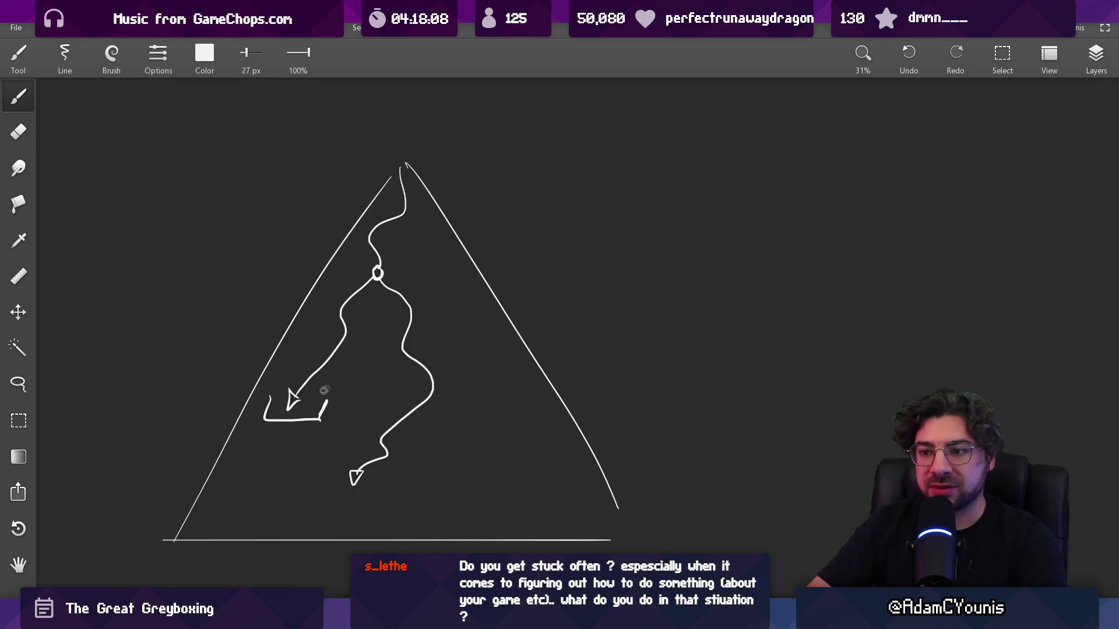
pyautogui.scroll(3, 299, 416)
pyautogui.moveTo(310, 311); pyautogui.dragTo(368, 236)
pyautogui.moveTo(373, 298)
pyautogui.mouseDown()
pyautogui.moveTo(385, 308)
pyautogui.moveTo(395, 299)
pyautogui.moveTo(392, 327)
pyautogui.mouseUp()
pyautogui.hotkey('ctrl', 'z')
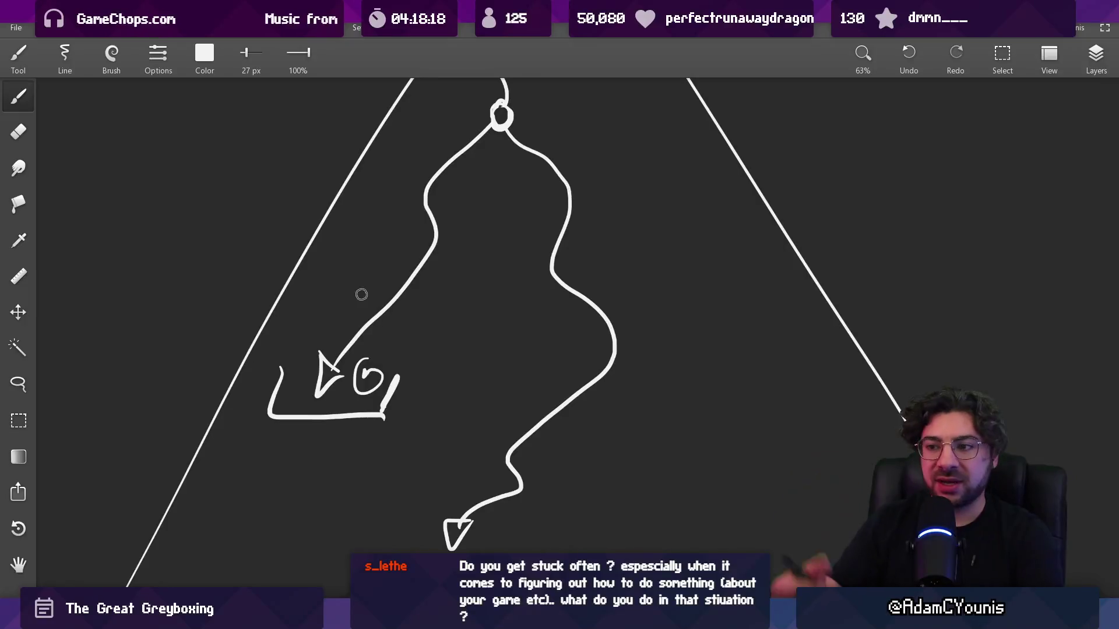
# - Draw a cloud outline left of the triangle and redraw the left edge up to the apex
pyautogui.moveTo(361, 294); pyautogui.dragTo(353, 407)
pyautogui.moveTo(406, 318); pyautogui.dragTo(403, 331)
pyautogui.moveTo(286, 348)
pyautogui.mouseDown()
pyautogui.moveTo(364, 164)
pyautogui.moveTo(367, 321)
pyautogui.moveTo(387, 254)
pyautogui.moveTo(410, 252)
pyautogui.mouseUp()
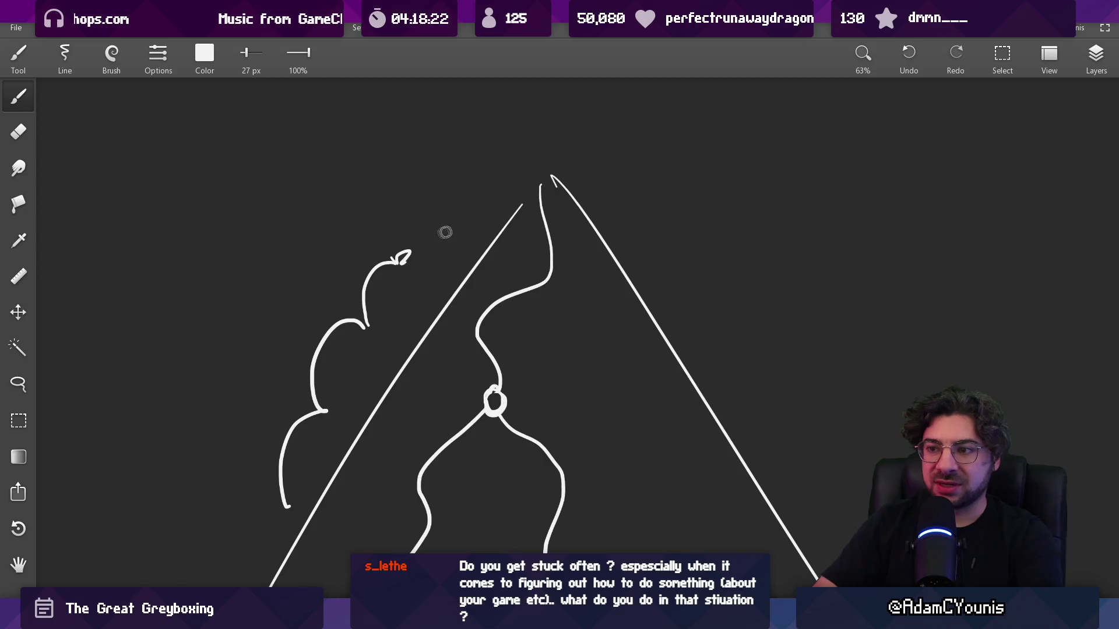
pyautogui.moveTo(515, 211); pyautogui.dragTo(549, 176)
pyautogui.hotkey('ctrl', 'z')
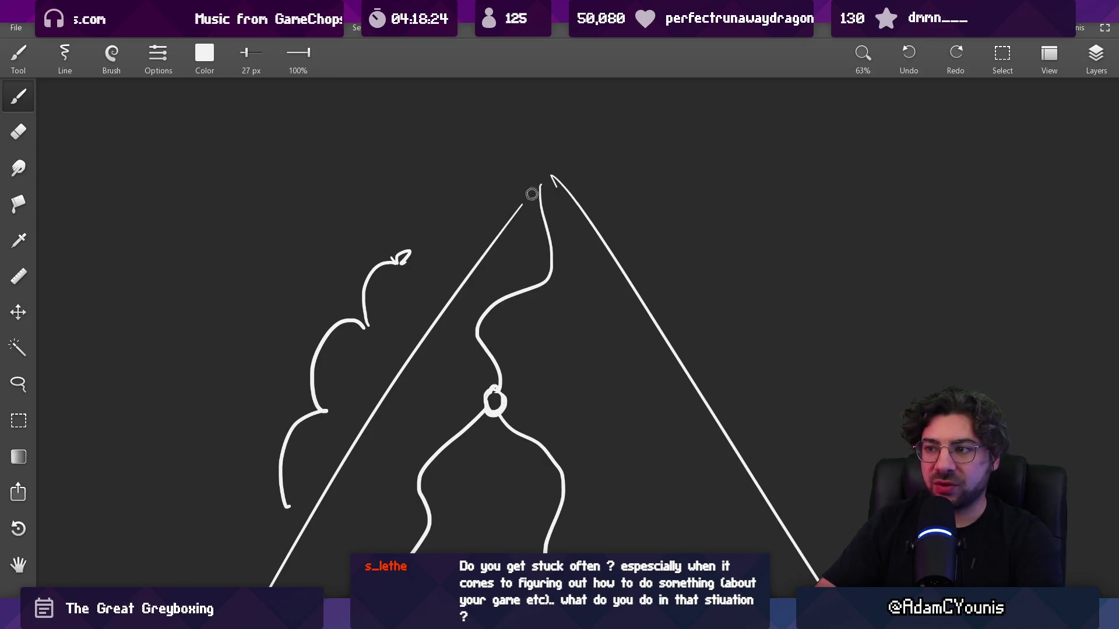
pyautogui.moveTo(516, 211); pyautogui.dragTo(546, 176)
pyautogui.scroll(-5, 393, 233)
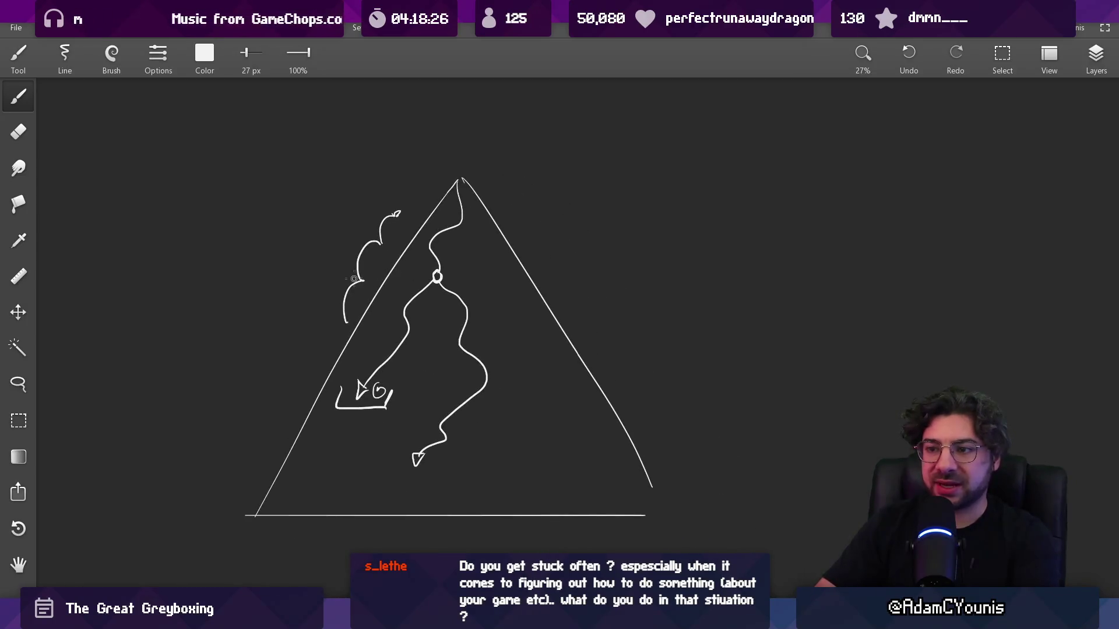
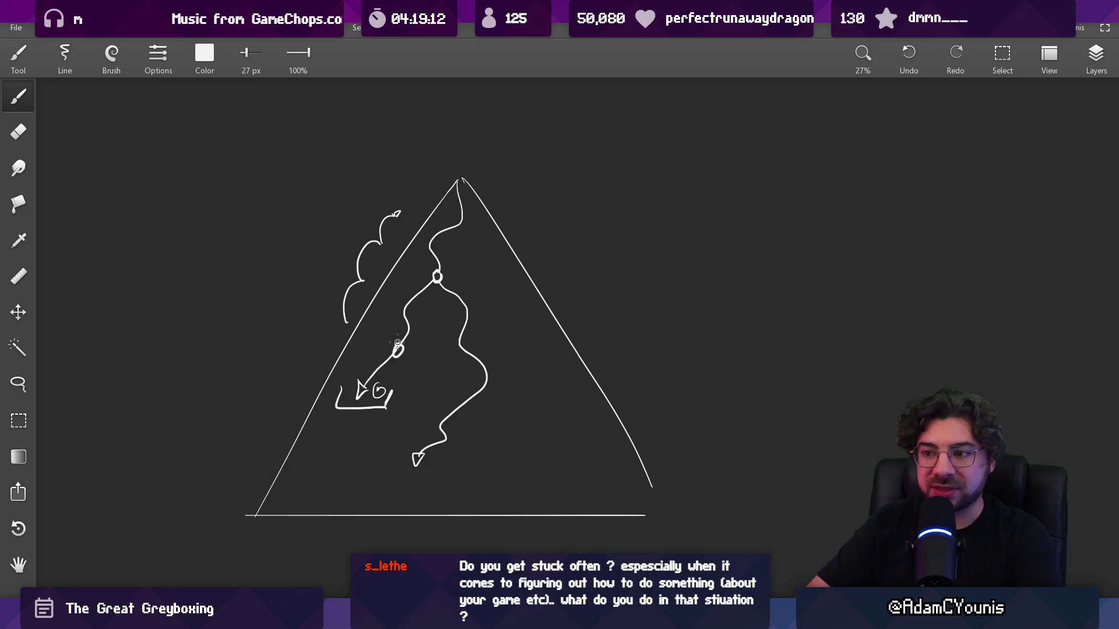
# - Undo the two stray brush strokes drawn inside the triangle sketch
pyautogui.moveTo(376, 365); pyautogui.dragTo(386, 350)
pyautogui.hotkey('ctrl', 'z')
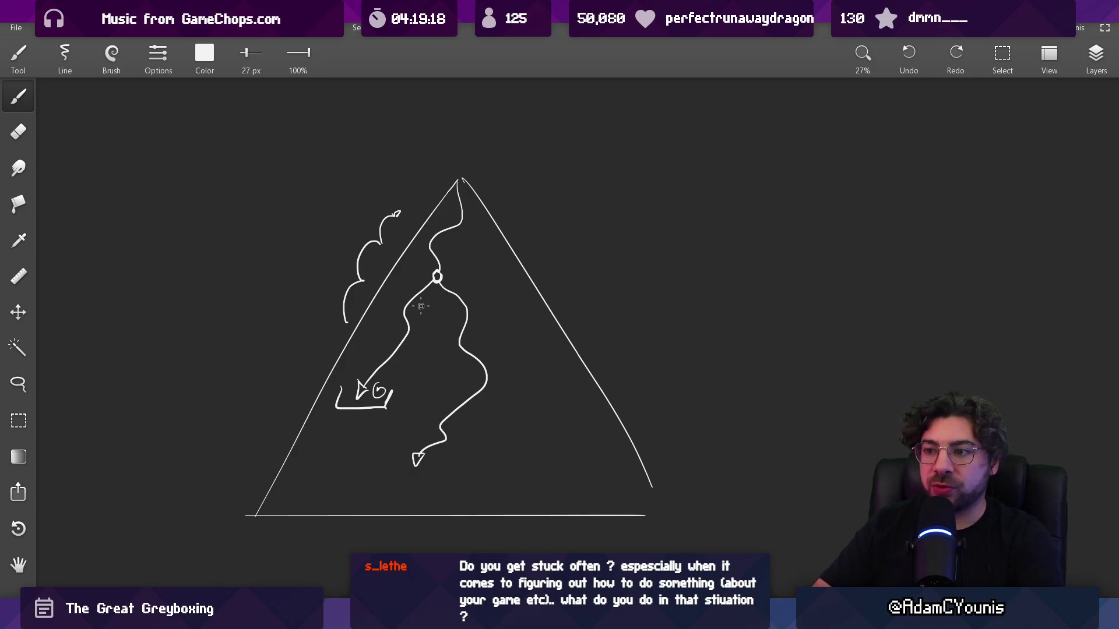
pyautogui.moveTo(366, 373); pyautogui.dragTo(414, 267)
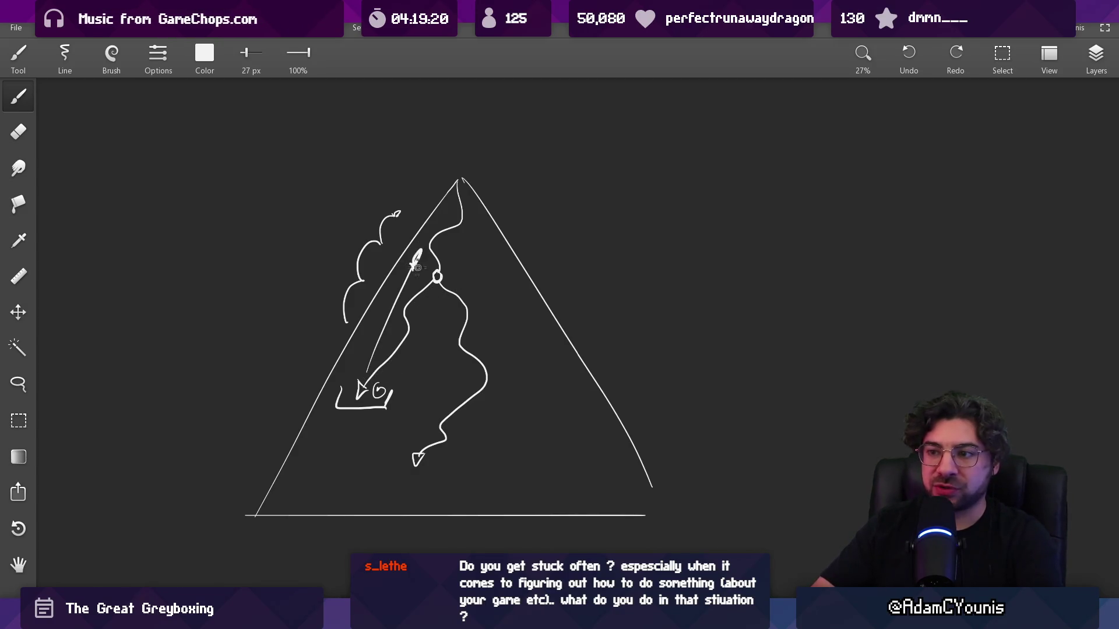
pyautogui.hotkey('ctrl', 'z')
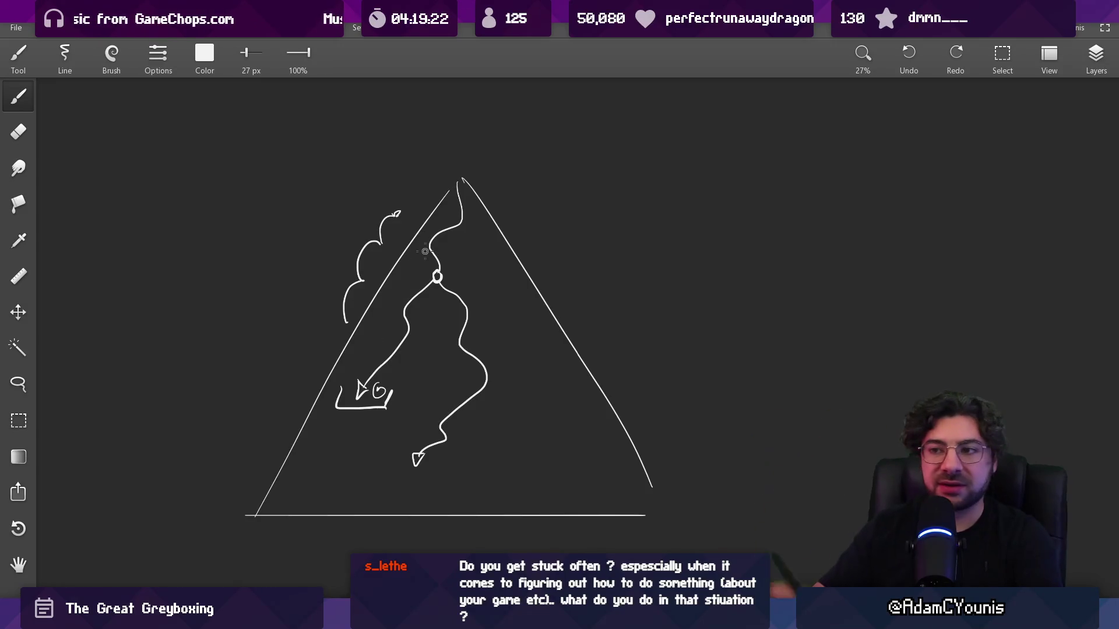
# - Erase the curly stroke and the triangle outline, then bring Figma forward
pyautogui.press('e')
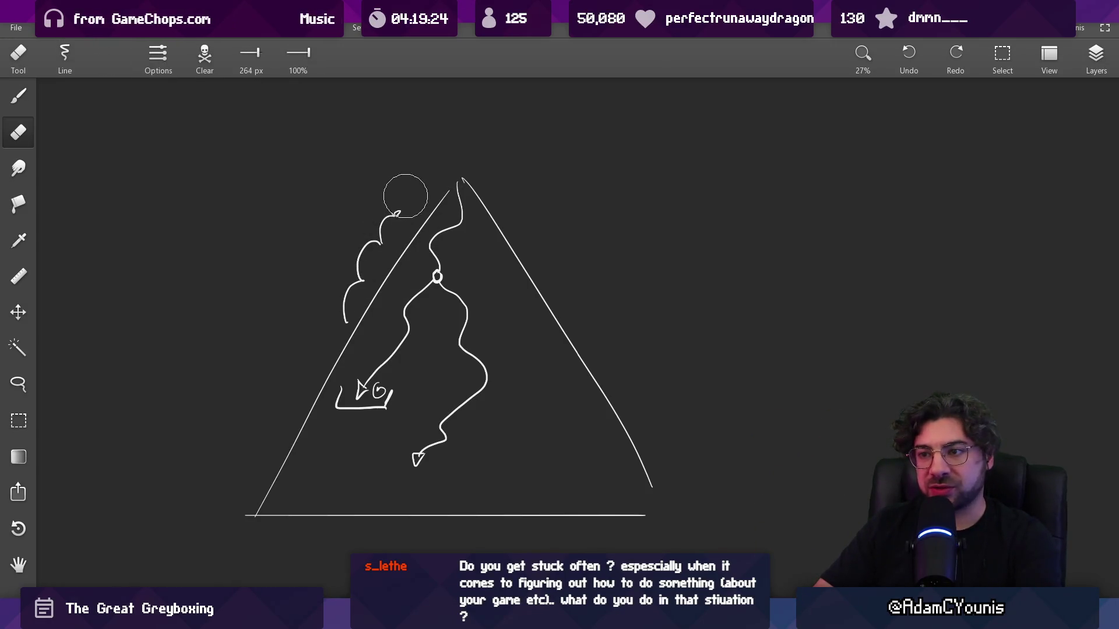
pyautogui.moveTo(400, 196); pyautogui.dragTo(320, 334)
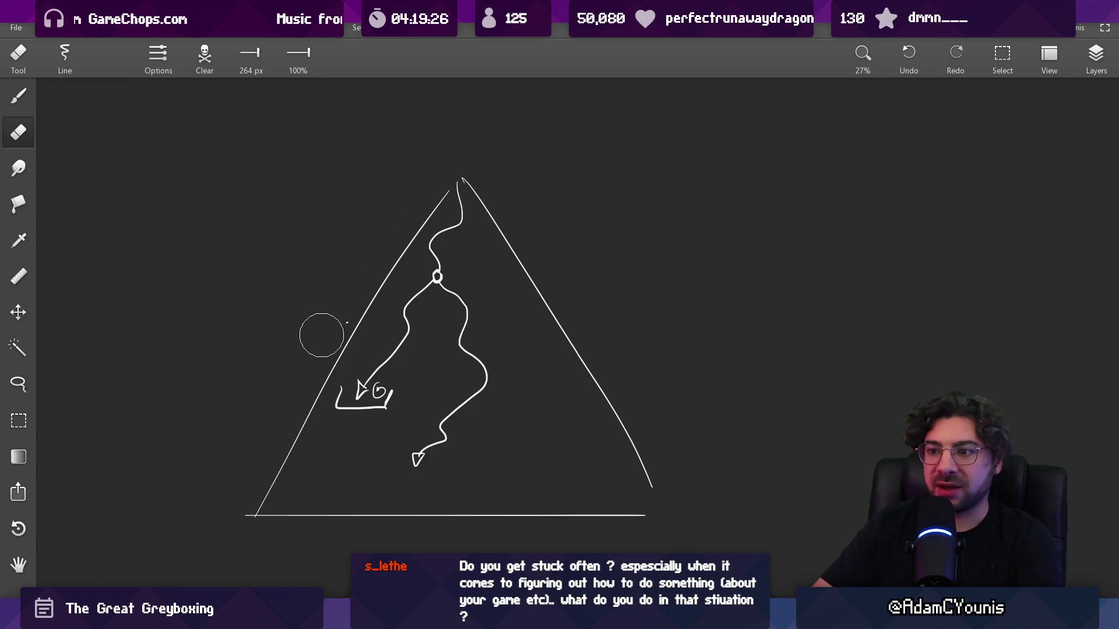
pyautogui.moveTo(252, 514)
pyautogui.mouseDown()
pyautogui.moveTo(374, 289)
pyautogui.moveTo(474, 168)
pyautogui.moveTo(669, 514)
pyautogui.moveTo(269, 532)
pyautogui.moveTo(570, 510)
pyautogui.moveTo(402, 482)
pyautogui.moveTo(455, 215)
pyautogui.moveTo(470, 375)
pyautogui.moveTo(329, 436)
pyautogui.moveTo(367, 330)
pyautogui.mouseUp()
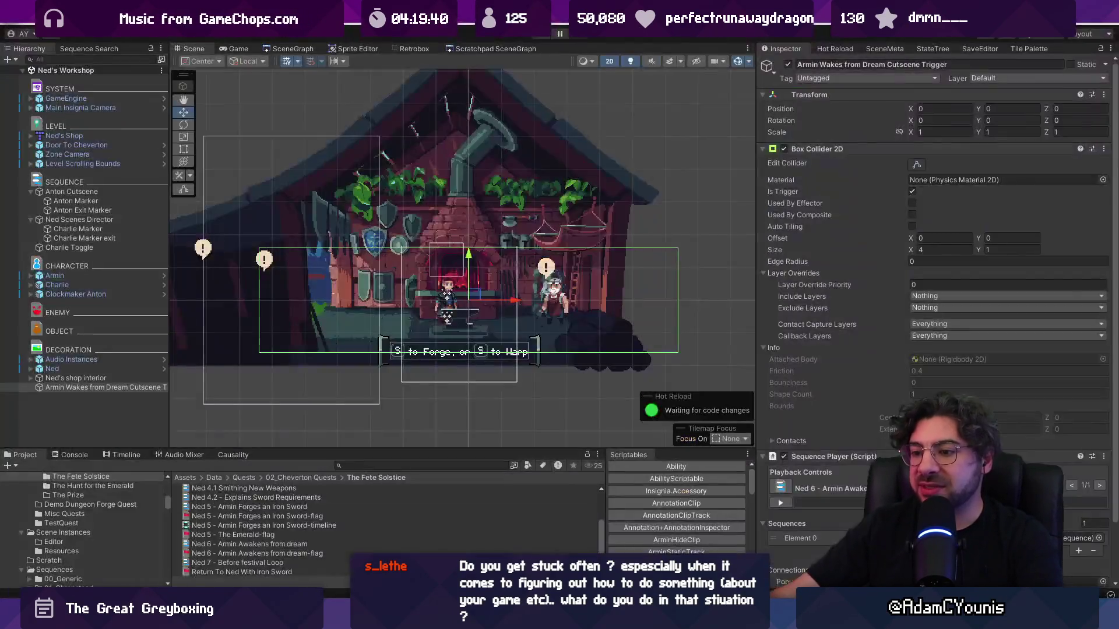
pyautogui.scroll(4, 443, 251)
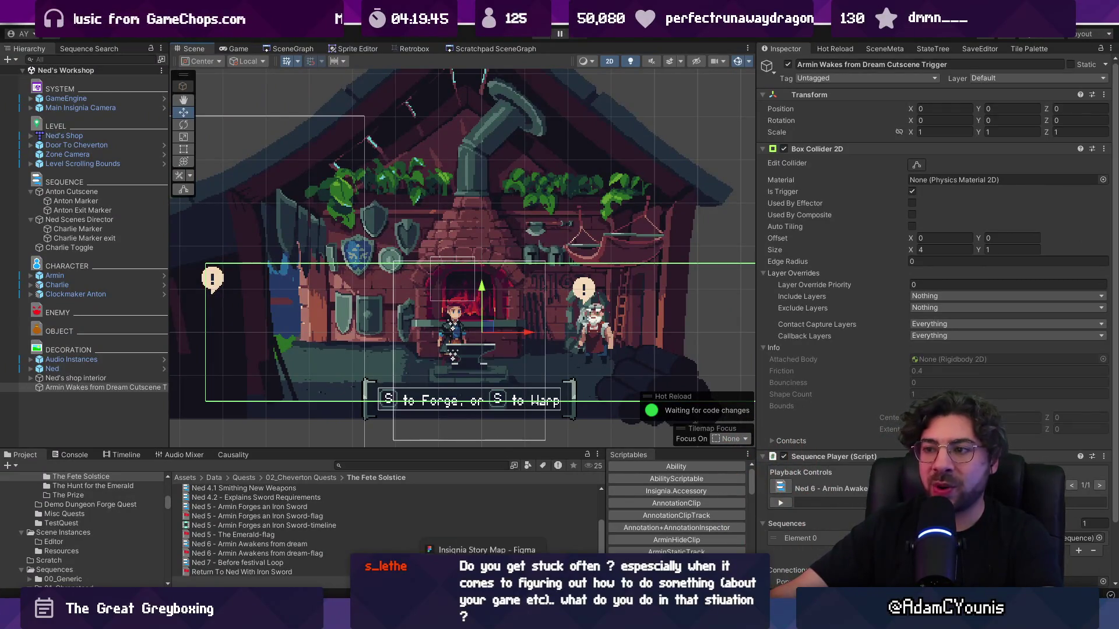
pyautogui.click(483, 619)
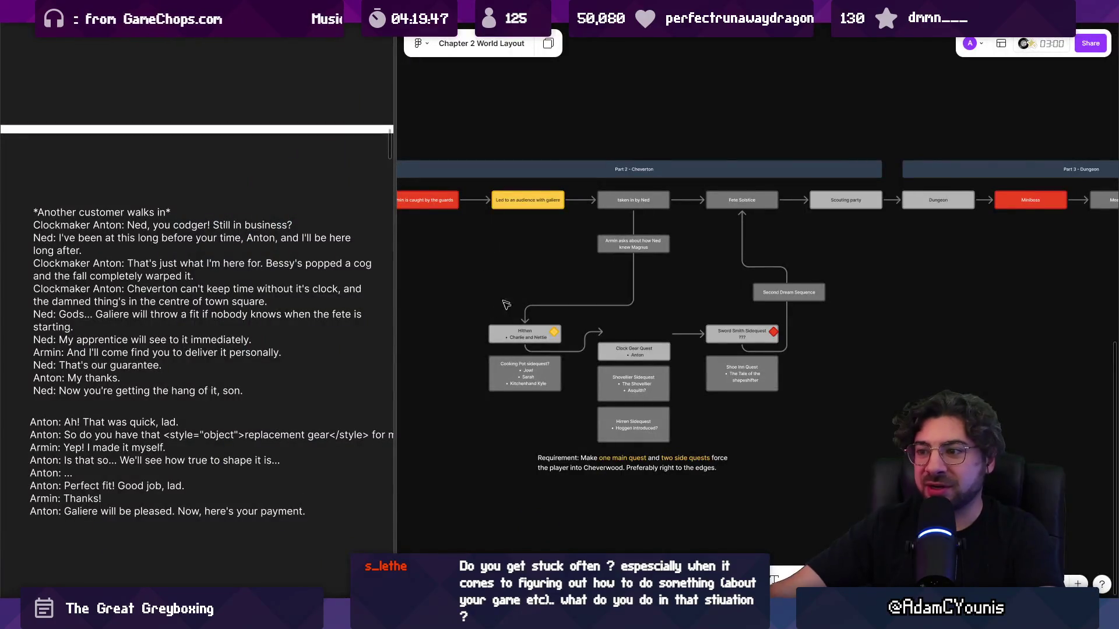
# - Zoom the flowchart and drag the divider left to narrow the dialogue script panel
pyautogui.scroll(-3, 577, 355)
pyautogui.scroll(5, 649, 289)
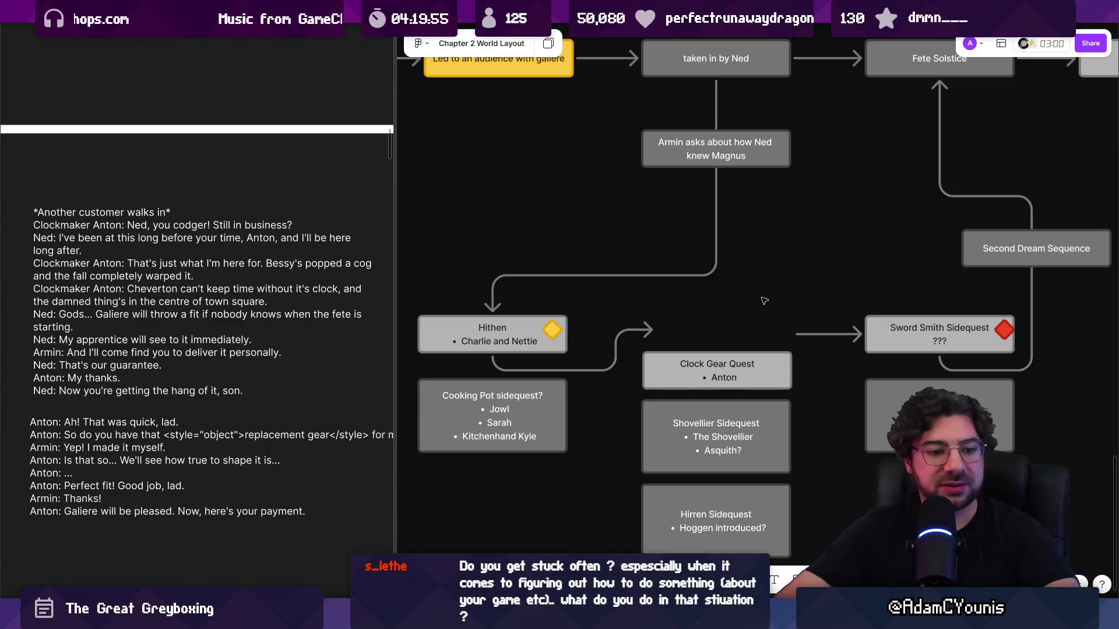
pyautogui.scroll(2, 665, 410)
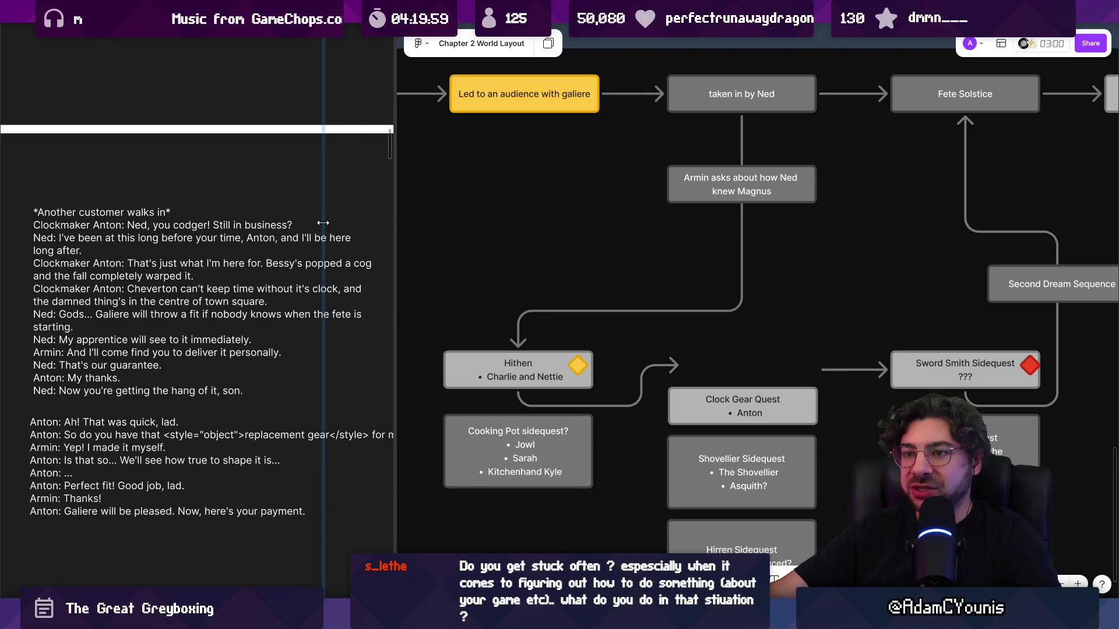
pyautogui.moveTo(394, 226); pyautogui.dragTo(322, 226)
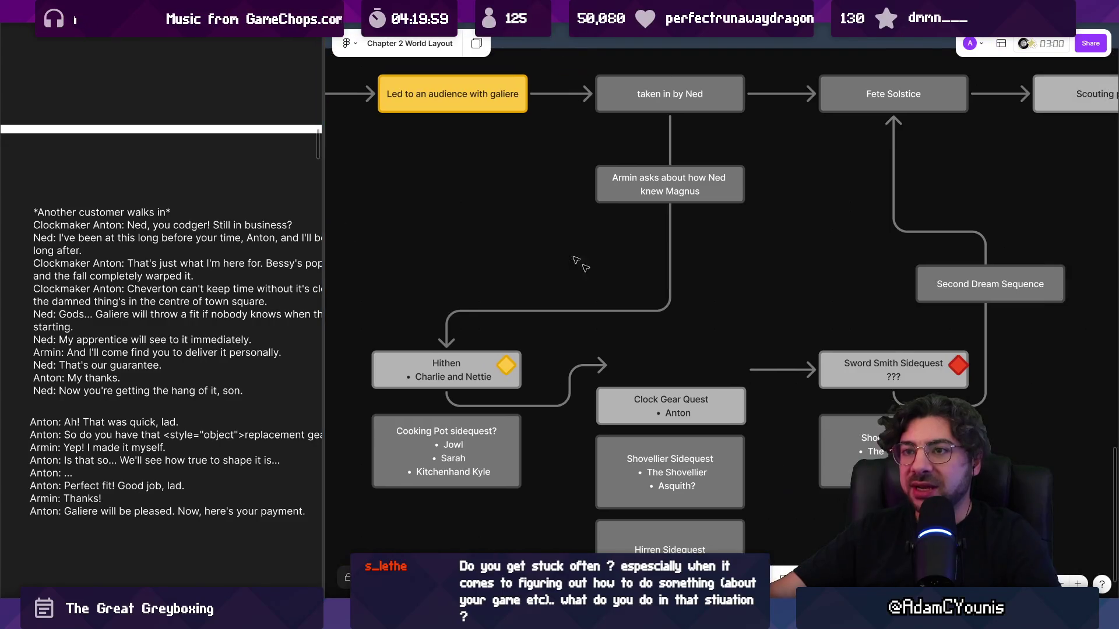
# - Inspect the Hithen, Sword Smith Sidequest and Second Dream Sequence nodes and the Fete Solstice connector
pyautogui.click(483, 362)
pyautogui.click(955, 362)
pyautogui.click(931, 279)
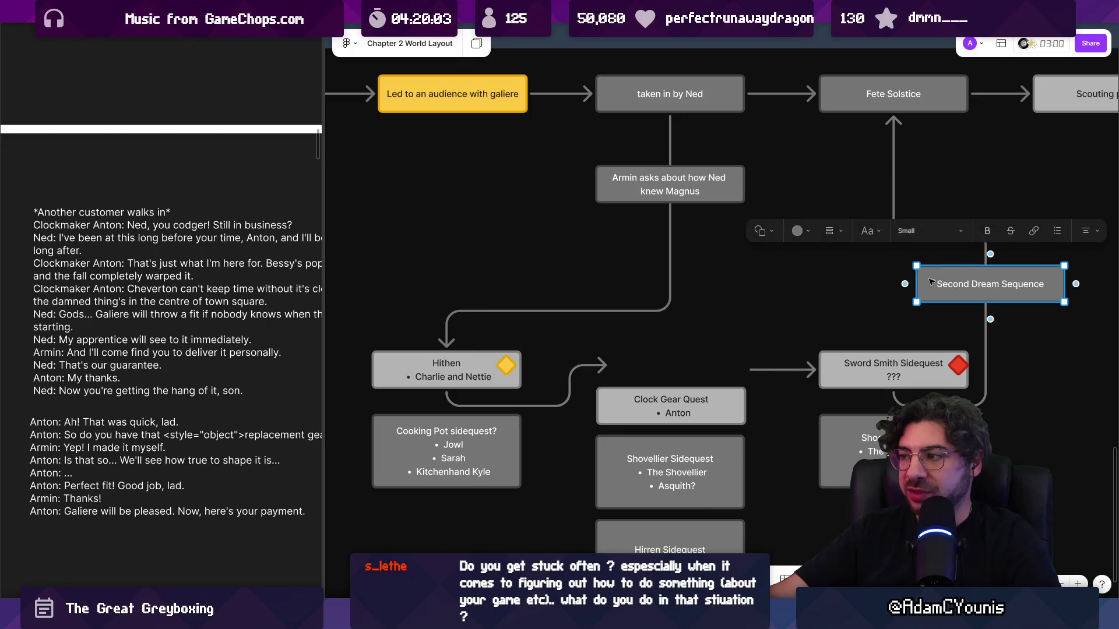
pyautogui.click(886, 298)
pyautogui.click(941, 280)
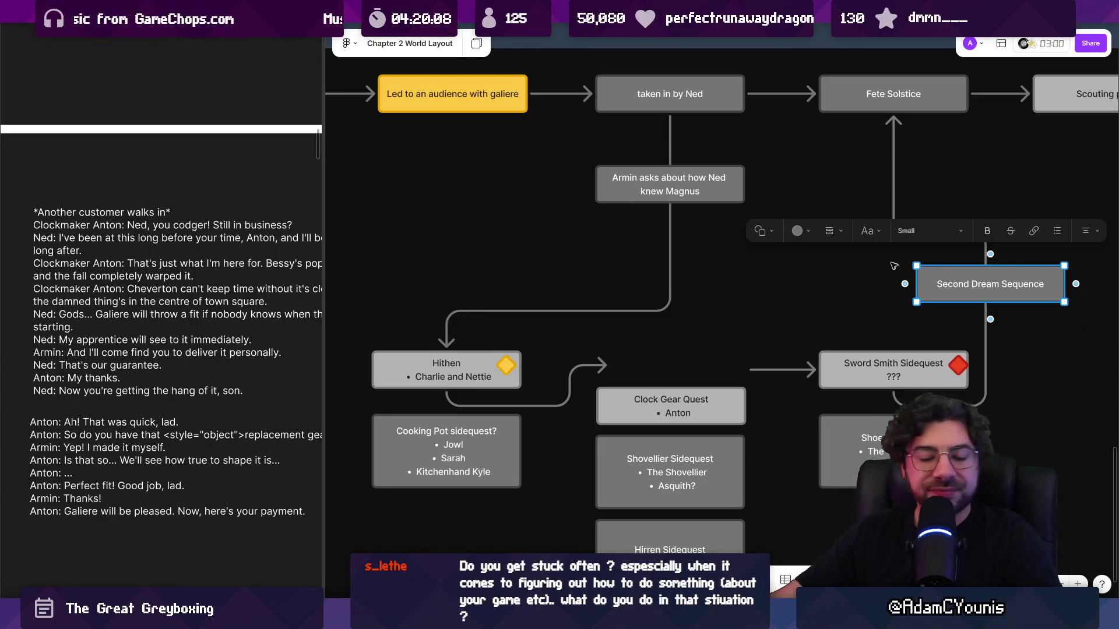
pyautogui.click(744, 258)
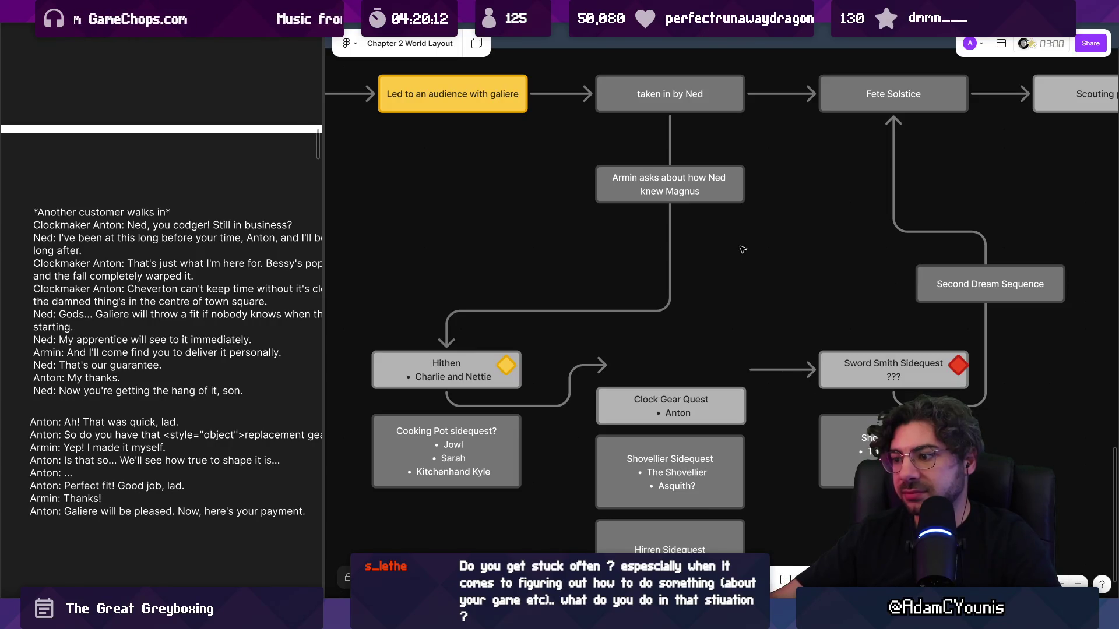
pyautogui.scroll(-2, 744, 247)
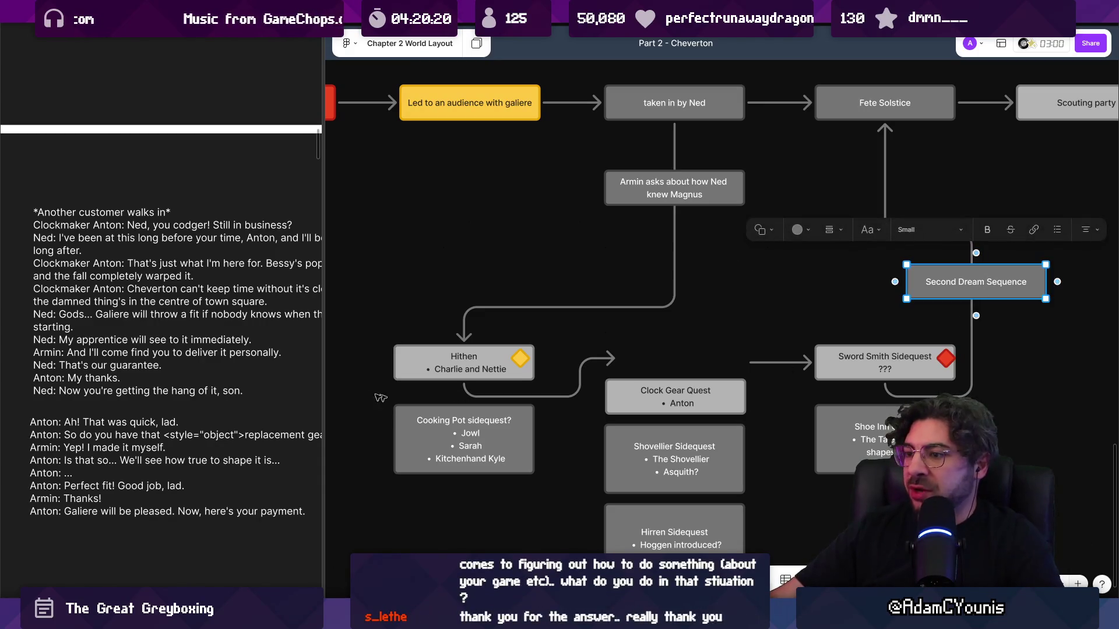
# - Duplicate the yellow and red diamond markers onto the Second Dream Sequence node
pyautogui.click(519, 358)
pyautogui.keyDown('shift'); pyautogui.click(947, 359); pyautogui.keyUp('shift')
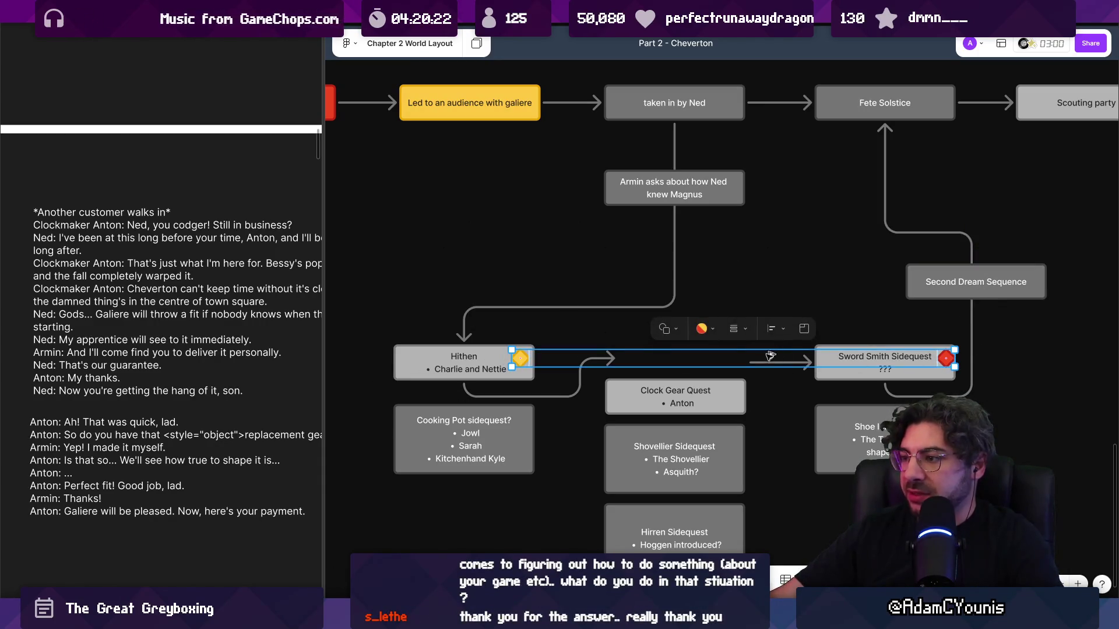
pyautogui.moveTo(522, 361)
pyautogui.mouseDown()
pyautogui.moveTo(629, 322)
pyautogui.moveTo(1047, 276)
pyautogui.moveTo(655, 312)
pyautogui.mouseUp()
pyautogui.hscroll(5, 1047, 277)
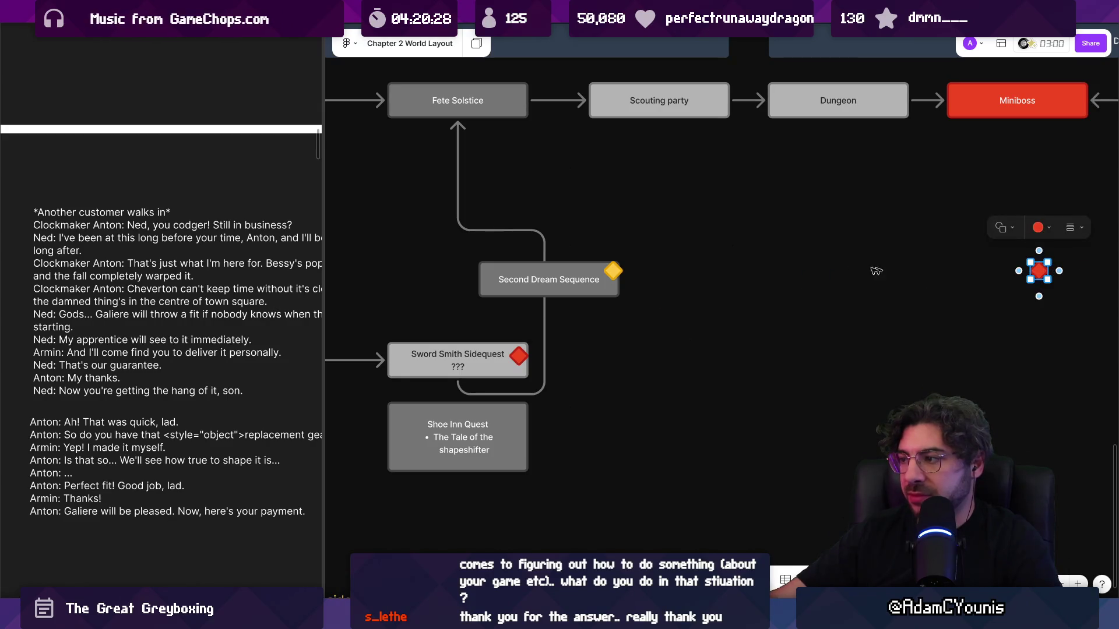
pyautogui.moveTo(1039, 272)
pyautogui.mouseDown()
pyautogui.moveTo(580, 293)
pyautogui.moveTo(619, 299)
pyautogui.mouseUp()
pyautogui.scroll(3, 619, 299)
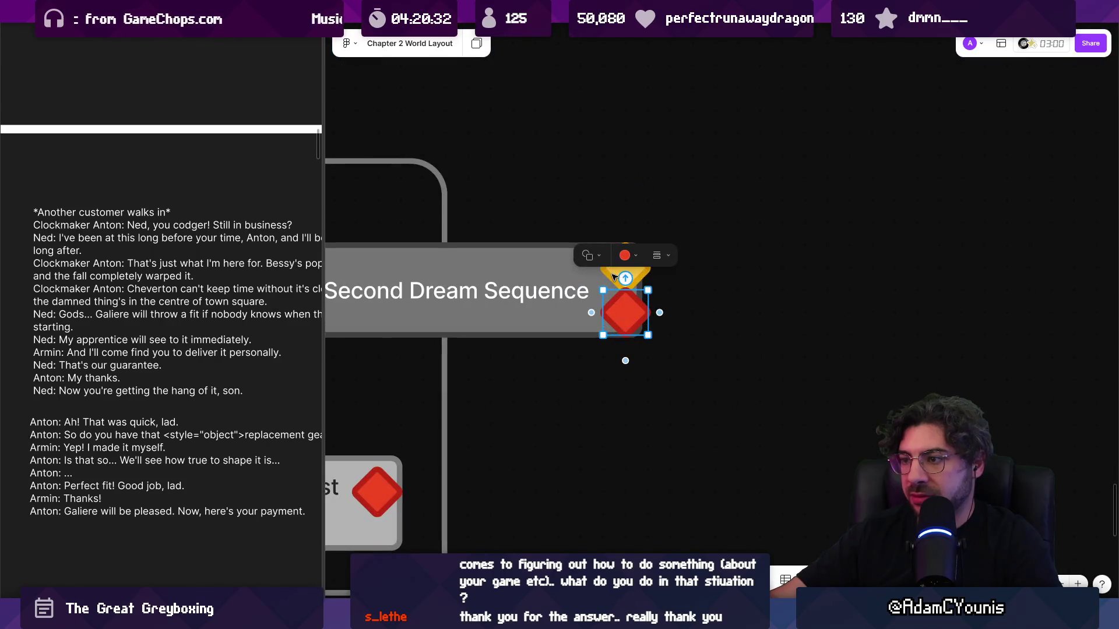
# - Nudge the copied yellow and red diamonds into alignment on Second Dream Sequence
pyautogui.press('Tab')
pyautogui.hotkey('shift', 'Up')
pyautogui.hotkey('shift', 'Tab')
pyautogui.hotkey('shift', 'Down')
pyautogui.hotkey('shift', 'Right')
pyautogui.press('Tab')
pyautogui.hotkey('shift', 'Right')
pyautogui.scroll(-5, 717, 277)
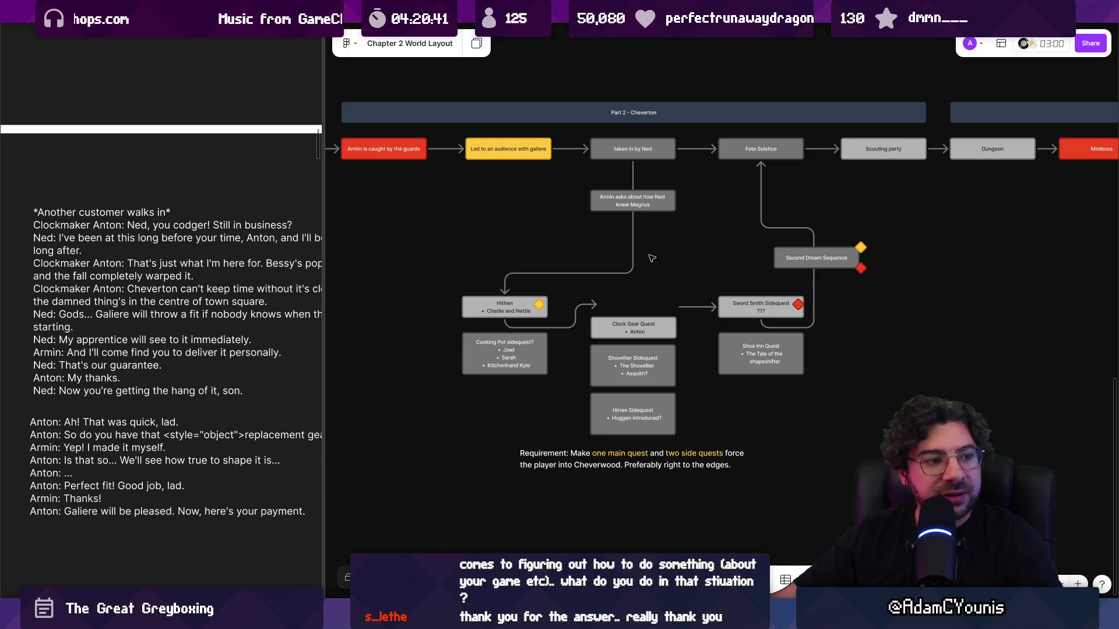
# - Drag the divider right and scroll the canvas to the Part 2 Blacksmithing Questline frame
pyautogui.hscroll(2, 731, 261)
pyautogui.scroll(-1, 717, 255)
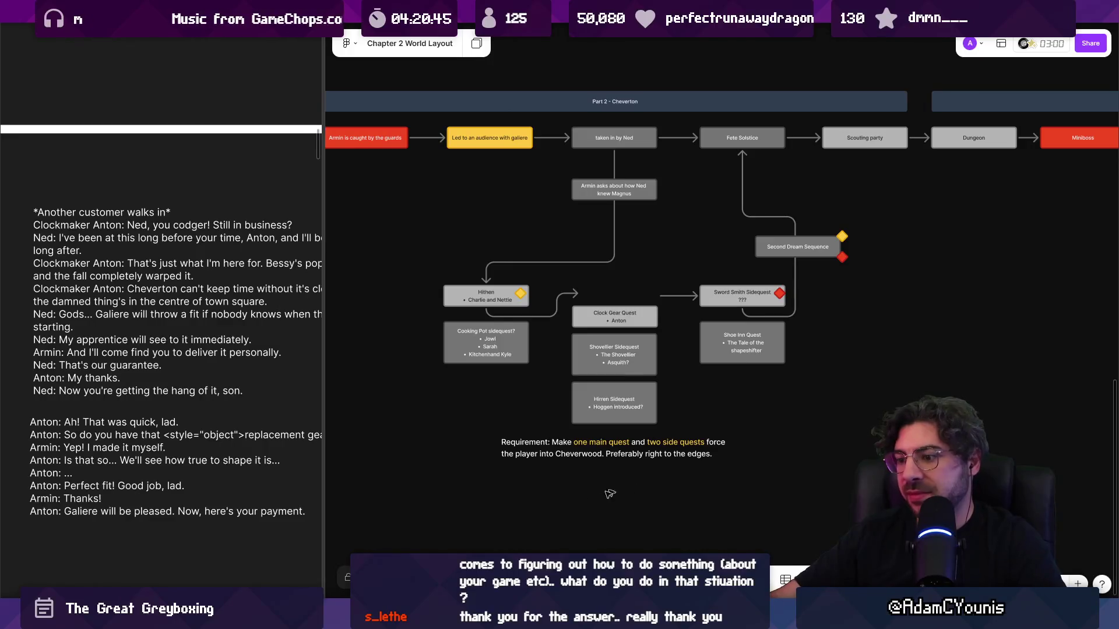
pyautogui.moveTo(381, 614)
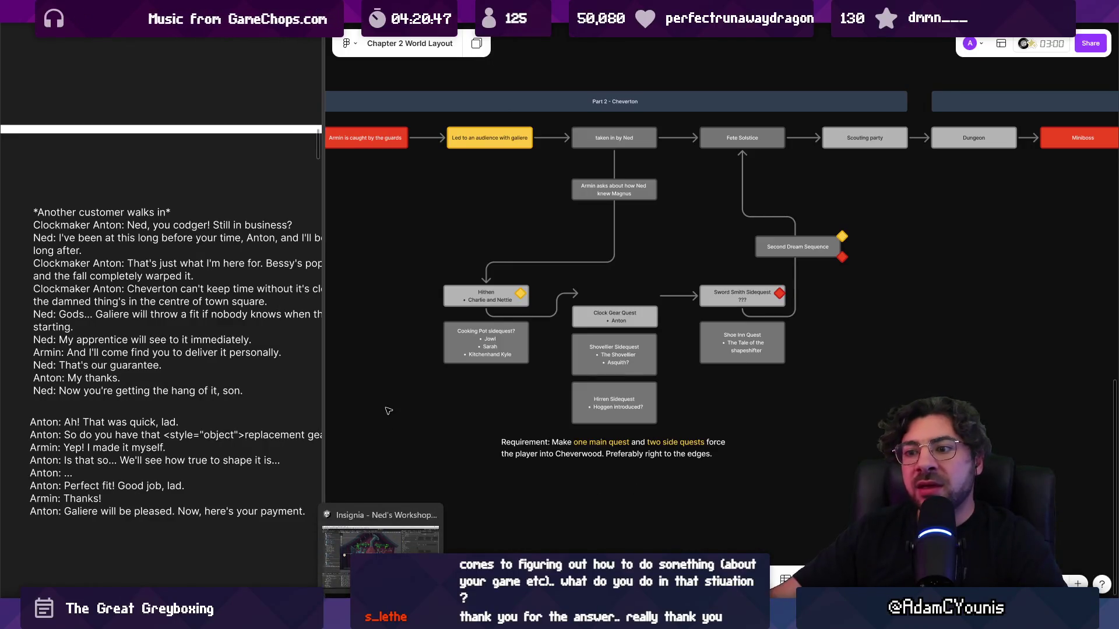
pyautogui.moveTo(323, 367); pyautogui.dragTo(437, 349)
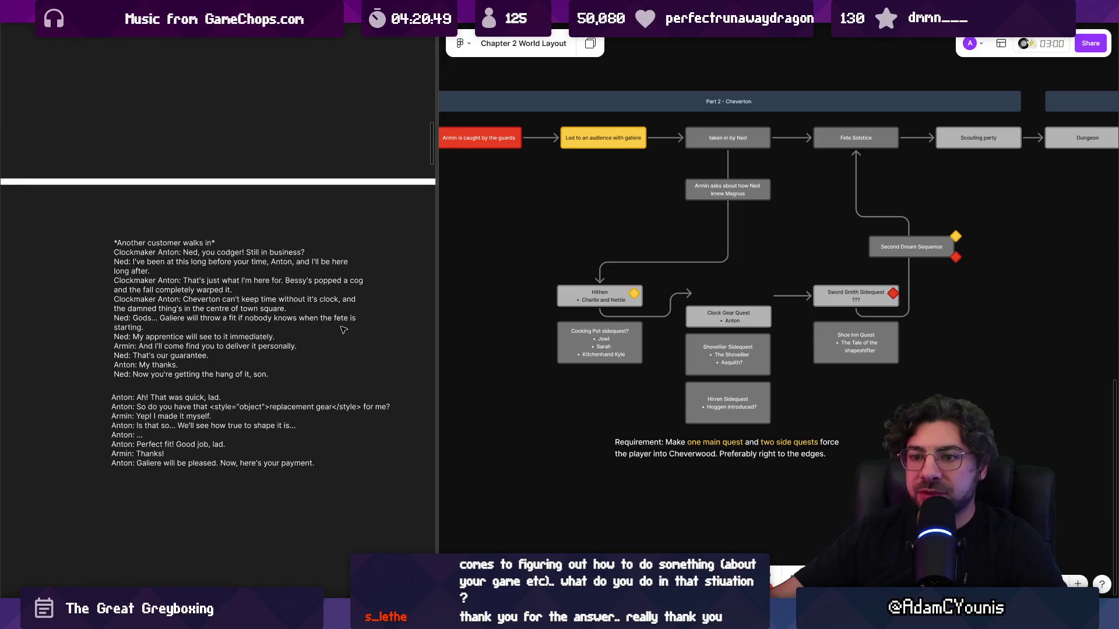
pyautogui.hscroll(10, 271, 331)
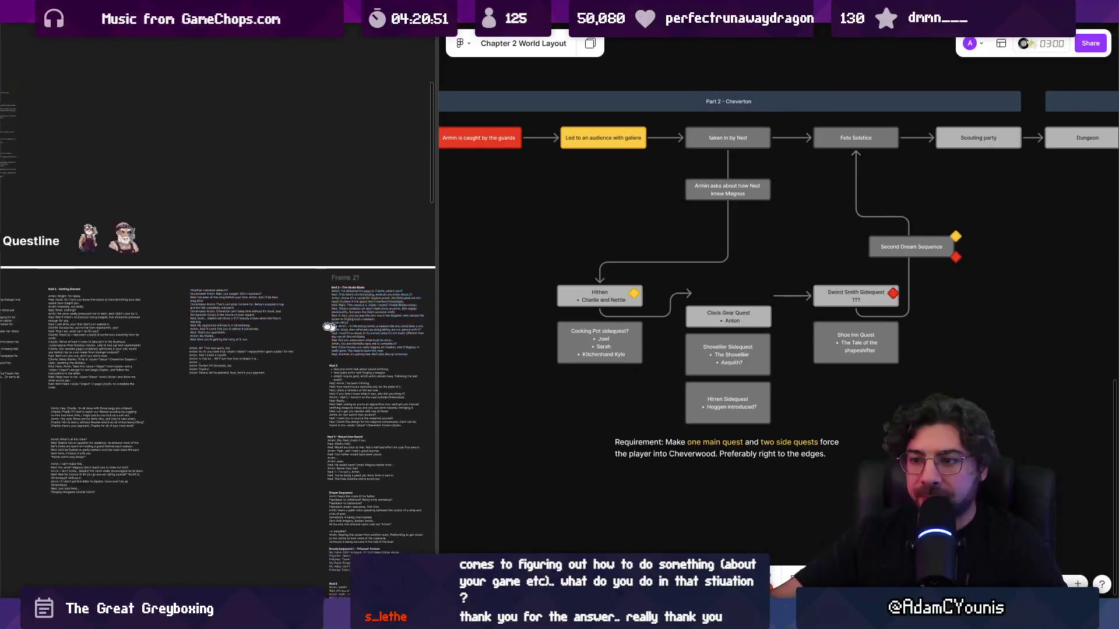
pyautogui.scroll(-5, 301, 301)
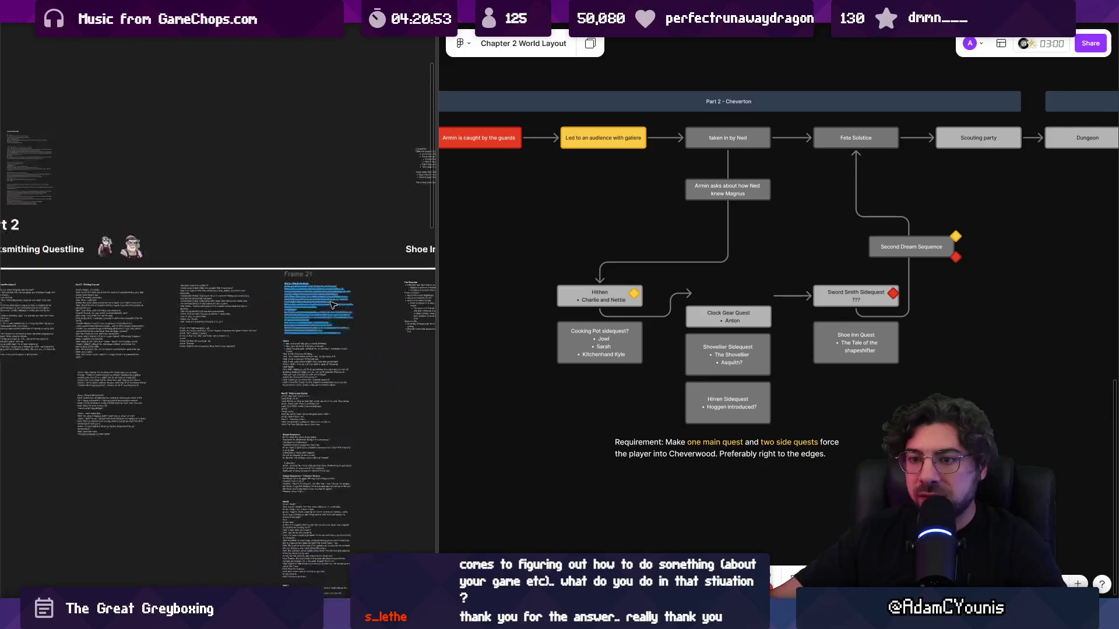
pyautogui.scroll(3, 236, 315)
pyautogui.scroll(-2, 235, 315)
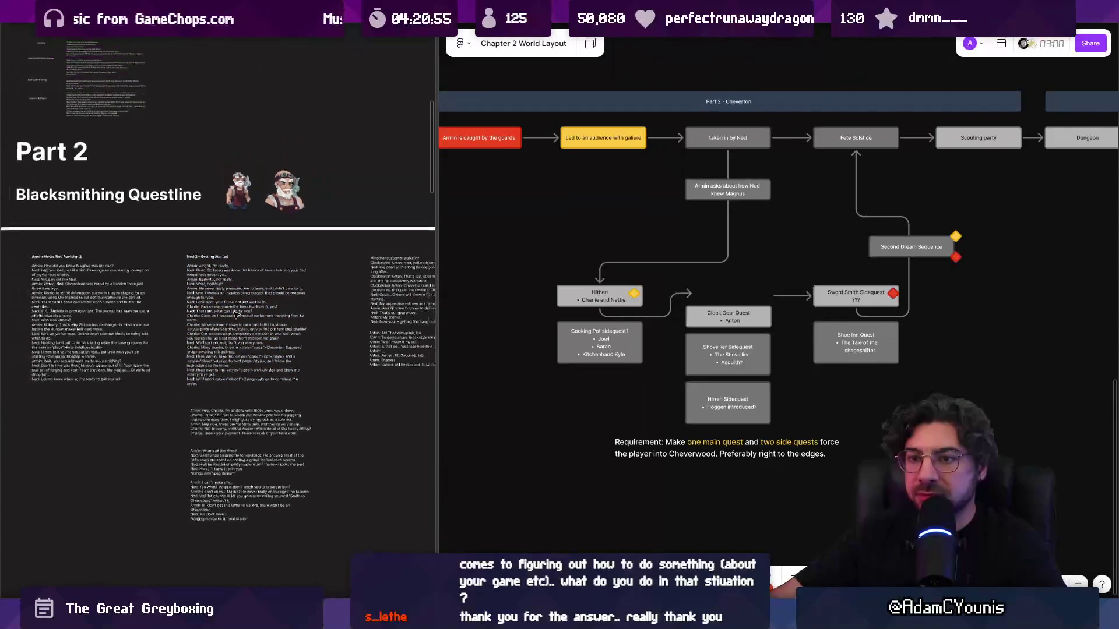
pyautogui.scroll(5, 490, 337)
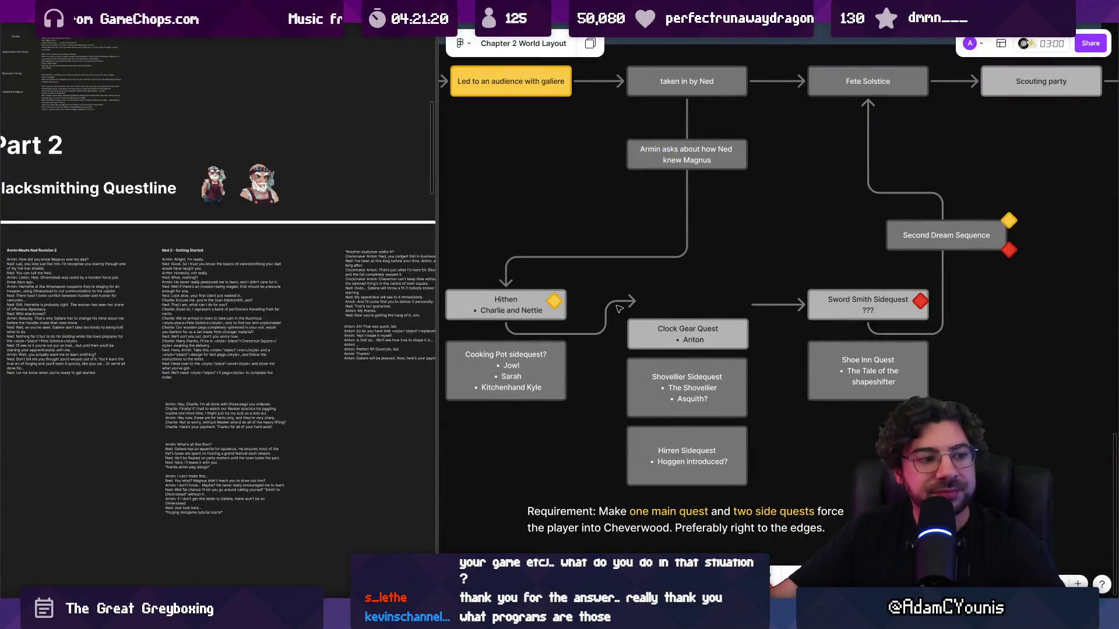
pyautogui.scroll(-3, 643, 298)
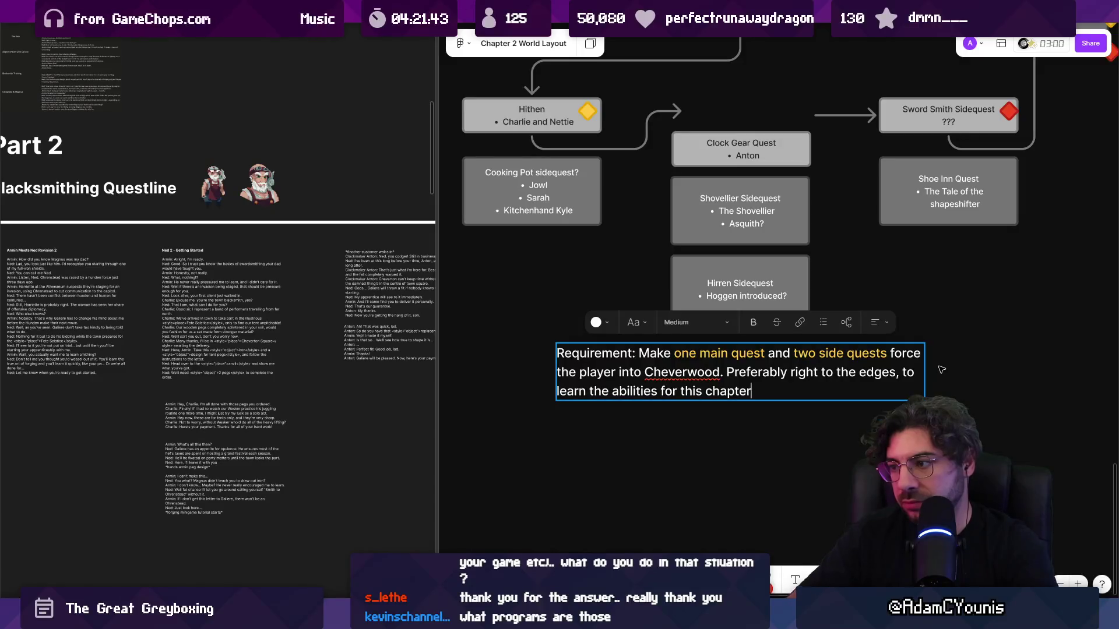
# - Finish the requirement note edit and scroll to the Ned 3 – The Graile Blade script column
pyautogui.press('BackSpace')
pyautogui.click(941, 369)
pyautogui.scroll(-5, 704, 305)
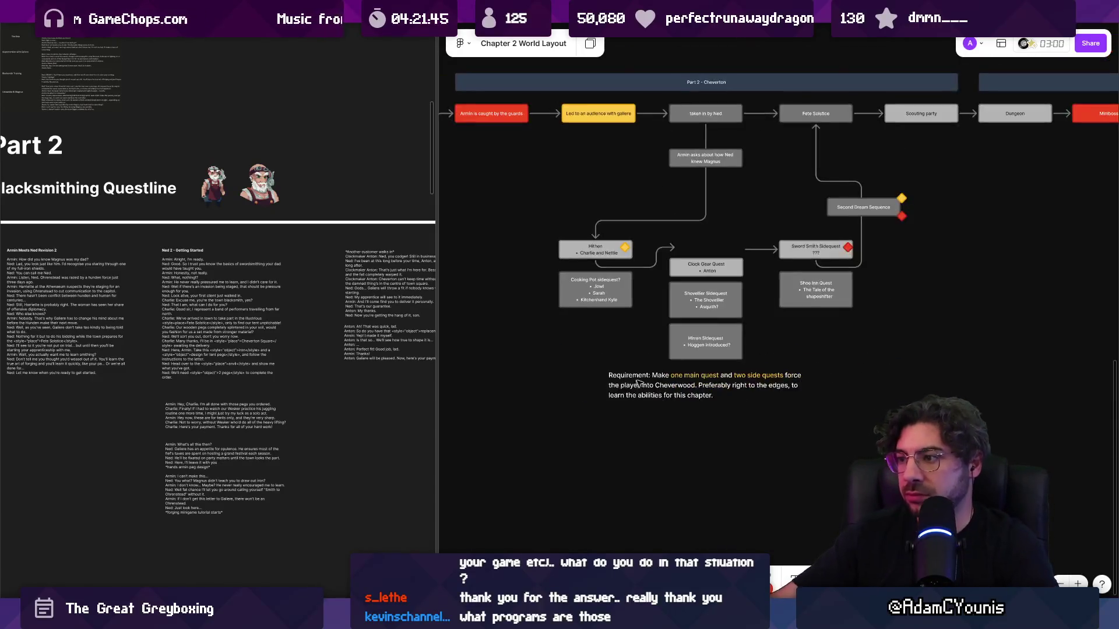
pyautogui.scroll(3, 703, 305)
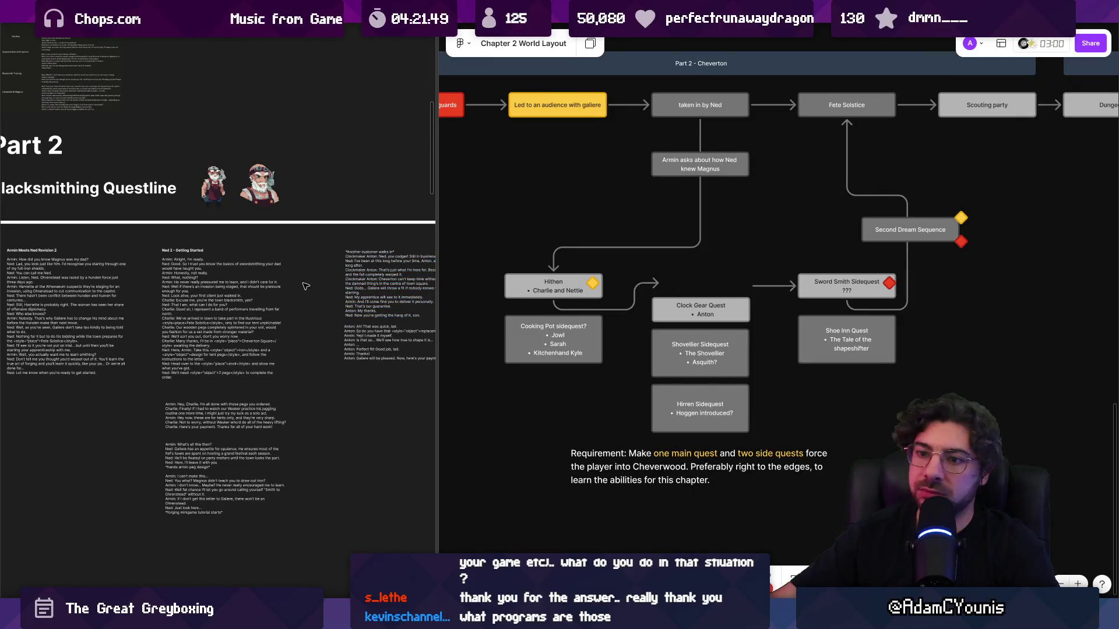
pyautogui.scroll(5, 320, 302)
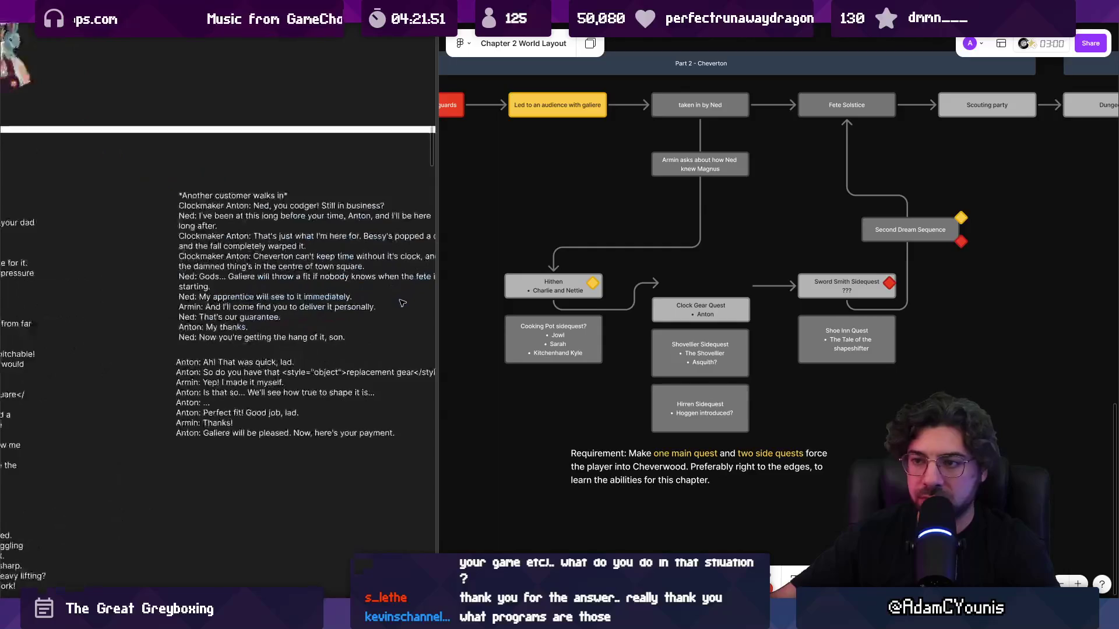
pyautogui.scroll(-5, 130, 242)
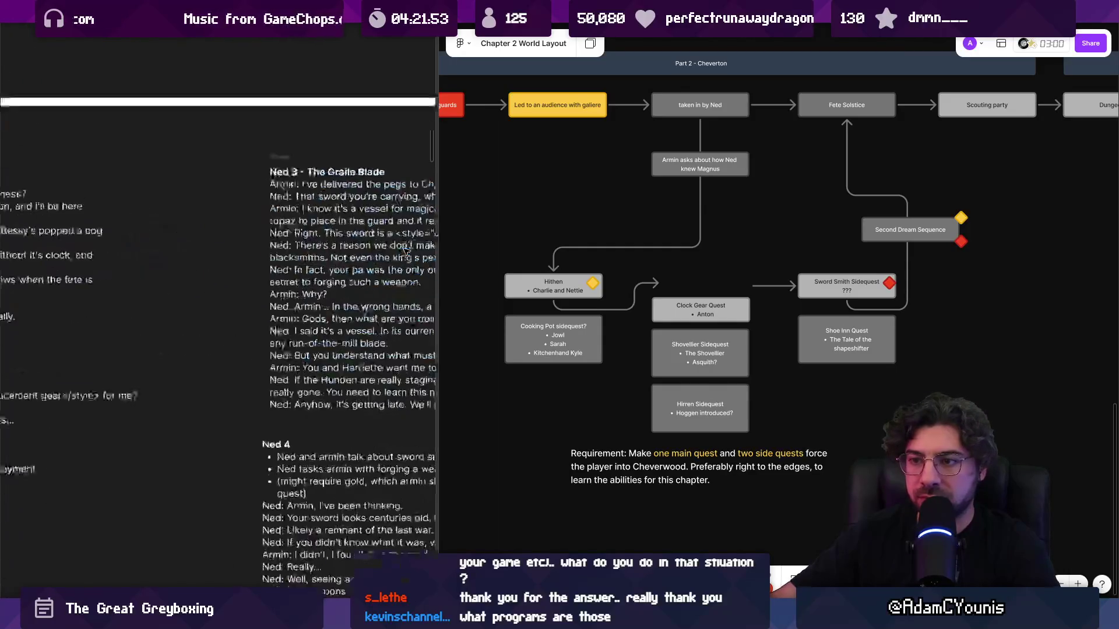
pyautogui.scroll(3, 130, 241)
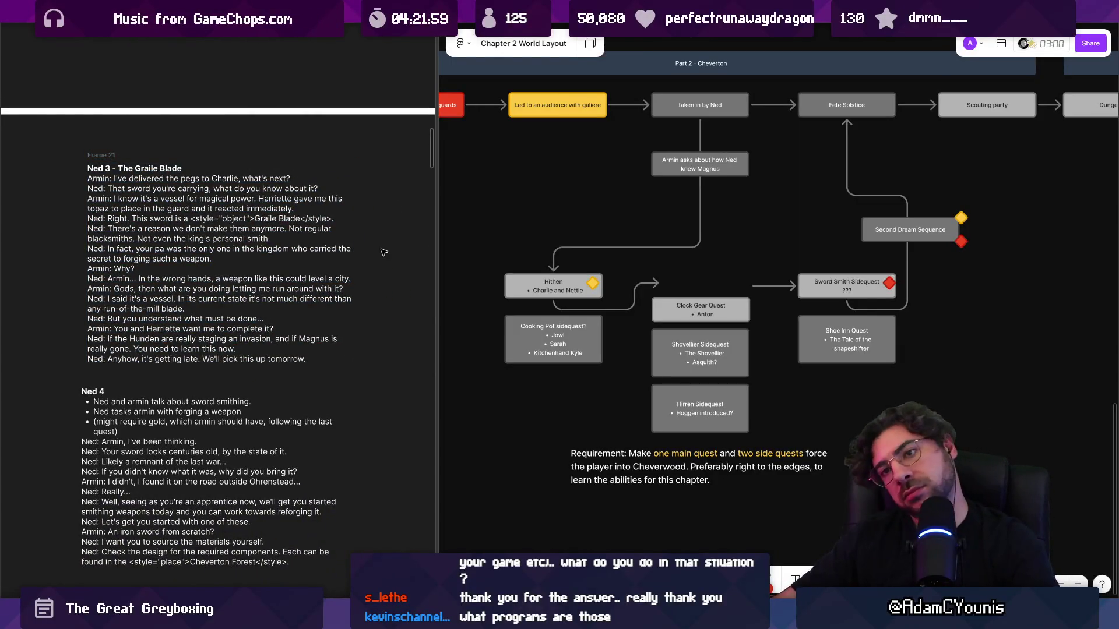
pyautogui.hscroll(3, 577, 257)
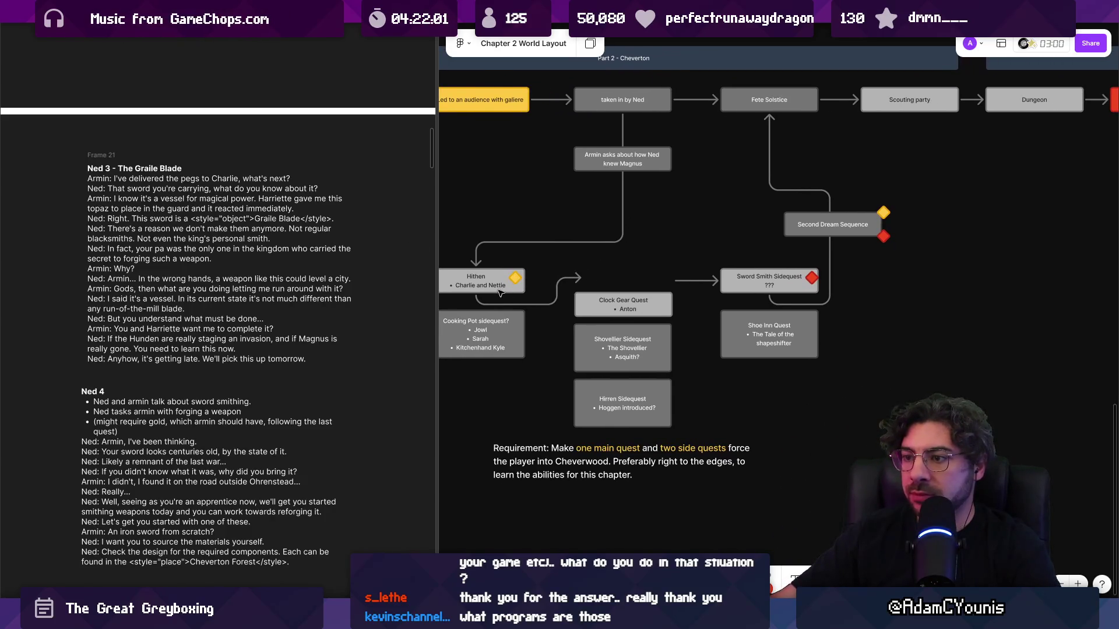
pyautogui.scroll(3, 499, 292)
# - Duplicate the Armin asks box into the lower row and retitle it 'Graile Blade exposition'
pyautogui.keyDown('alt'); pyautogui.moveTo(621, 123); pyautogui.dragTo(624, 272); pyautogui.keyUp('alt')
pyautogui.doubleClick(633, 267)
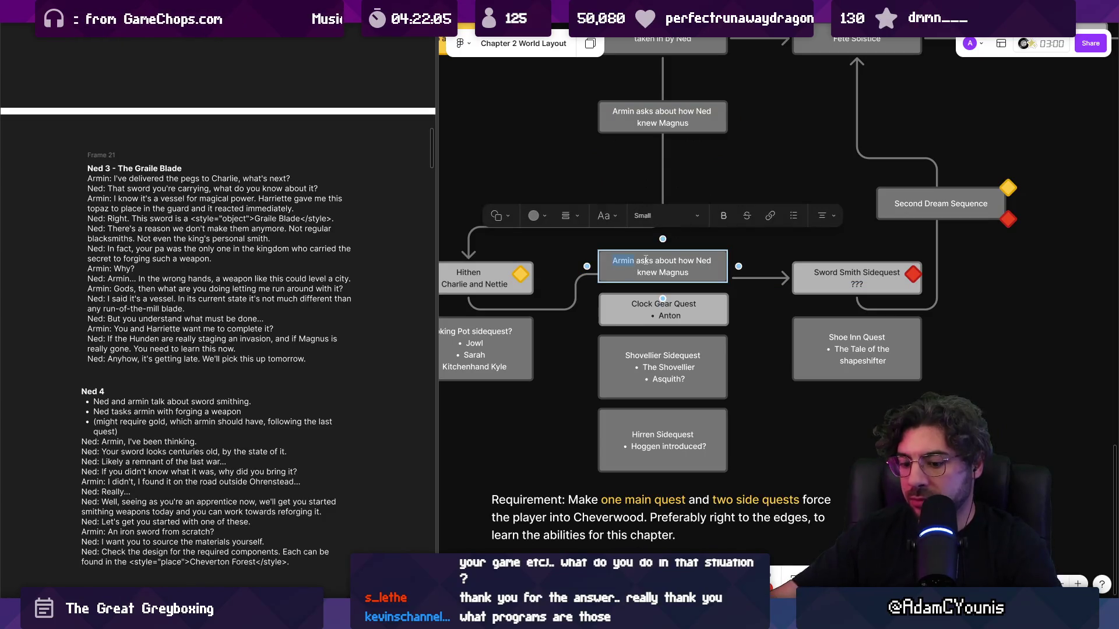
pyautogui.hotkey('ctrl', 'a')
pyautogui.write('e Bla')
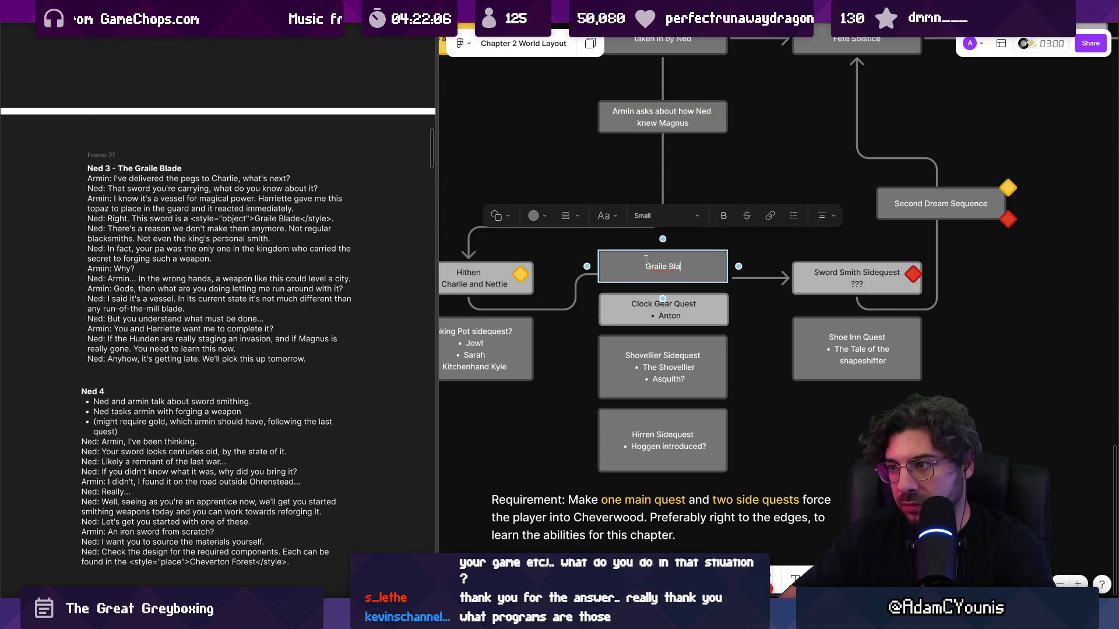
pyautogui.write('de exposition')
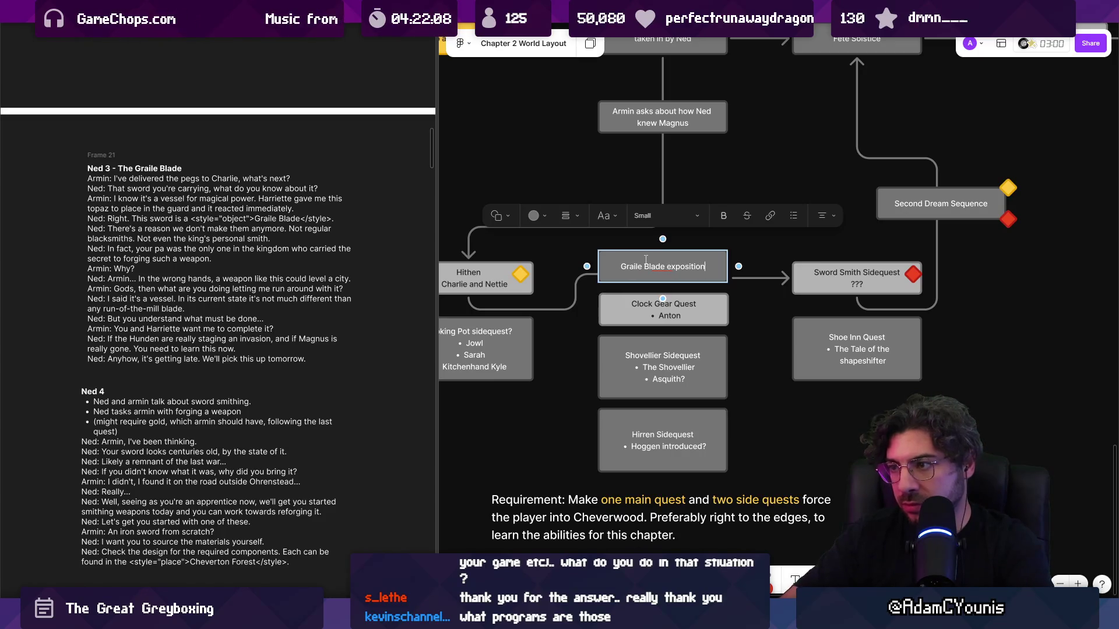
pyautogui.click(578, 282)
pyautogui.scroll(3, 577, 281)
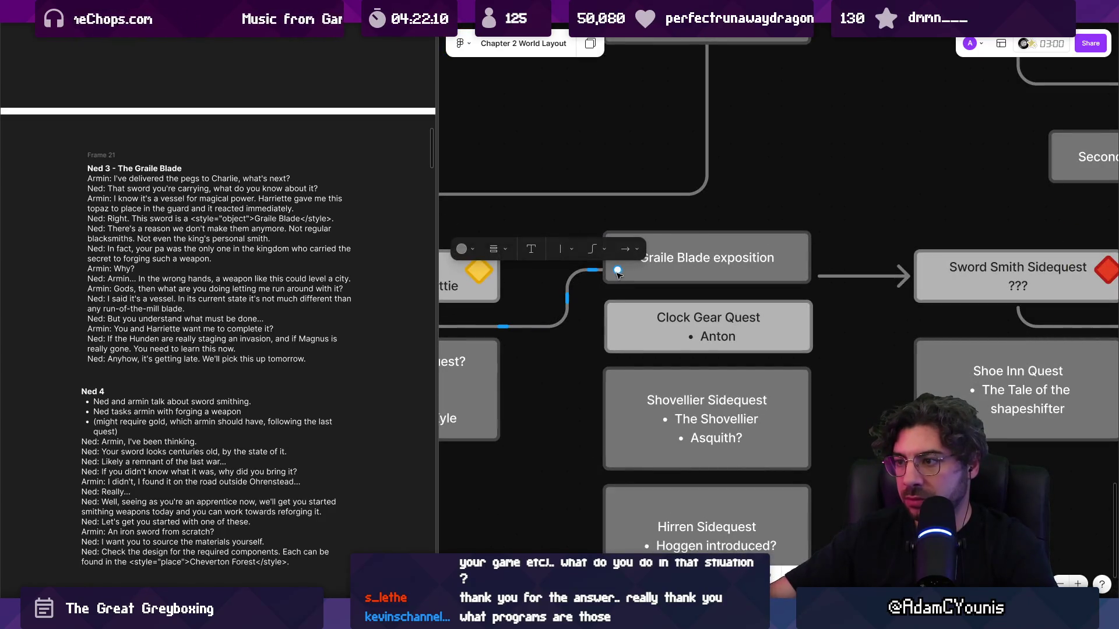
# - Reroute the arrow into Sword Smith Sidequest to start from Clock Gear Quest
pyautogui.click(823, 278)
pyautogui.moveTo(823, 280); pyautogui.dragTo(822, 262)
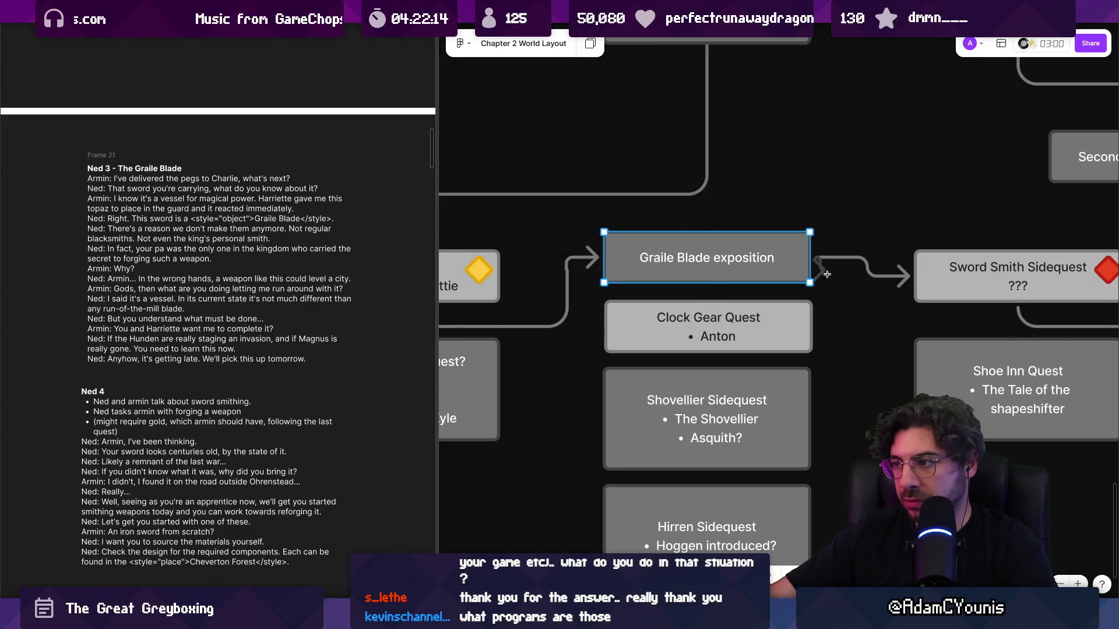
pyautogui.press('Escape')
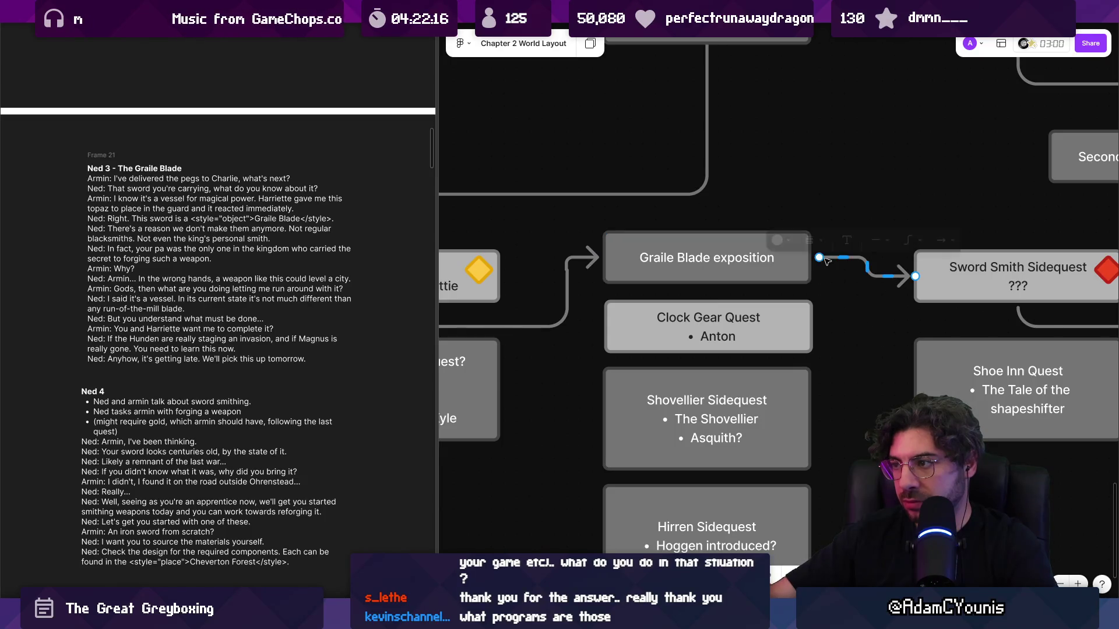
pyautogui.moveTo(818, 257)
pyautogui.mouseDown()
pyautogui.moveTo(702, 357)
pyautogui.moveTo(580, 491)
pyautogui.moveTo(568, 463)
pyautogui.mouseUp()
pyautogui.keyDown('ctrl'); pyautogui.scroll(-3, 702, 357); pyautogui.keyUp('ctrl')
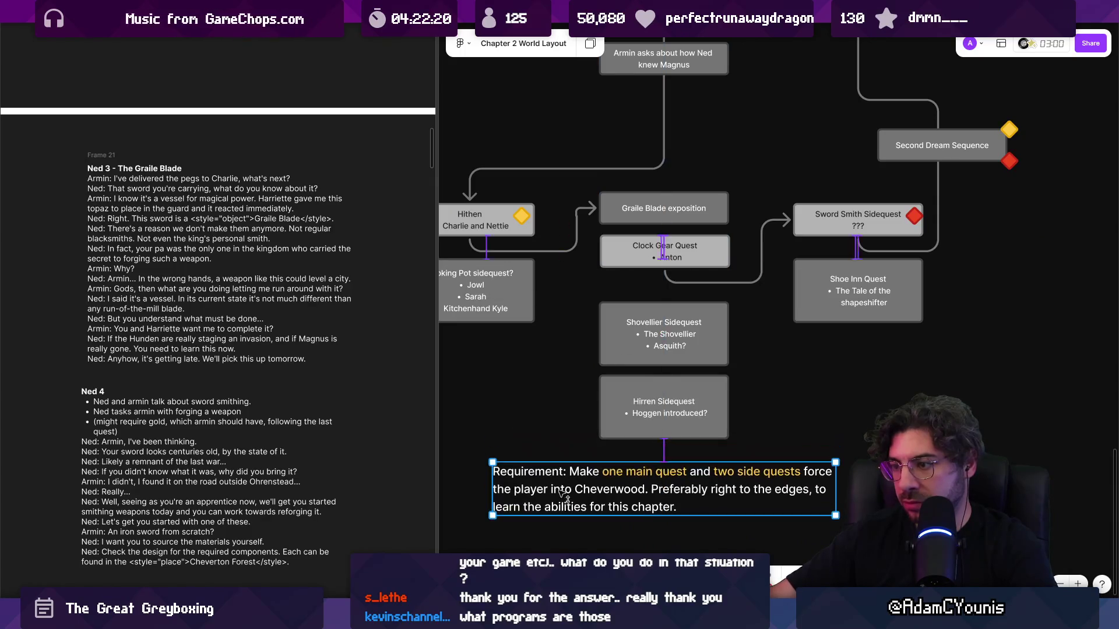
# - Connect Graile Blade exposition down to Clock Gear Quest and settle Clock Gear Quest lower
pyautogui.click(652, 220)
pyautogui.keyDown('ctrl'); pyautogui.scroll(3, 653, 223); pyautogui.keyUp('ctrl')
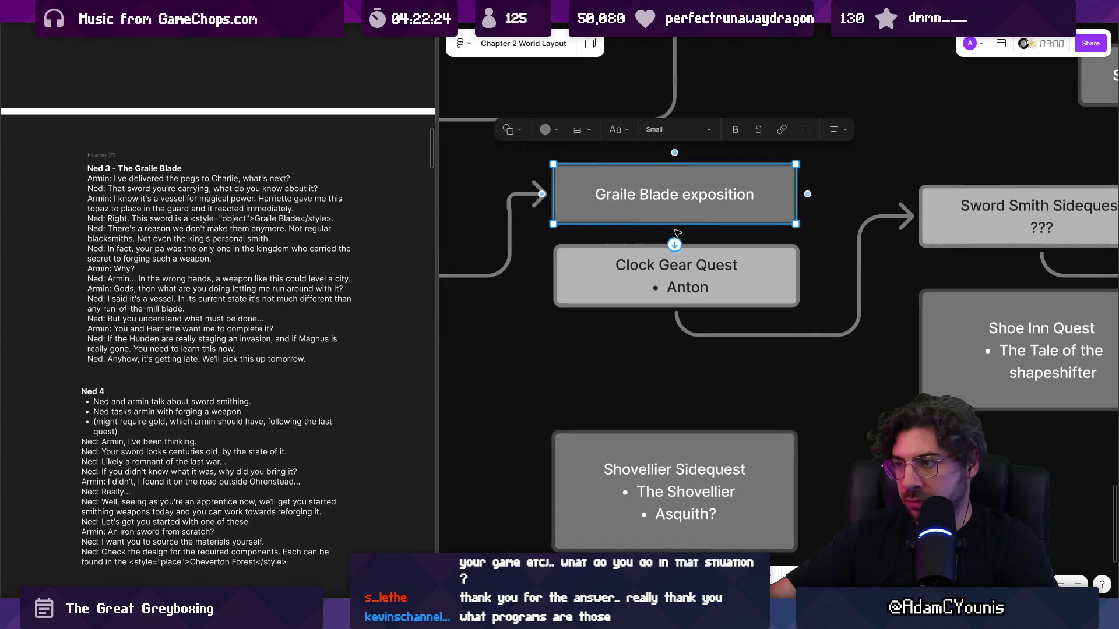
pyautogui.keyDown('ctrl'); pyautogui.scroll(3, 668, 206); pyautogui.keyUp('ctrl')
pyautogui.doubleClick(736, 135)
pyautogui.press('Escape')
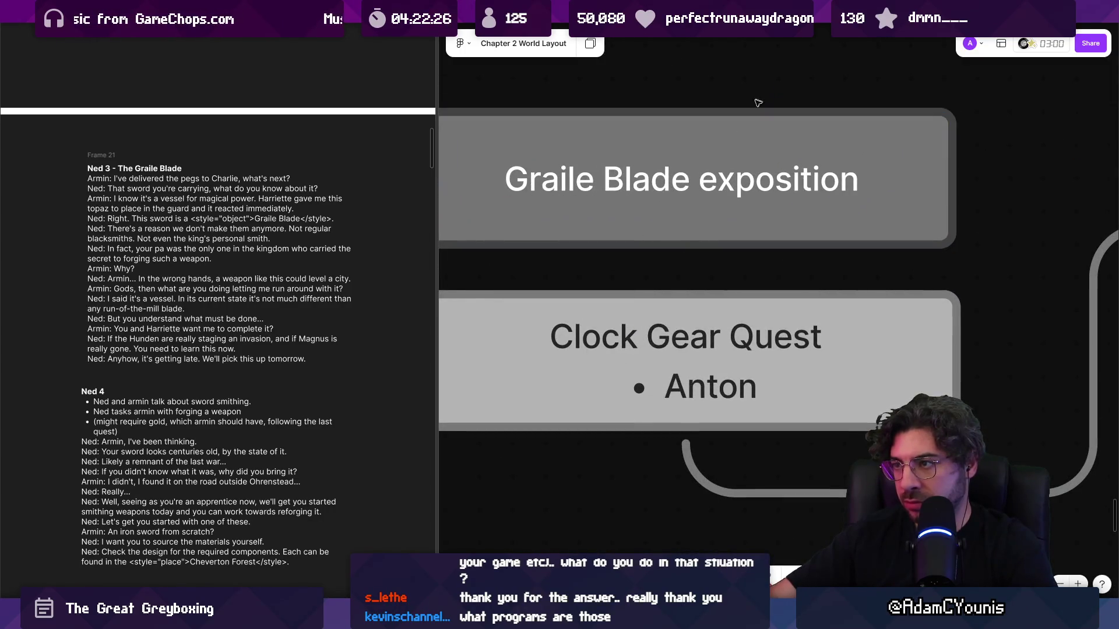
pyautogui.press('Escape')
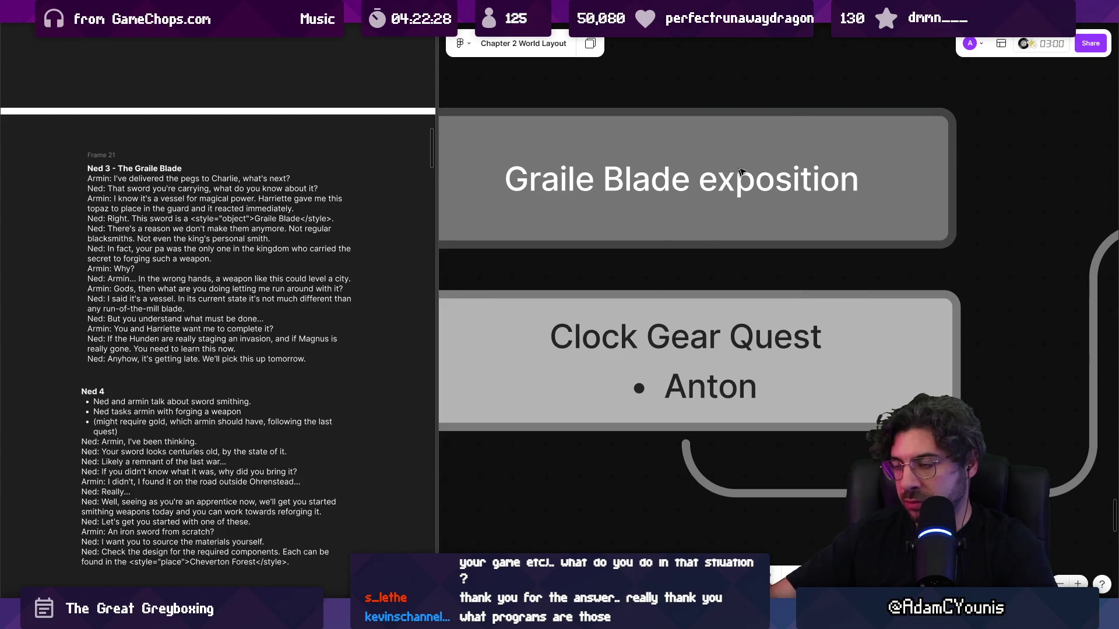
pyautogui.click(727, 182)
pyautogui.moveTo(685, 256); pyautogui.dragTo(653, 341)
pyautogui.keyDown('ctrl'); pyautogui.scroll(-5, 675, 294); pyautogui.keyUp('ctrl')
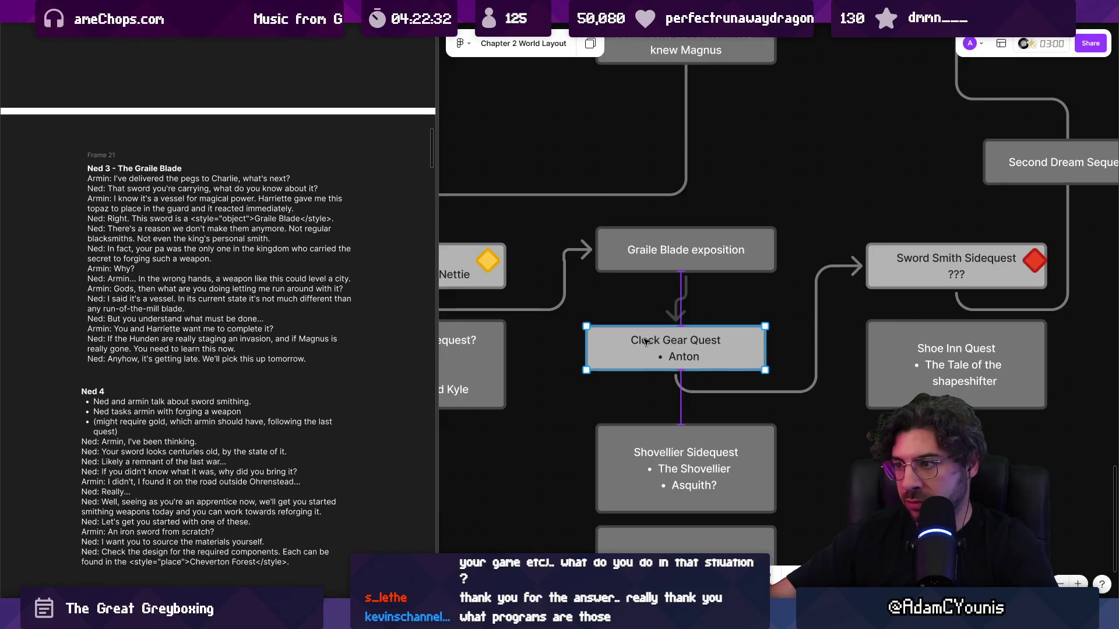
pyautogui.press('Escape')
pyautogui.scroll(-3, 775, 262)
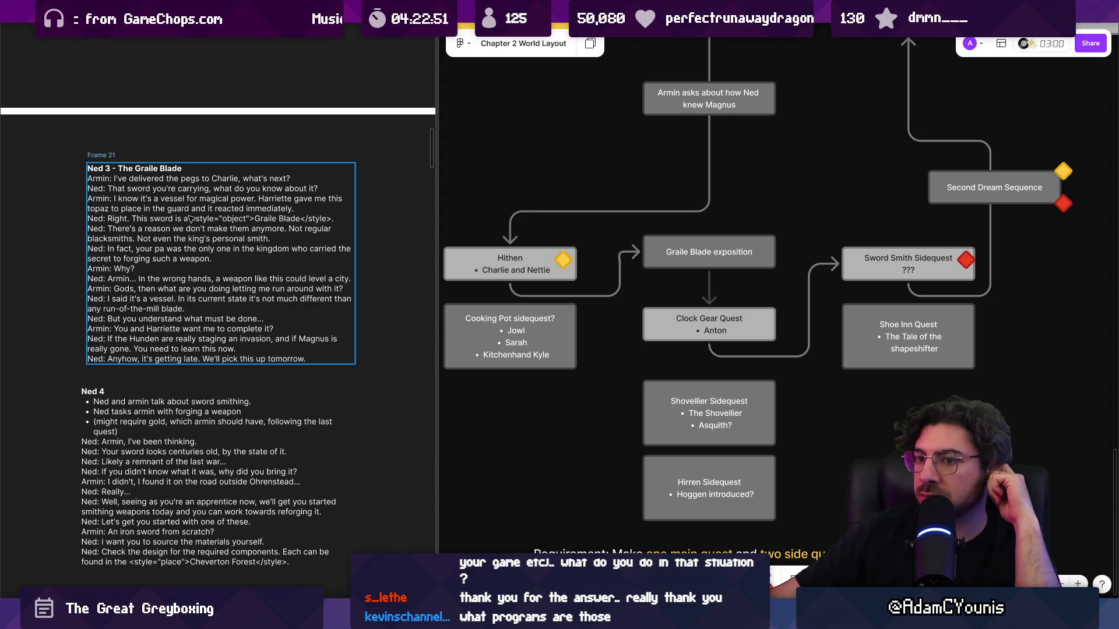
# - Enter the Ned 3 script text and place the cursor on the forging line after 'weapon'
pyautogui.doubleClick(230, 274)
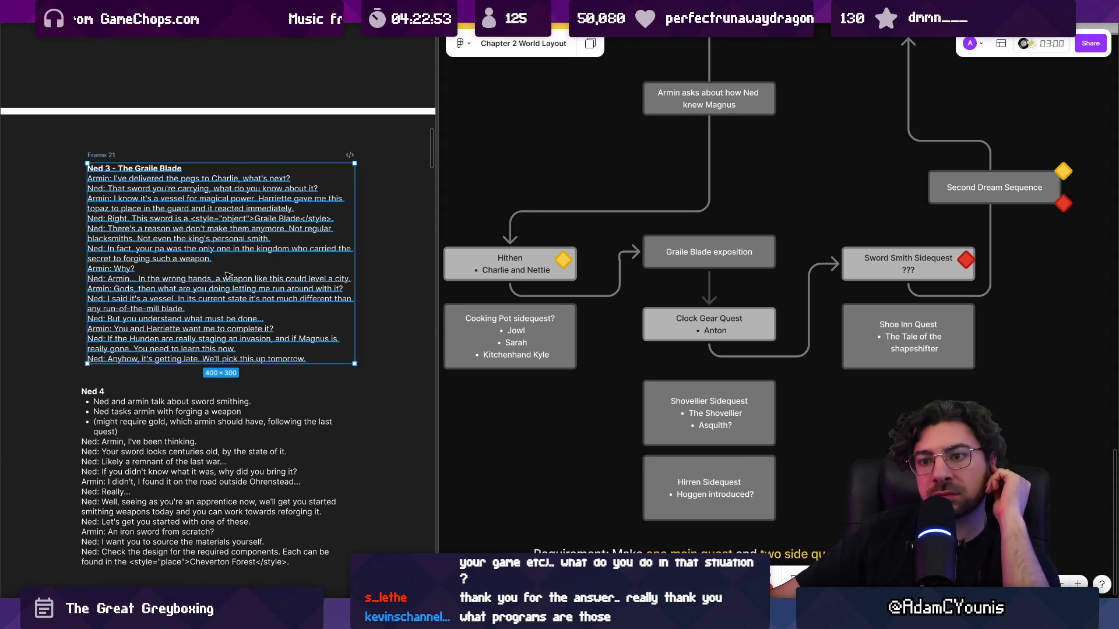
pyautogui.hotkey('ctrl', 'a')
pyautogui.click(210, 288)
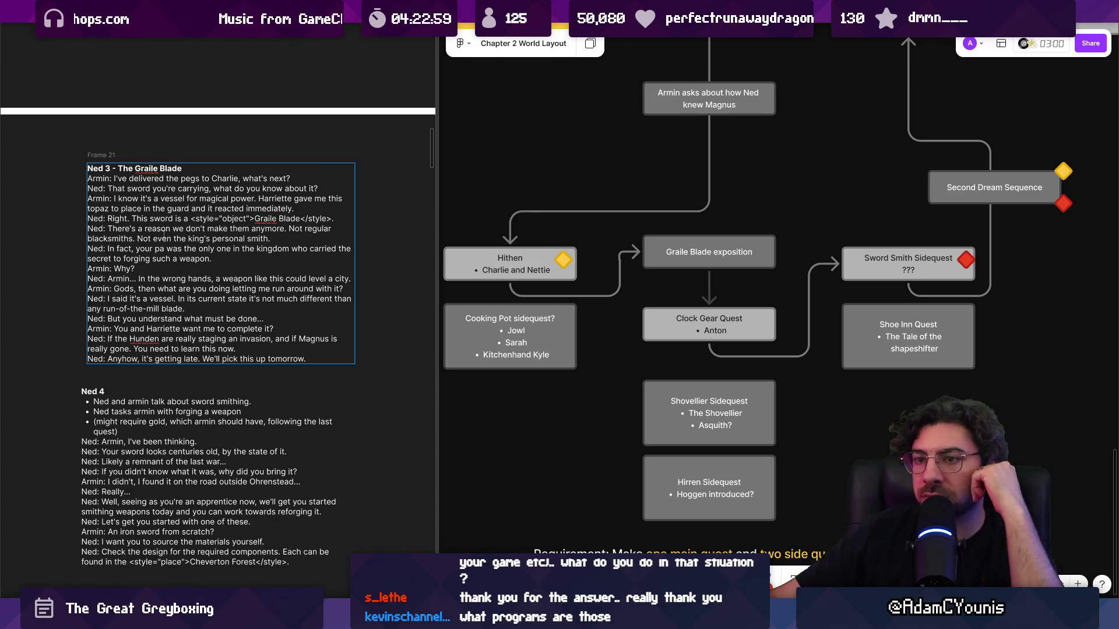
pyautogui.scroll(1, 336, 275)
pyautogui.scroll(3, 218, 242)
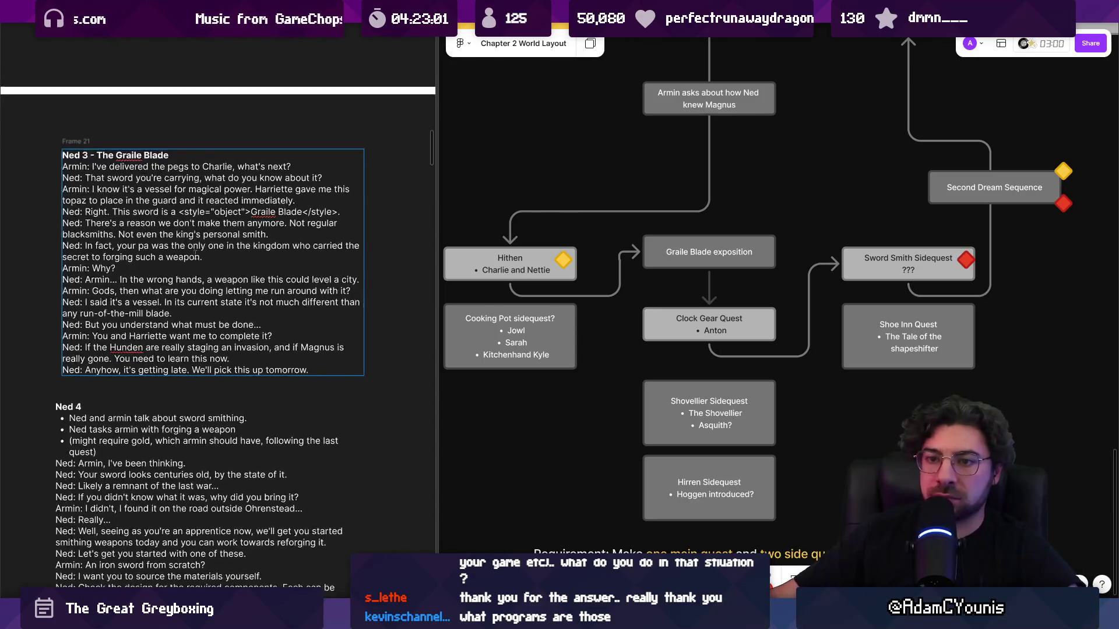
pyautogui.doubleClick(287, 245)
pyautogui.doubleClick(343, 245)
pyautogui.press('End')
pyautogui.hotkey('ctrl', 'shift', 'Right')
pyautogui.hotkey('ctrl', 'shift', 'Right')
pyautogui.hotkey('ctrl', 'shift', 'Right')
pyautogui.press('Right')
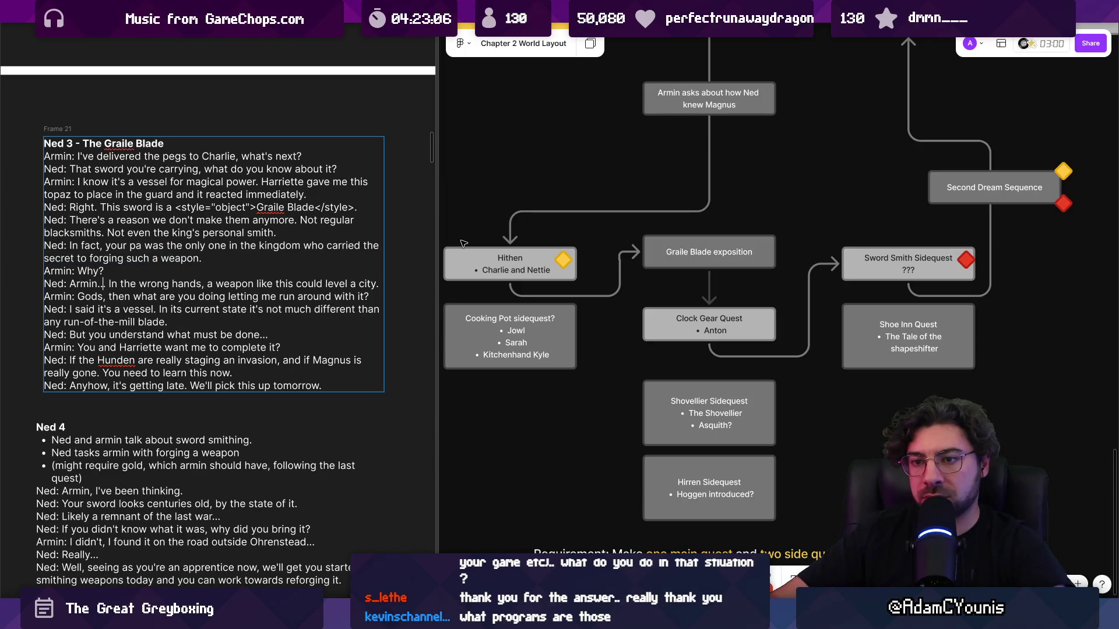
# - Replace Armin's 'Why?' through 'blade.' with 'I've seen its power,' and switch to Unity
pyautogui.hotkey('ctrl', 'Left')
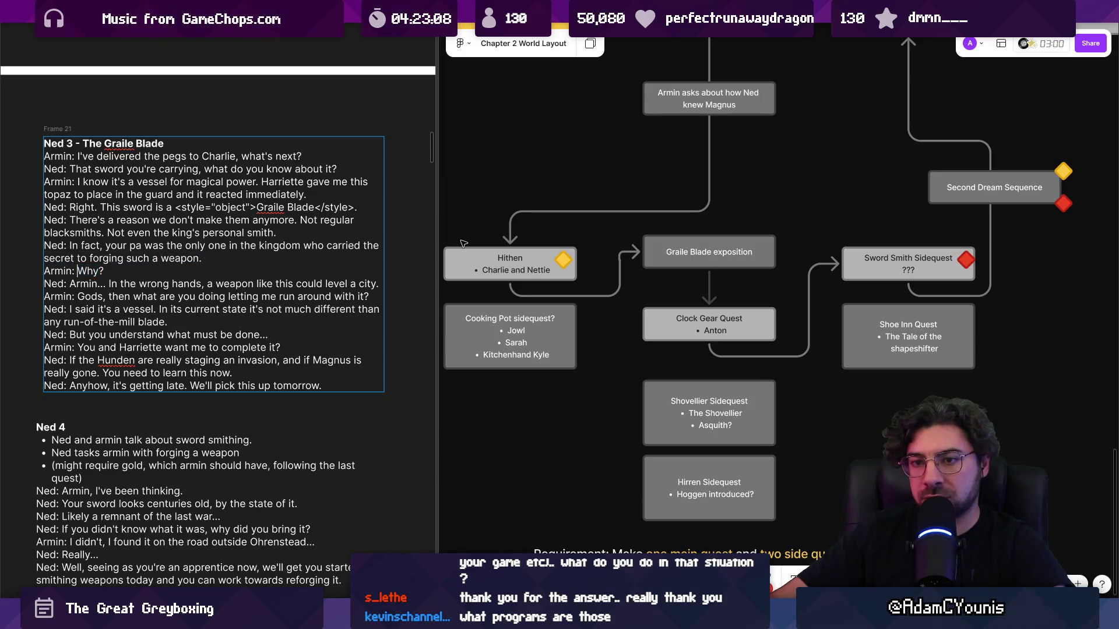
pyautogui.hotkey('shift', 'Down')
pyautogui.hotkey('shift', 'Down')
pyautogui.hotkey('shift', 'Down')
pyautogui.hotkey('ctrl', 'shift', 'Right')
pyautogui.hotkey('ctrl', 'shift', 'Right')
pyautogui.hotkey('ctrl', 'shift', 'Right')
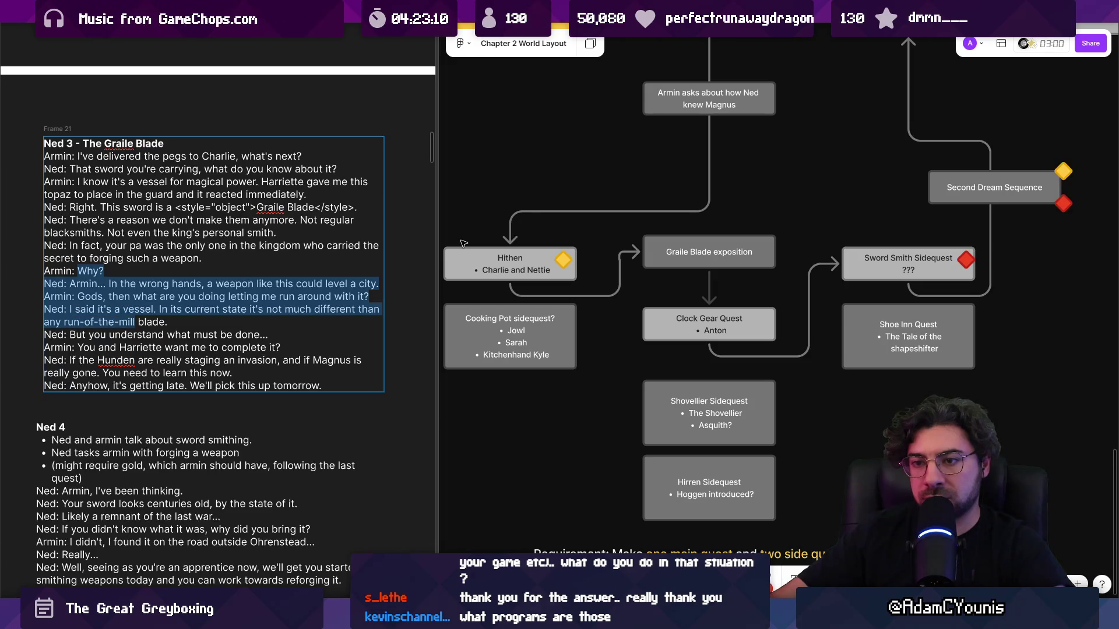
pyautogui.hotkey('ctrl', 'shift', 'Left')
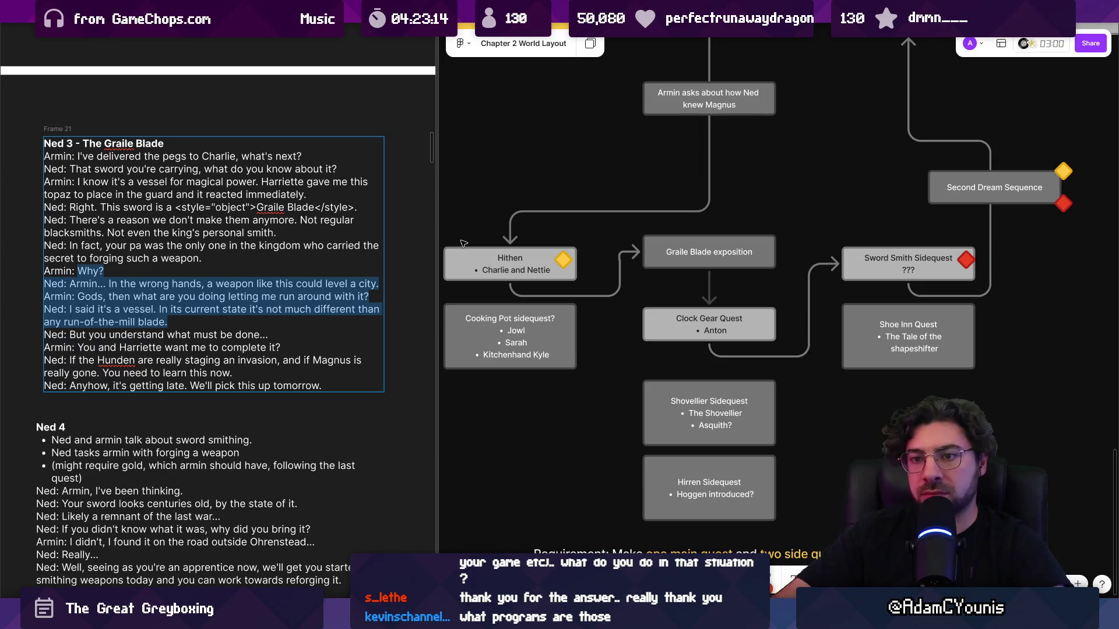
pyautogui.press('BackSpace')
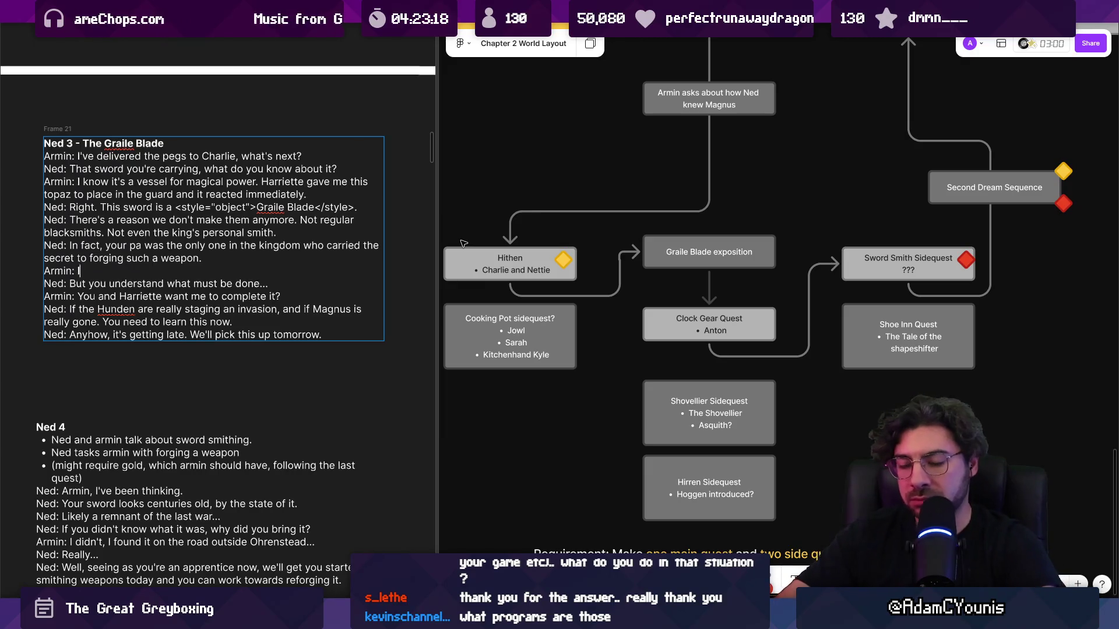
pyautogui.write("'ve seen")
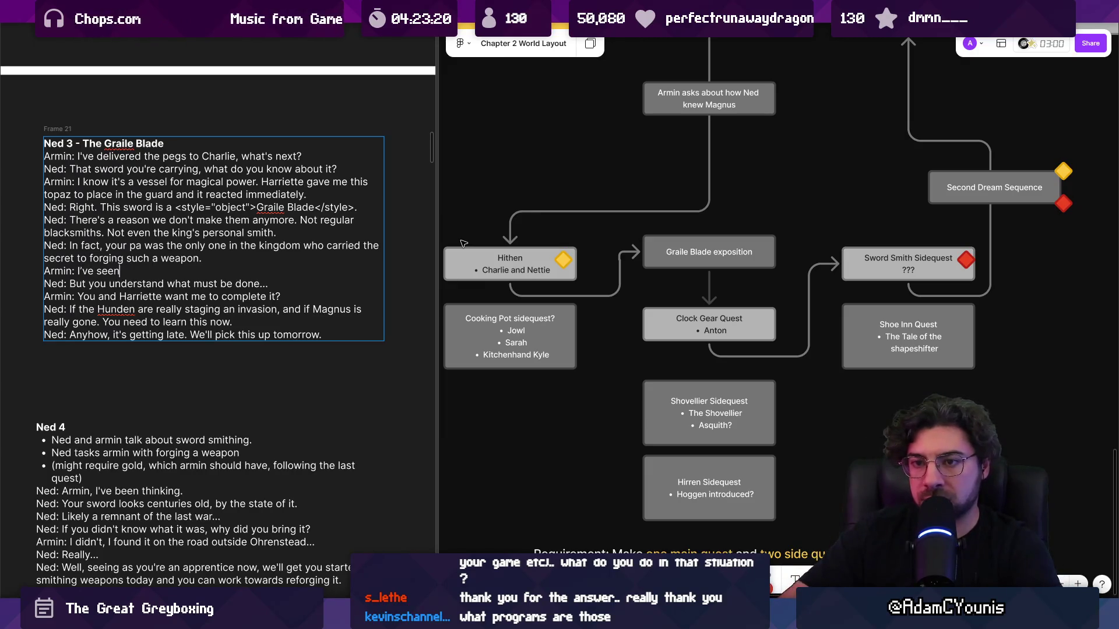
pyautogui.write(' its power,')
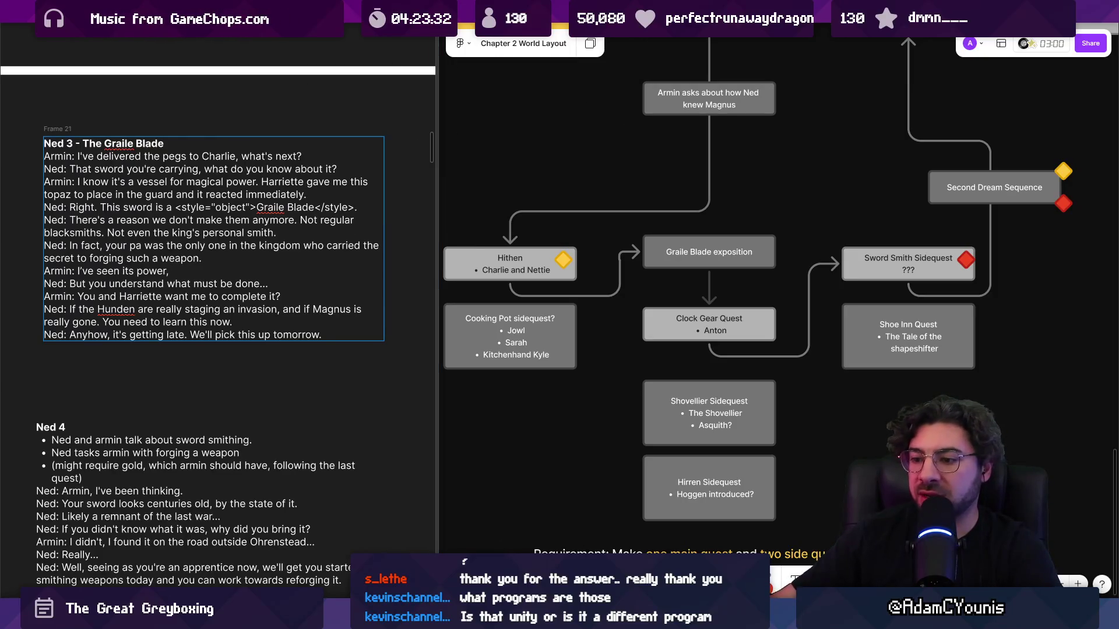
pyautogui.hotkey('alt', 'Tab')
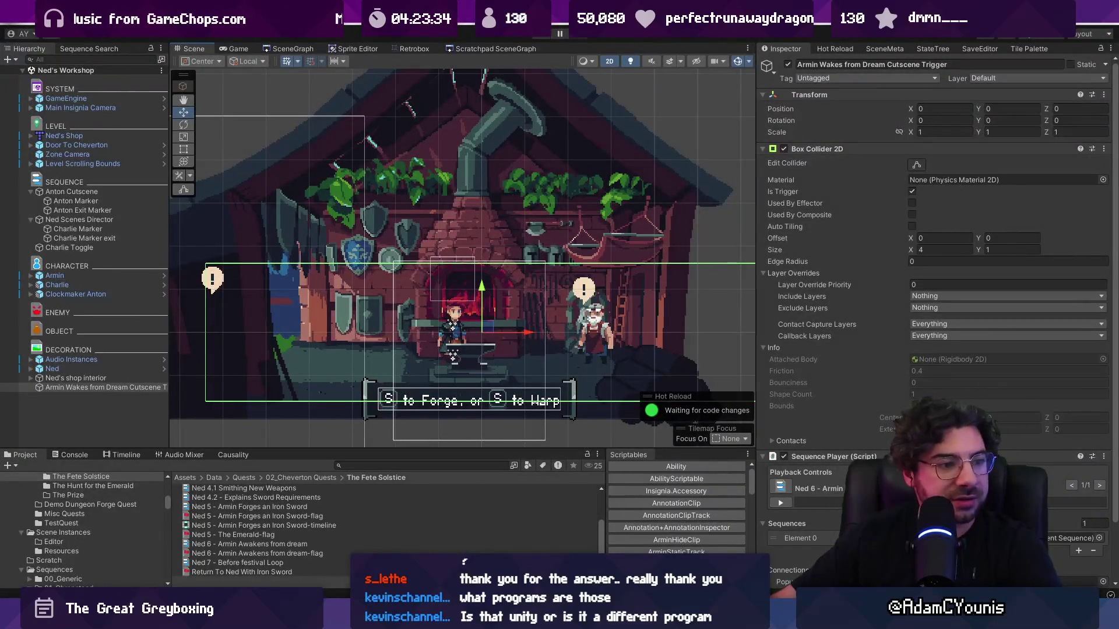
# - Switch from the Unity editor back to the Figma script and flowchart
pyautogui.hotkey('alt', 'Tab')
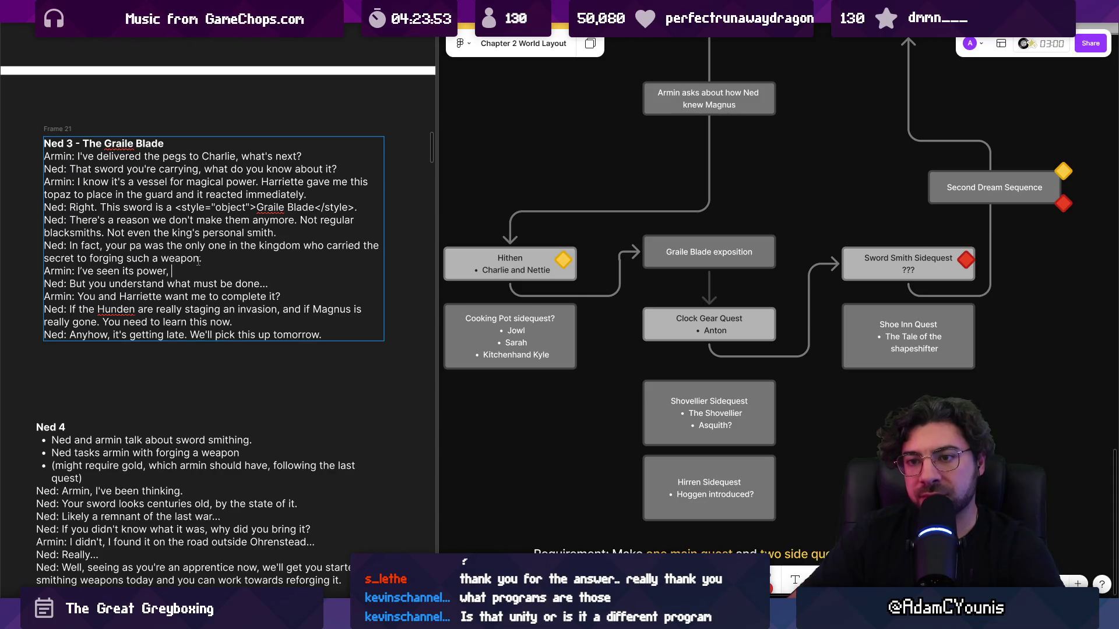
# - Draft Armin's reply, trying 'I know' and then 'I suppose it makes'
pyautogui.write('I know')
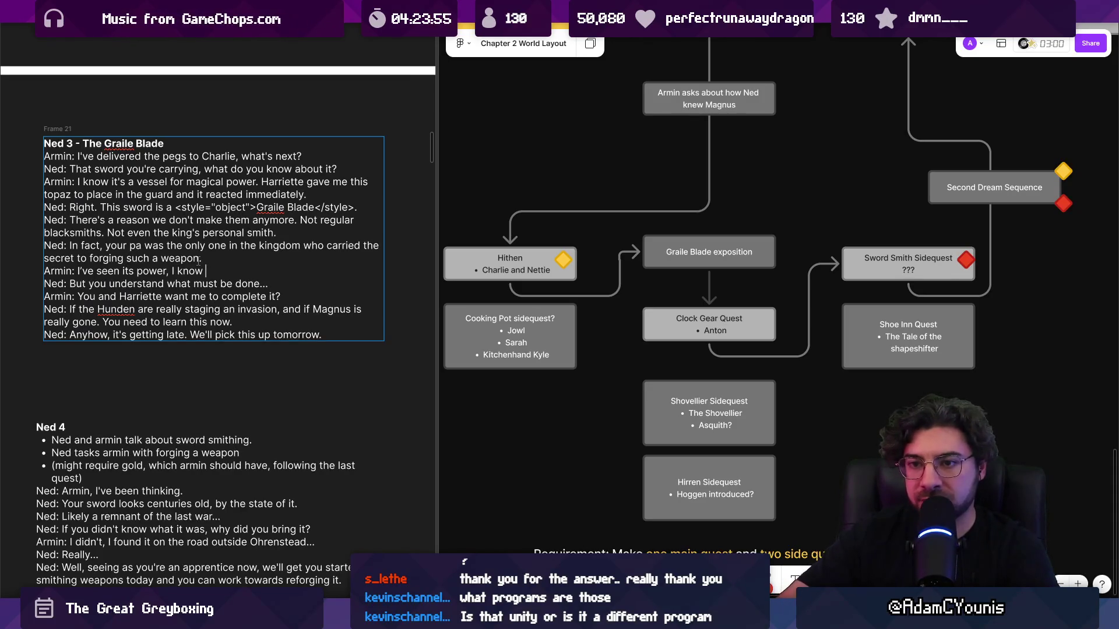
pyautogui.hotkey('ctrl', 'shift', 'Left')
pyautogui.hotkey('ctrl', 'shift', 'Left')
pyautogui.hotkey('ctrl', 'shift', 'Left')
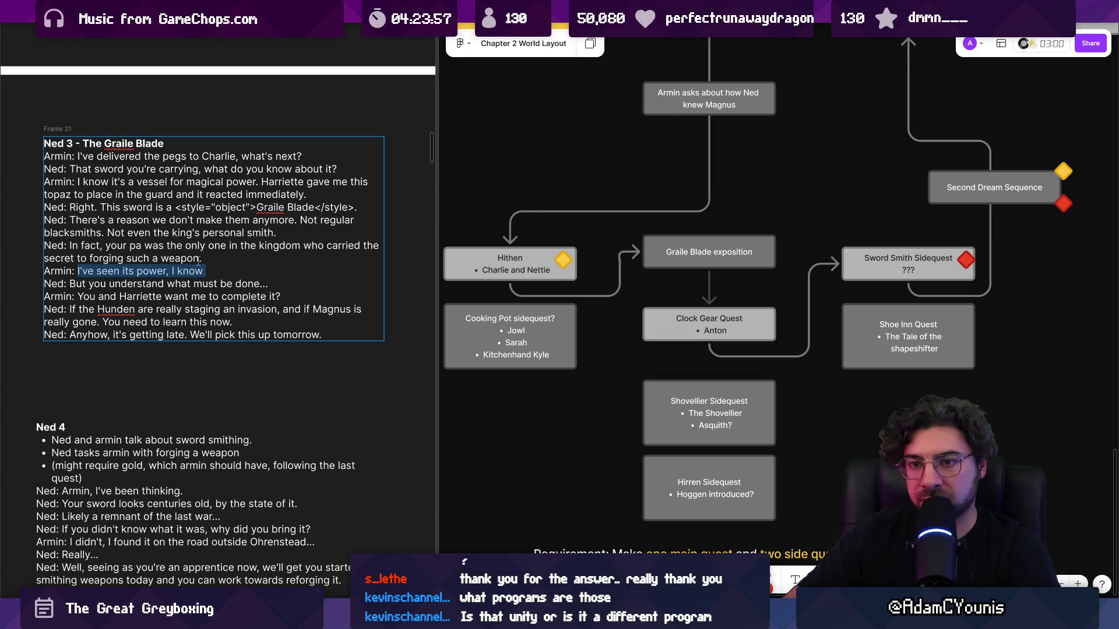
pyautogui.write('I suppose it makes')
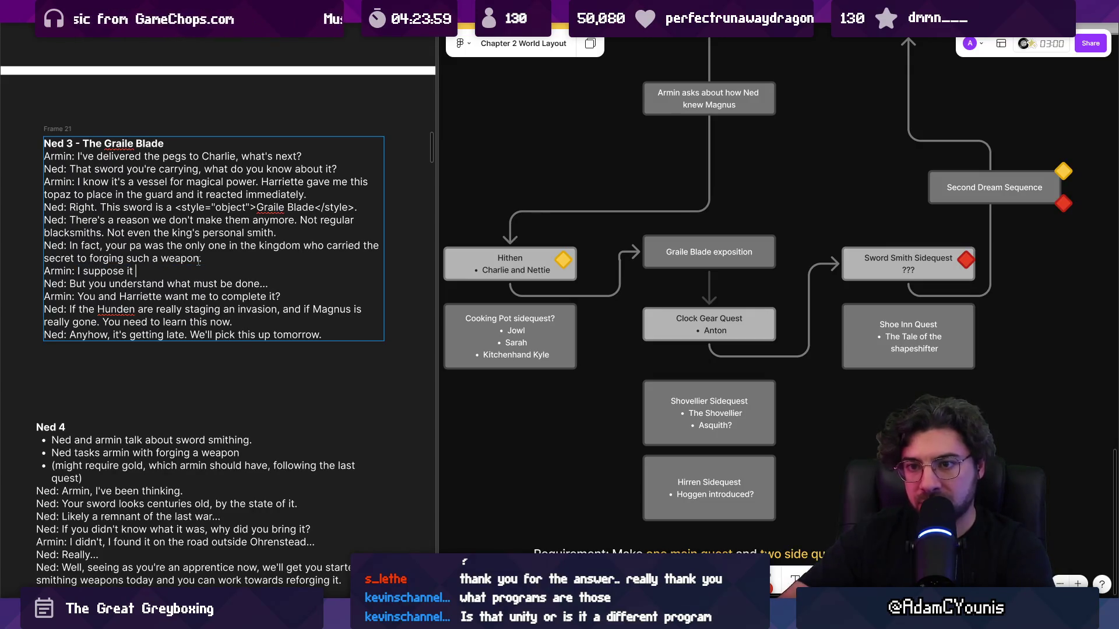
pyautogui.hotkey('ctrl', 'shift', 'Left')
pyautogui.hotkey('ctrl', 'shift', 'Left')
pyautogui.hotkey('ctrl', 'shift', 'Left')
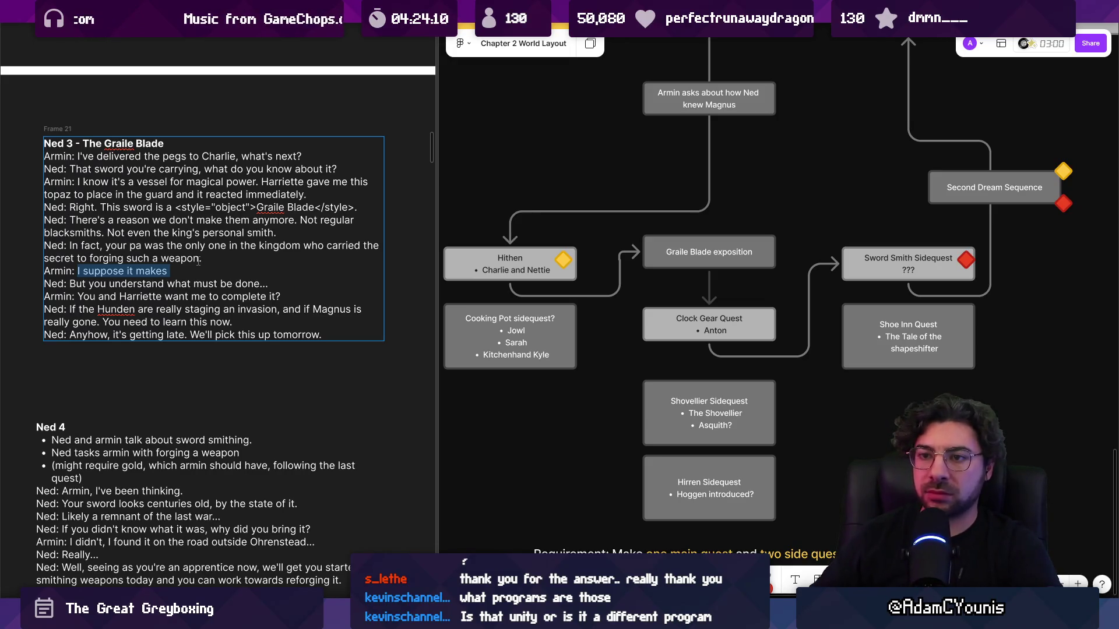
# - Rewrite the opening of Ned's sword line to 'You understand why we don't'
pyautogui.press('Up')
pyautogui.press('Up')
pyautogui.press('Up')
pyautogui.hotkey('ctrl', 'shift', 'Right')
pyautogui.hotkey('ctrl', 'shift', 'Right')
pyautogui.hotkey('ctrl', 'shift', 'Right')
pyautogui.write('Thn')
pyautogui.press('BackSpace')
pyautogui.write('en you knoiw')
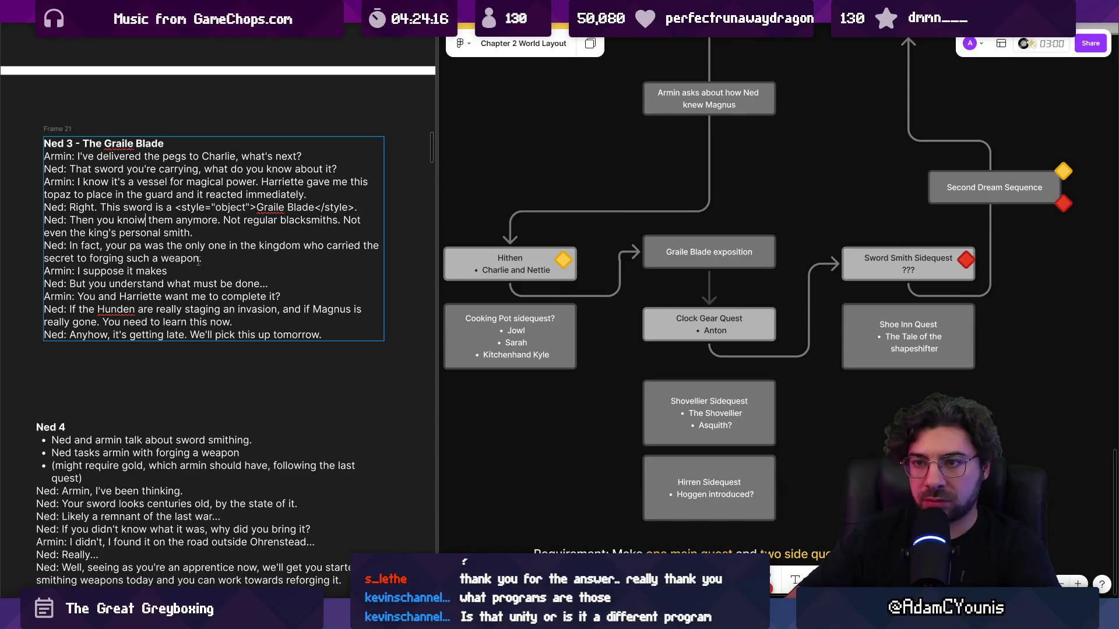
pyautogui.press('BackSpace')
pyautogui.press('BackSpace')
pyautogui.press('BackSpace')
pyautogui.press('BackSpace')
pyautogui.press('BackSpace')
pyautogui.write("You understand why we don't")
pyautogui.press('End')
pyautogui.press('Down')
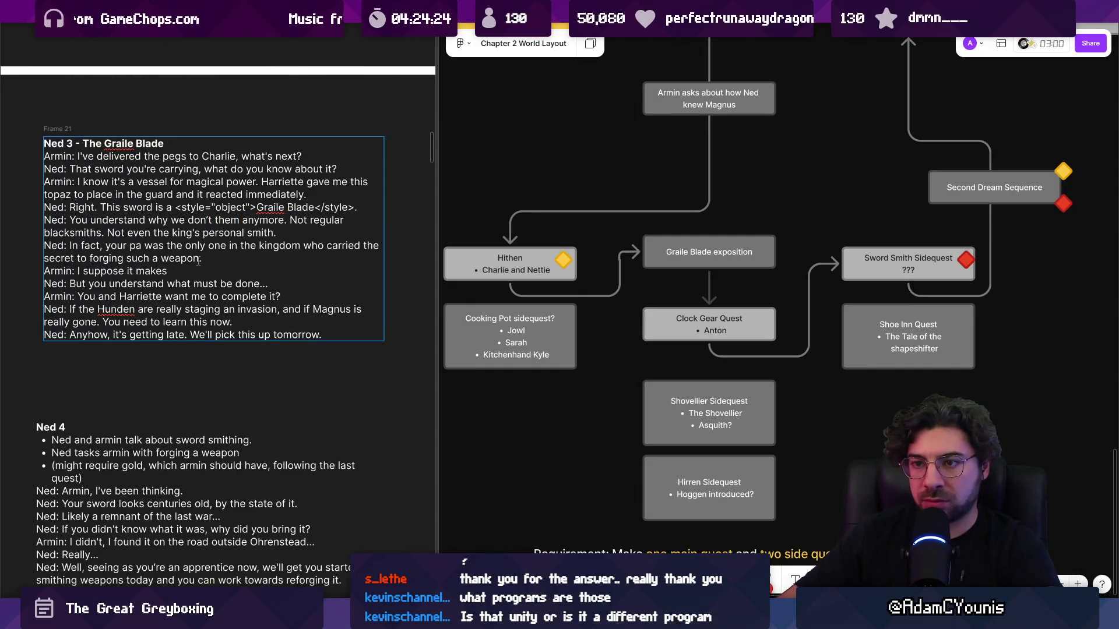
# - Retype Armin's reply as 'I know its power, I can feel'
pyautogui.hotkey('ctrl', 'shift', 'Left')
pyautogui.hotkey('ctrl', 'shift', 'Left')
pyautogui.hotkey('ctrl', 'shift', 'Left')
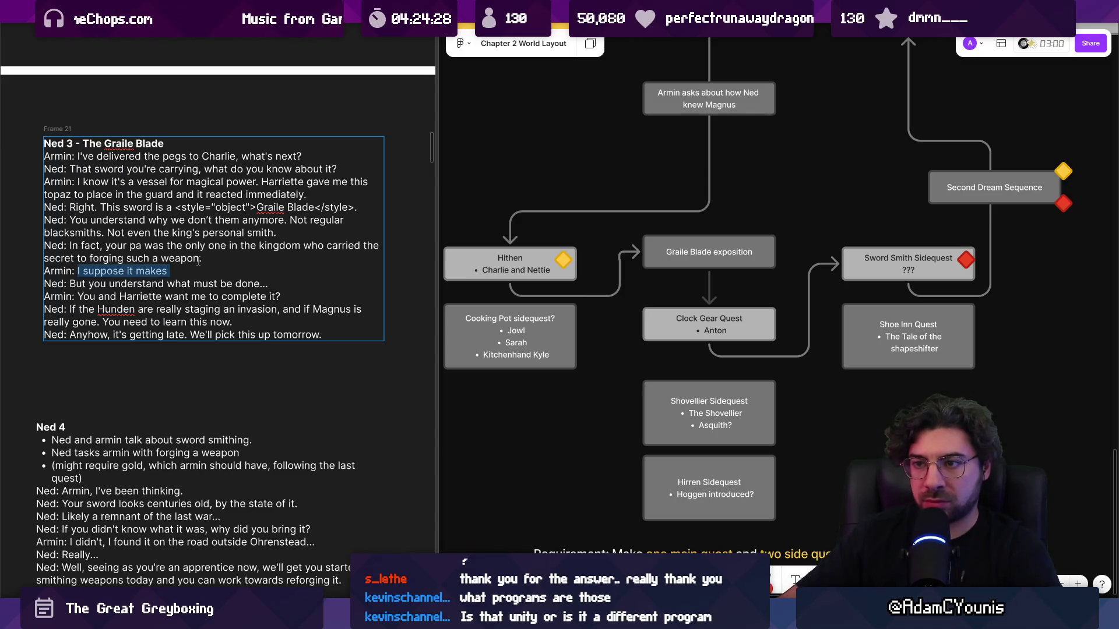
pyautogui.press('Escape')
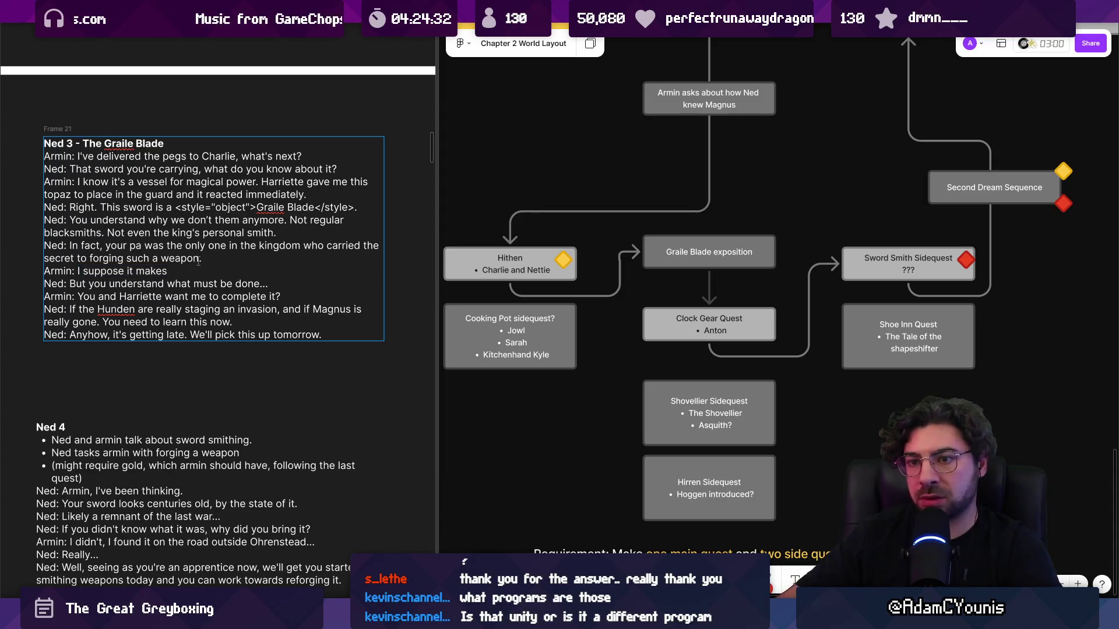
pyautogui.hotkey('ctrl', 'shift', 'Left')
pyautogui.hotkey('ctrl', 'shift', 'Left')
pyautogui.hotkey('ctrl', 'shift', 'Left')
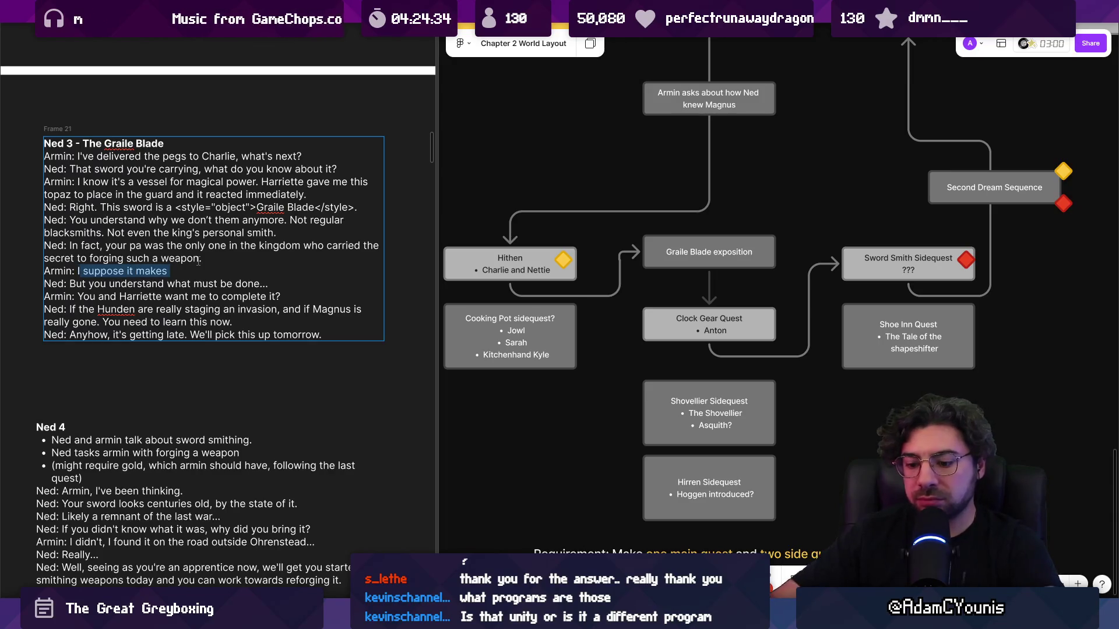
pyautogui.write('kn ow')
pyautogui.press('BackSpace')
pyautogui.press('BackSpace')
pyautogui.press('BackSpace')
pyautogui.write('ow its p')
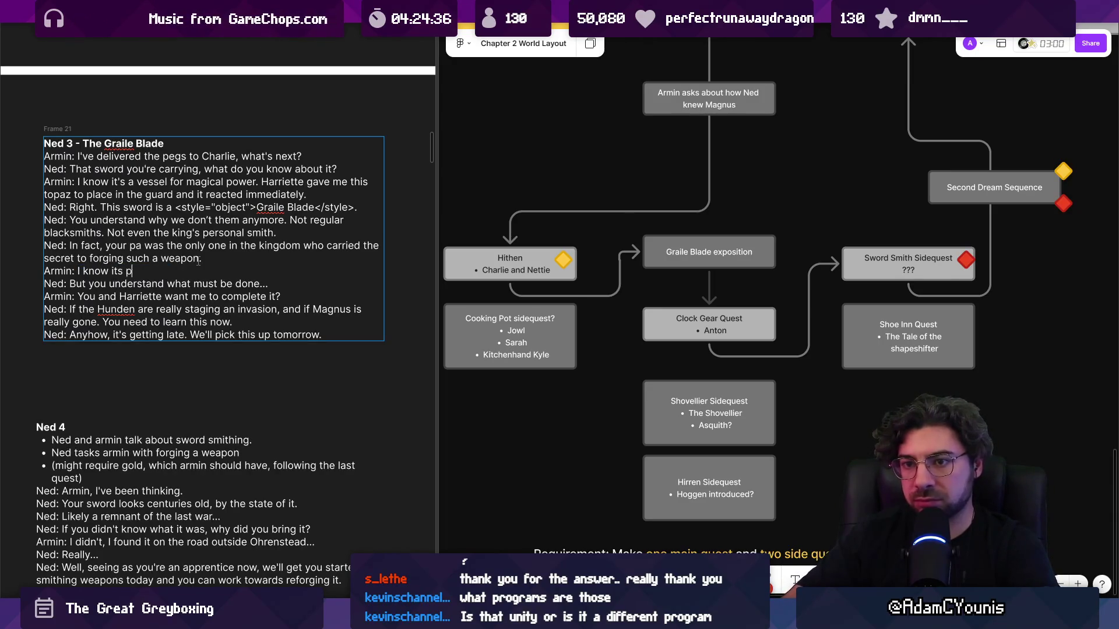
pyautogui.write('ower, i can ')
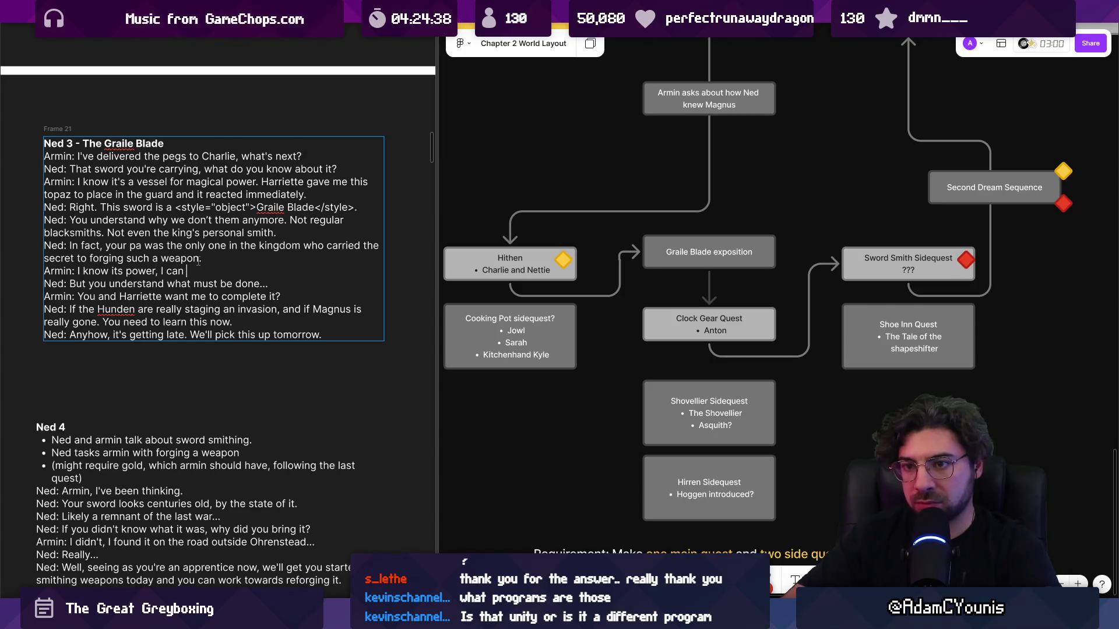
pyautogui.write('feel')
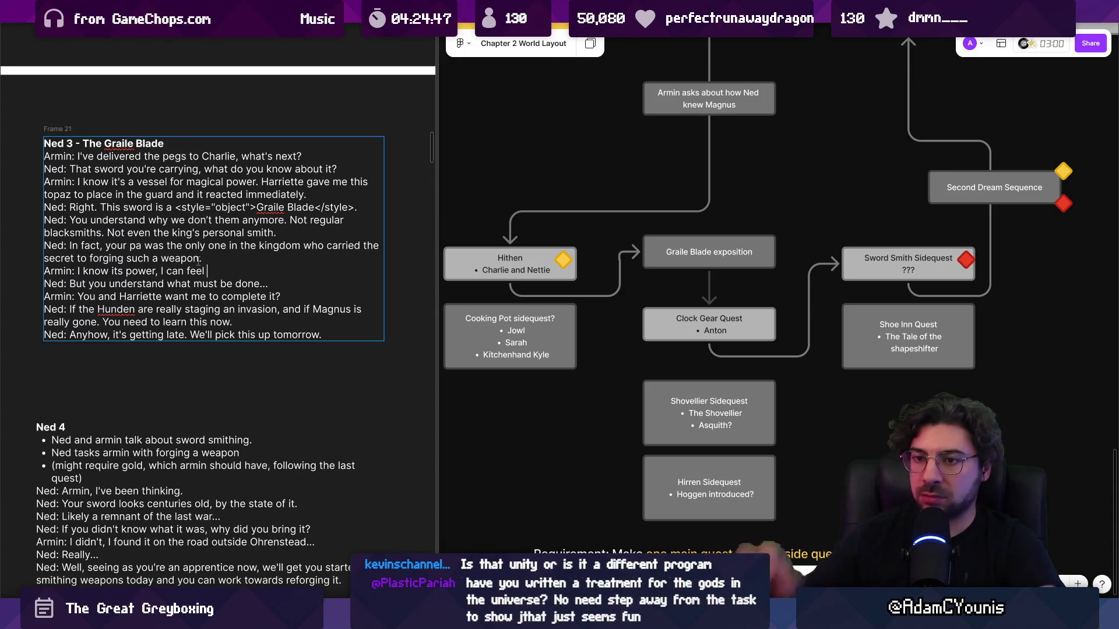
pyautogui.hotkey('ctrl', 'shift', 'Left')
pyautogui.hotkey('ctrl', 'shift', 'Left')
pyautogui.hotkey('ctrl', 'shift', 'Left')
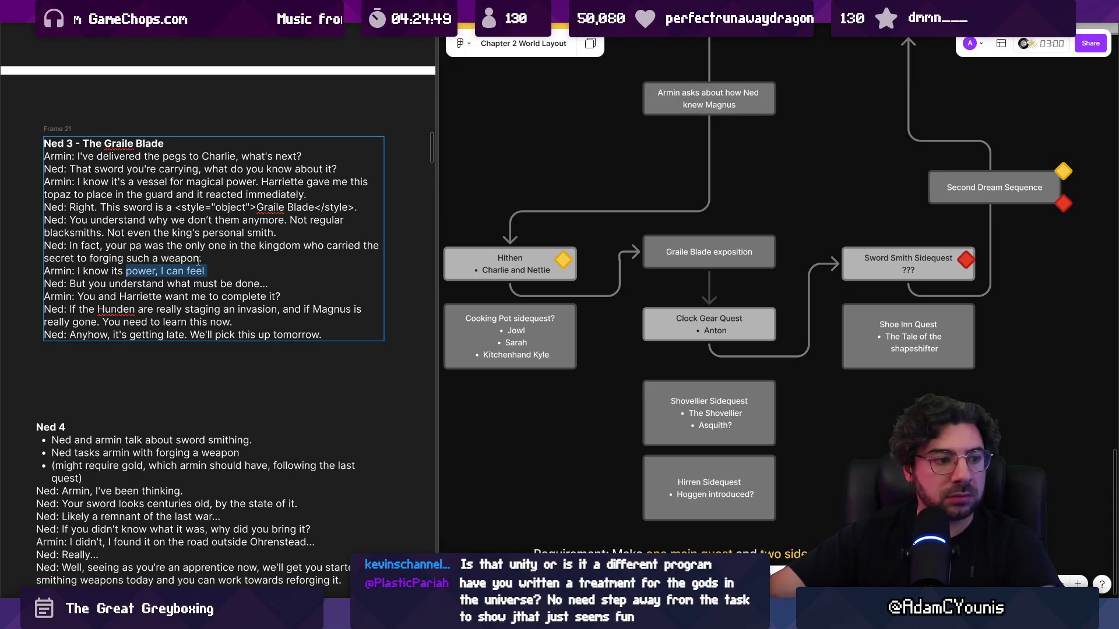
pyautogui.hotkey('ctrl', 'shift', 'Right')
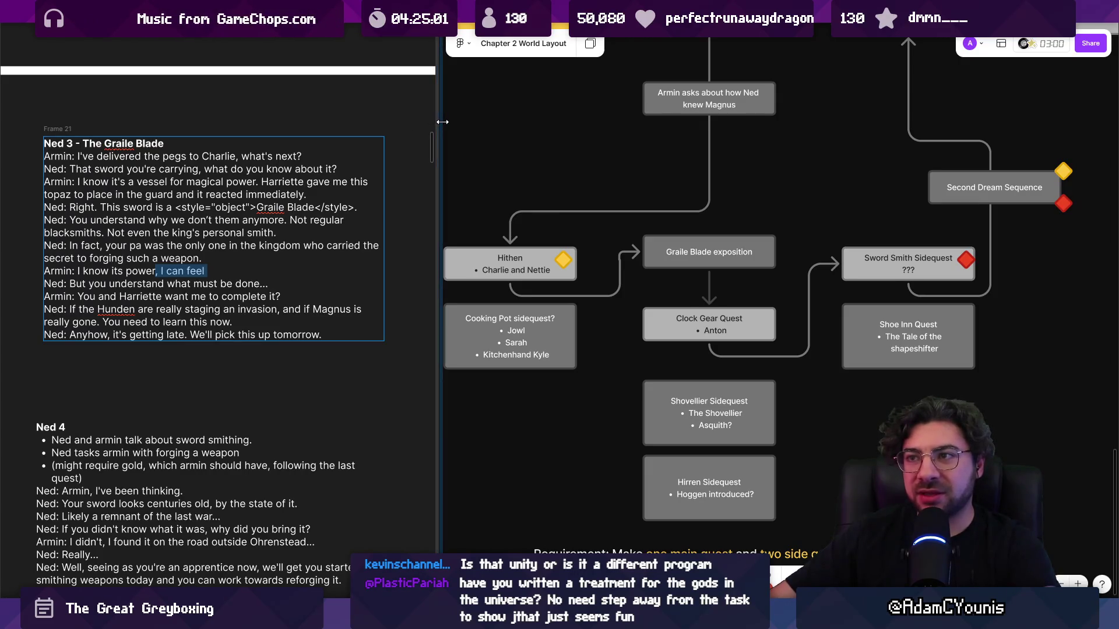
pyautogui.moveTo(442, 122); pyautogui.dragTo(446, 122)
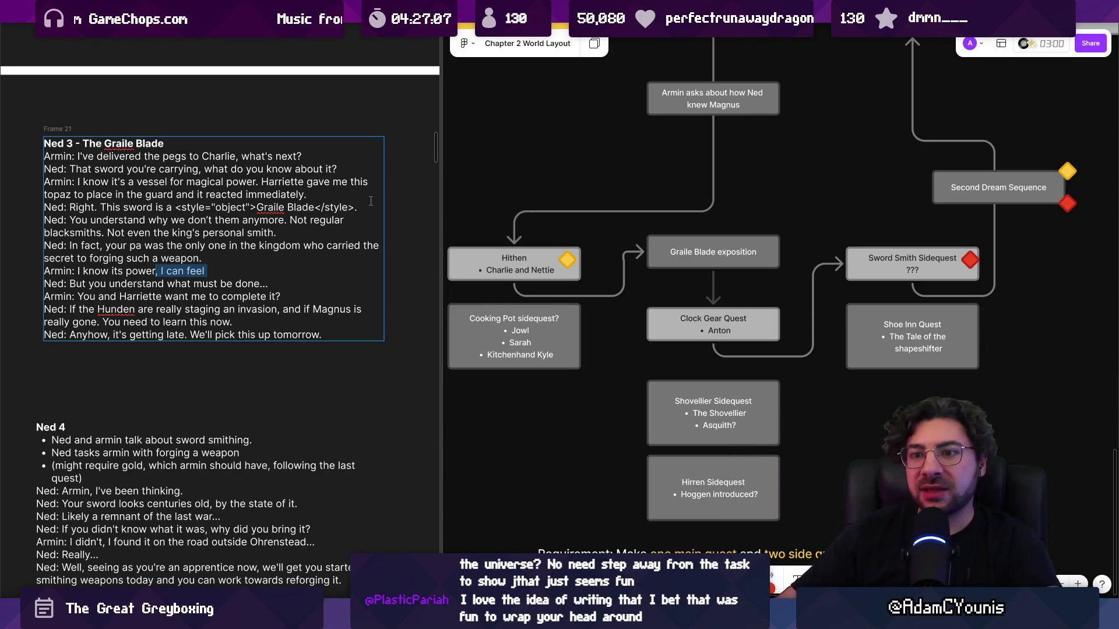
# - Rewrite Armin's reply: he's becoming familiar with the blade's power, which might be the only way to stop them
pyautogui.click(166, 271)
pyautogui.keyDown('shift'); pyautogui.click(231, 270); pyautogui.keyUp('shift')
pyautogui.press('Left')
pyautogui.press('Left')
pyautogui.press('Left')
pyautogui.keyDown('shift'); pyautogui.click(230, 269); pyautogui.keyUp('shift')
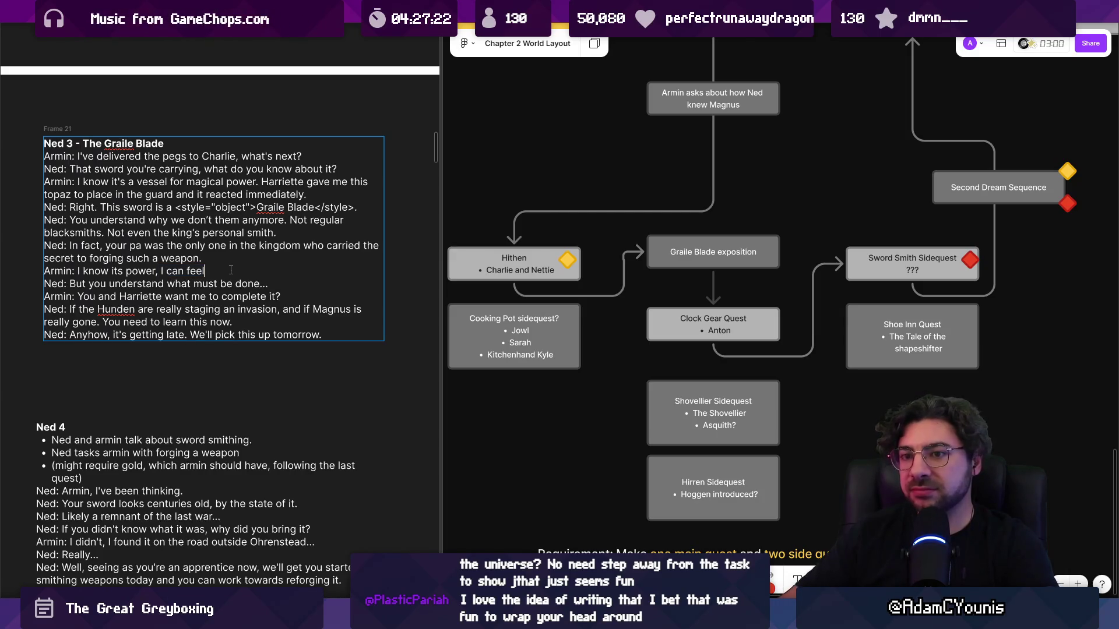
pyautogui.hotkey('ctrl', 'shift', 'Left')
pyautogui.hotkey('ctrl', 'shift', 'Right')
pyautogui.hotkey('ctrl', 'shift', 'Left')
pyautogui.hotkey('ctrl', 'shift', 'Left')
pyautogui.hotkey('ctrl', 'shift', 'Left')
pyautogui.press('BackSpace')
pyautogui.press('BackSpace')
pyautogui.write("'m be")
pyautogui.write('coming famil')
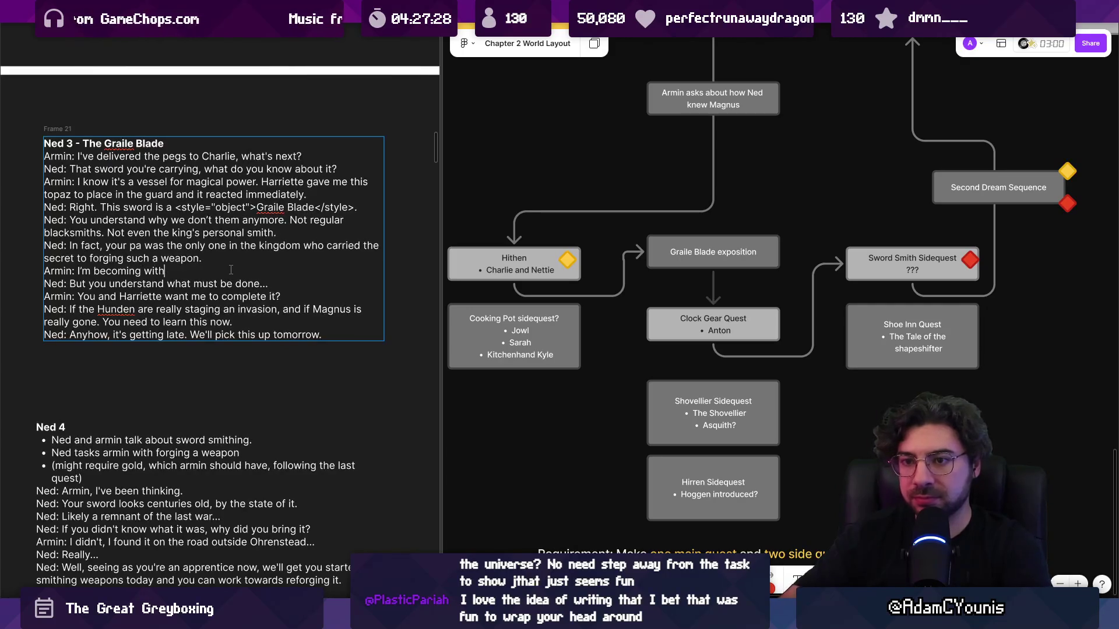
pyautogui.write('iar with its power')
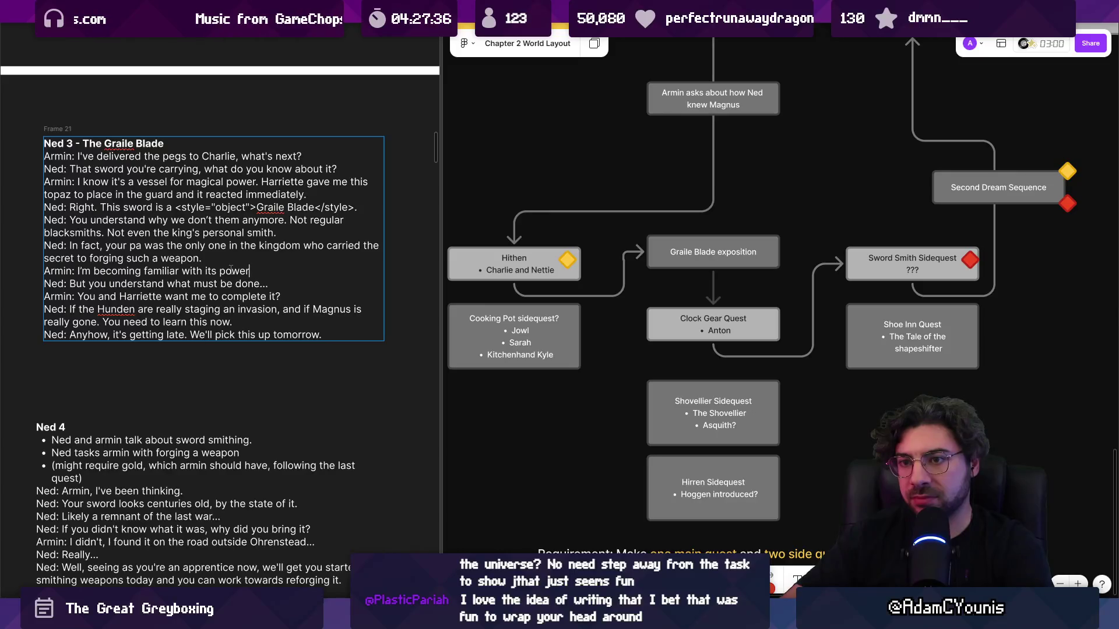
pyautogui.write('. I')
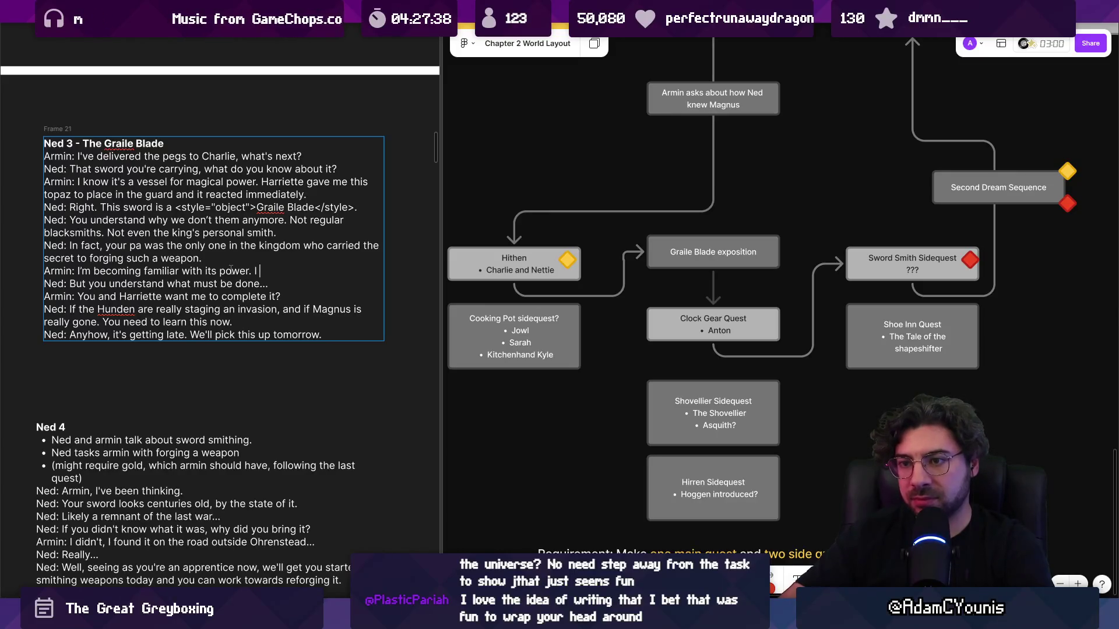
pyautogui.write(' know the H')
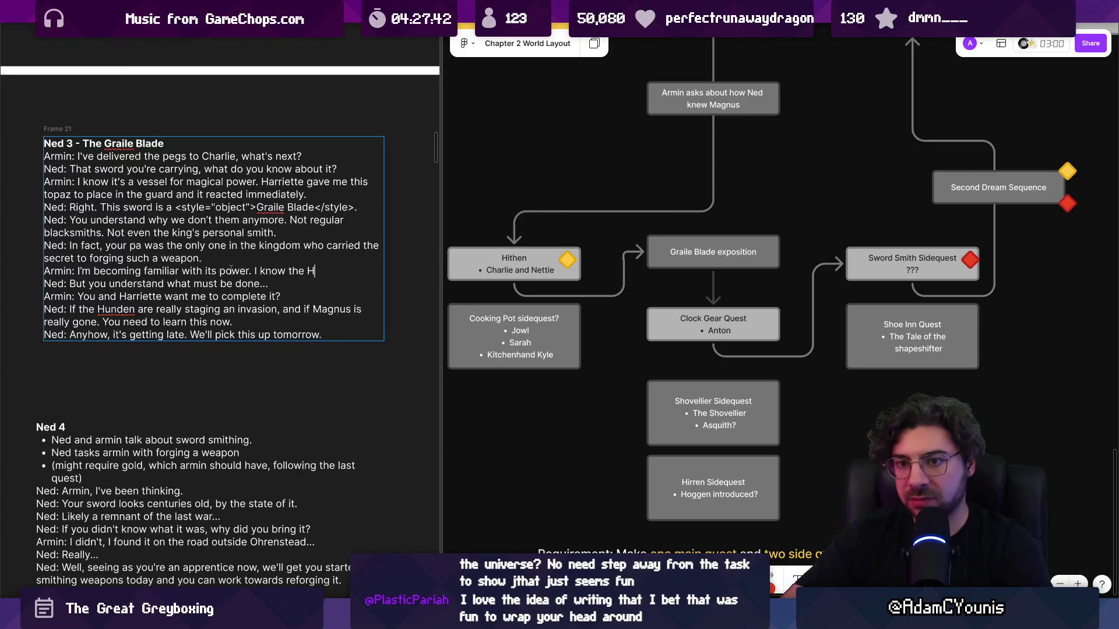
pyautogui.write('unden are looking ')
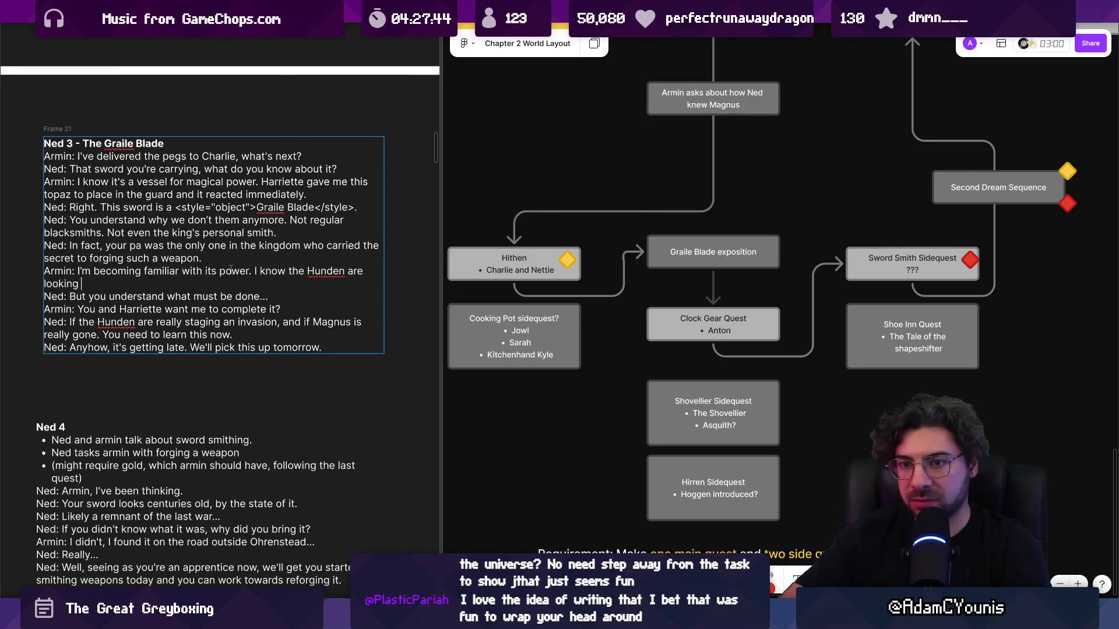
pyautogui.write('for it but I al')
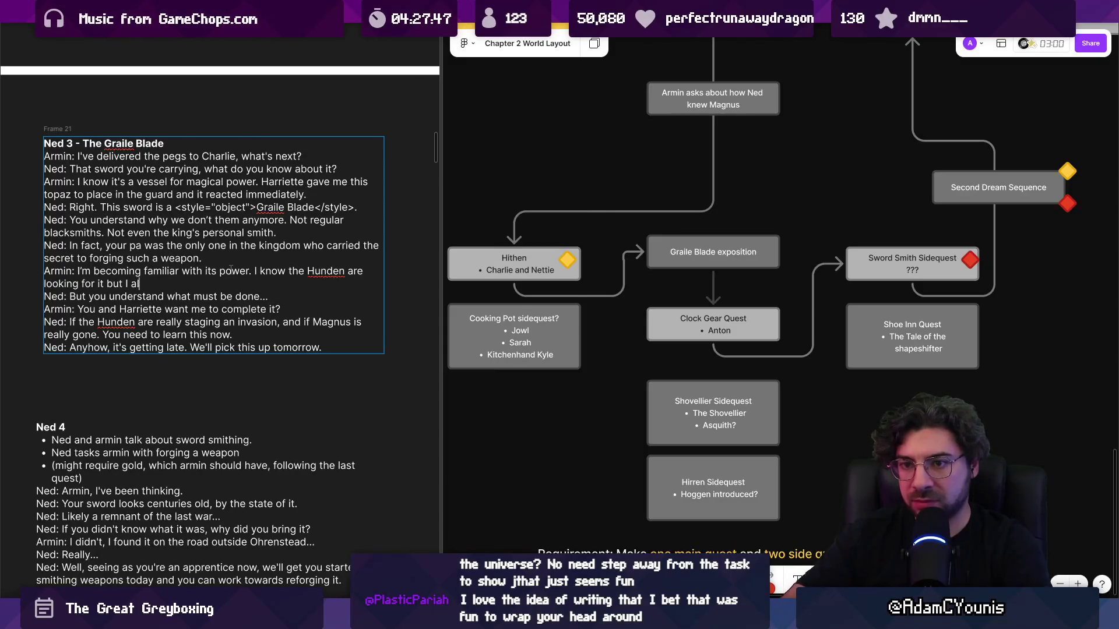
pyautogui.write("so know it's the only way")
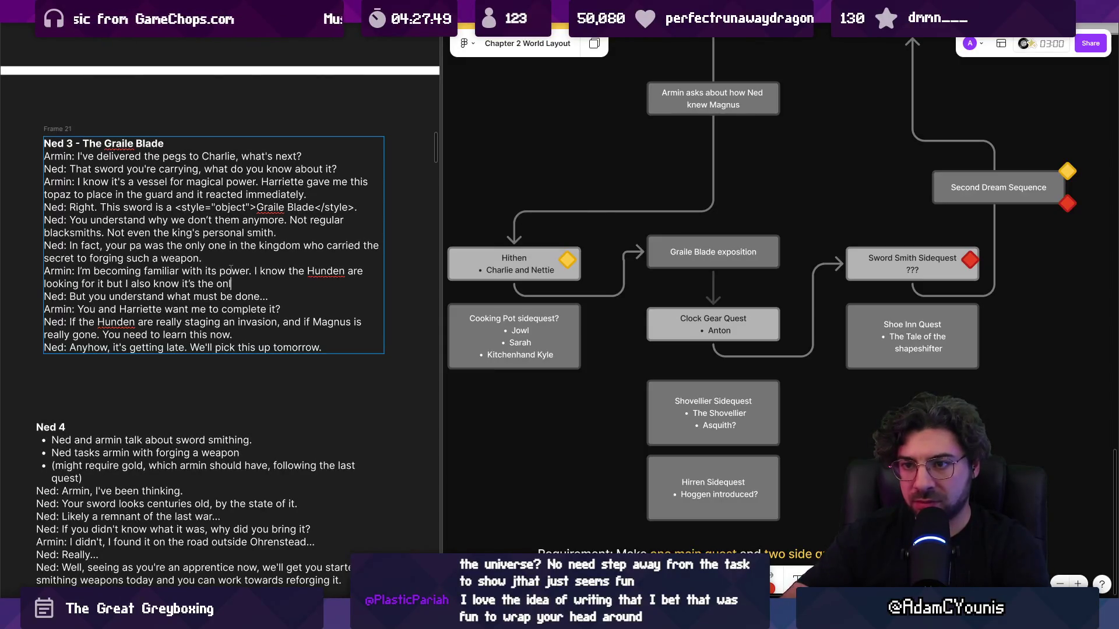
pyautogui.write(' to stop p')
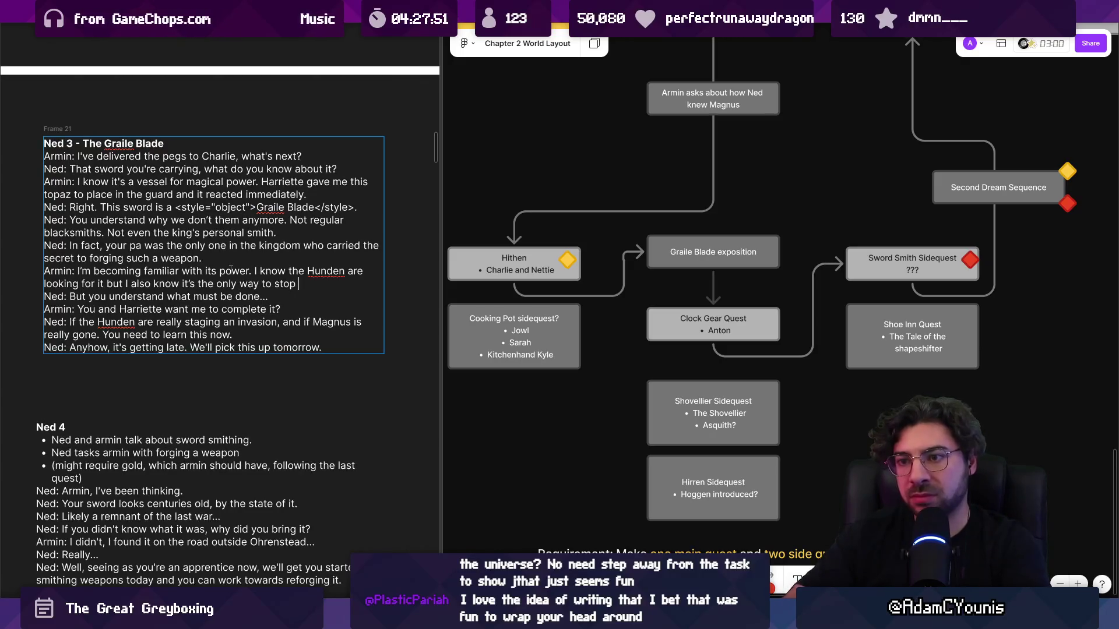
pyautogui.press('BackSpace')
pyautogui.write('them.')
pyautogui.hotkey('ctrl', 'shift', 'Left')
pyautogui.hotkey('ctrl', 'shift', 'Left')
pyautogui.hotkey('ctrl', 'shift', 'Left')
pyautogui.hotkey('ctrl', 'shift', 'Left')
pyautogui.hotkey('ctrl', 'shift', 'Left')
pyautogui.hotkey('ctrl', 'shift', 'Left')
pyautogui.write('mi')
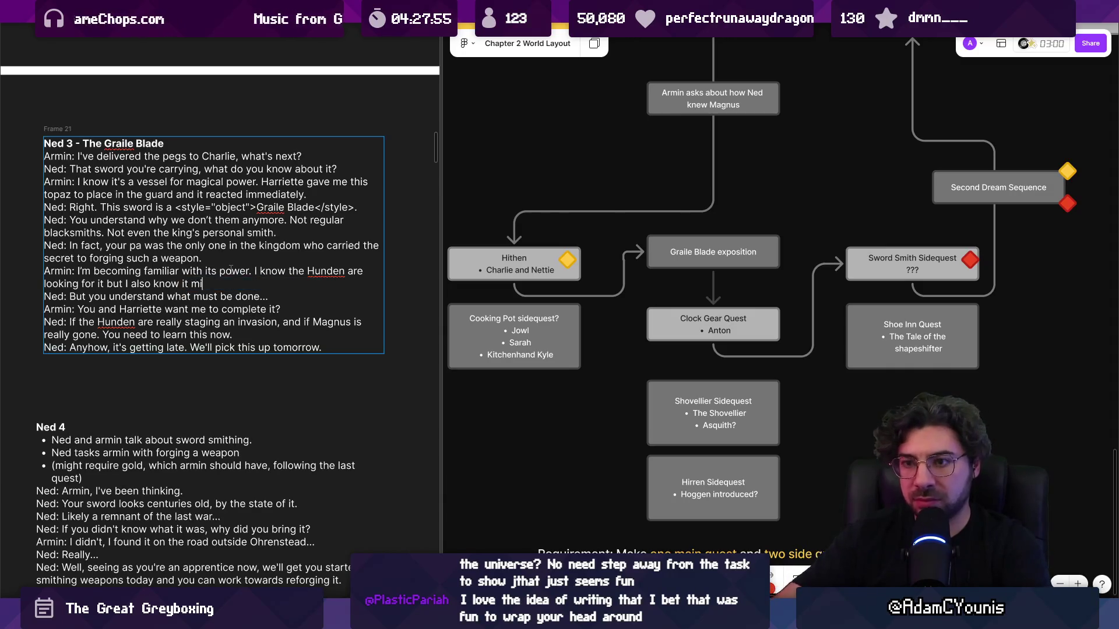
pyautogui.write('ght be the only way to s')
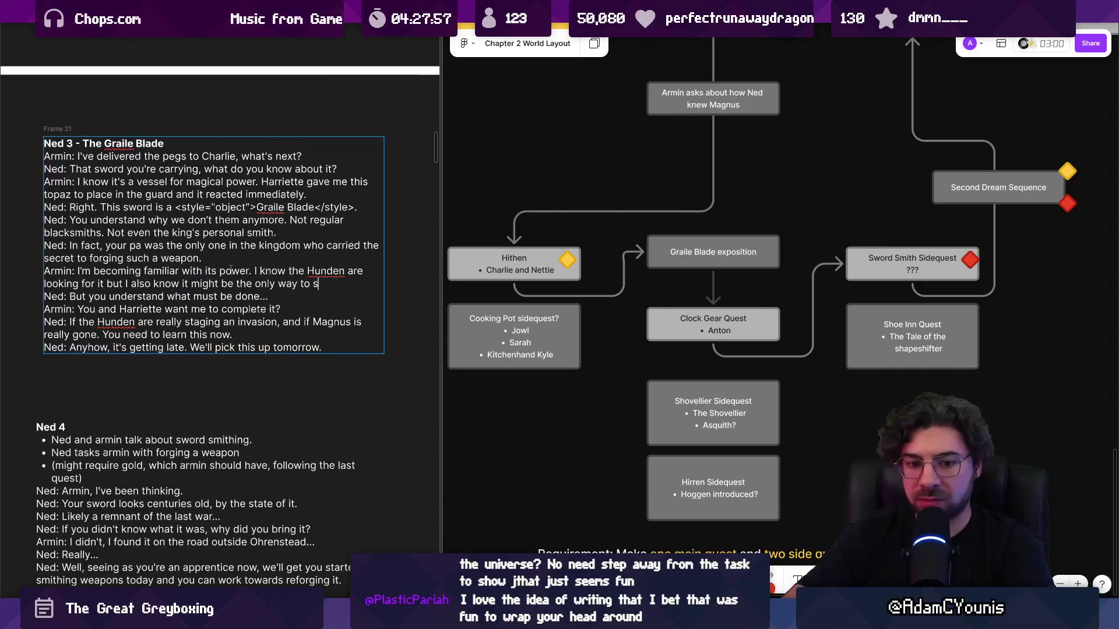
pyautogui.write('top them.')
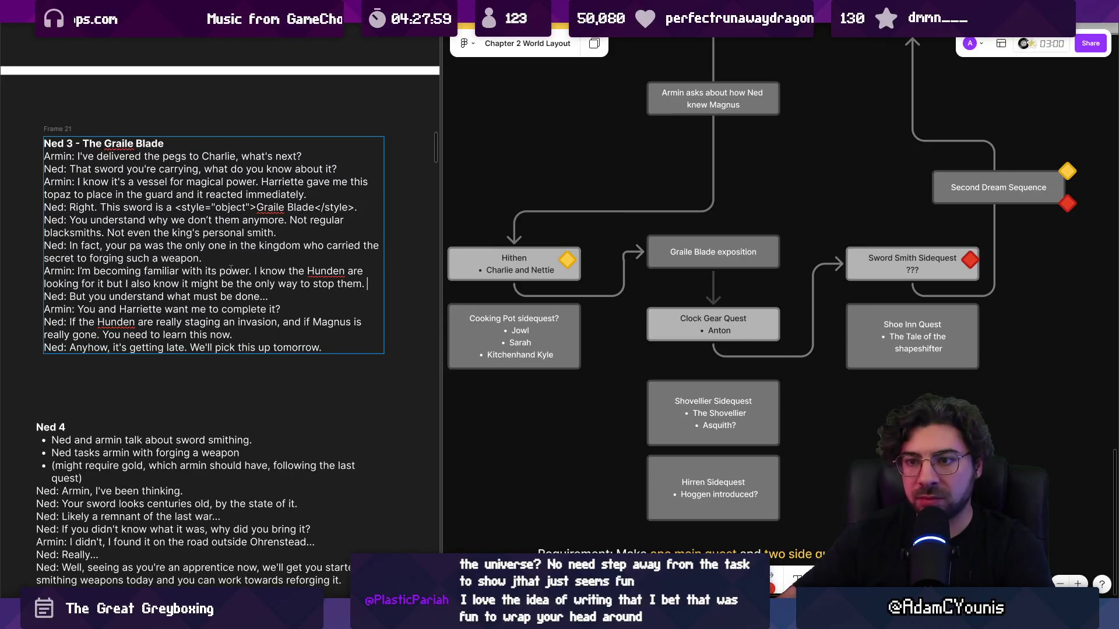
# - Replace 'But' with 'So' at the start of Ned's next line
pyautogui.press('Down')
pyautogui.press('Home')
pyautogui.hotkey('ctrl', 'Right')
pyautogui.hotkey('shift', 'ctrl', 'Right')
pyautogui.press('BackSpace')
pyautogui.write('So')
# - Change Armin's question to 'You want me to complete it.', dropping 'and Harriette'
pyautogui.press('Down')
pyautogui.press('Home')
pyautogui.hotkey('ctrl', 'Right')
pyautogui.hotkey('shift', 'ctrl', 'Right')
pyautogui.hotkey('shift', 'ctrl', 'Right')
pyautogui.hotkey('shift', 'ctrl', 'Right')
pyautogui.hotkey('shift', 'ctrl', 'Left')
pyautogui.press('BackSpace')
pyautogui.write('You')
pyautogui.hotkey('shift', 'ctrl', 'Right')
pyautogui.hotkey('shift', 'ctrl', 'Right')
pyautogui.hotkey('shift', 'ctrl', 'Right')
pyautogui.press('Right')
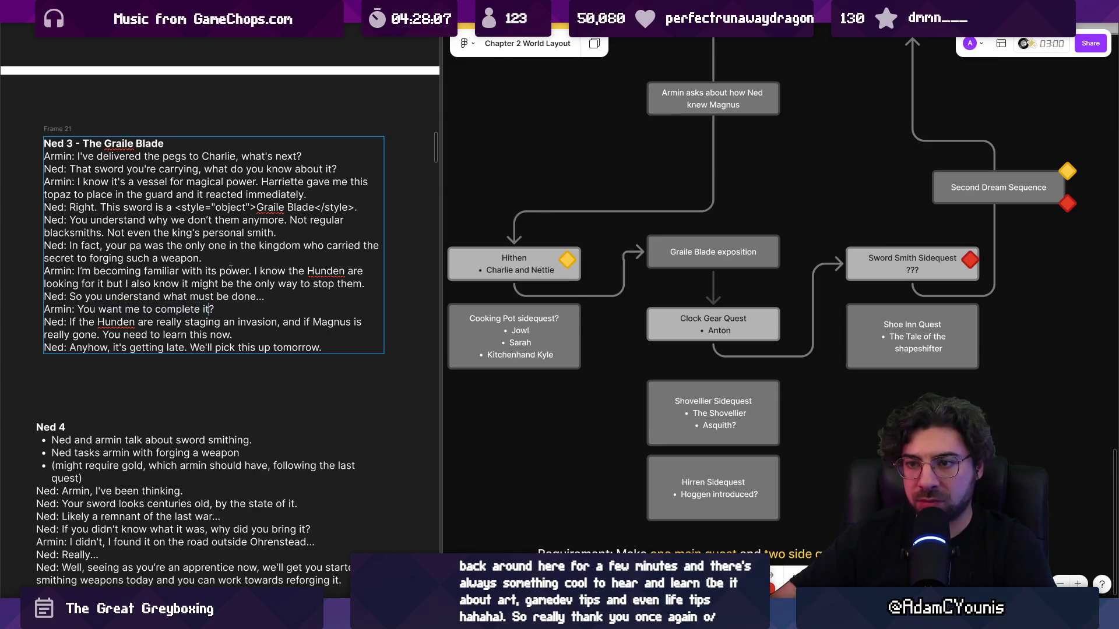
pyautogui.press('BackSpace')
pyautogui.write('.')
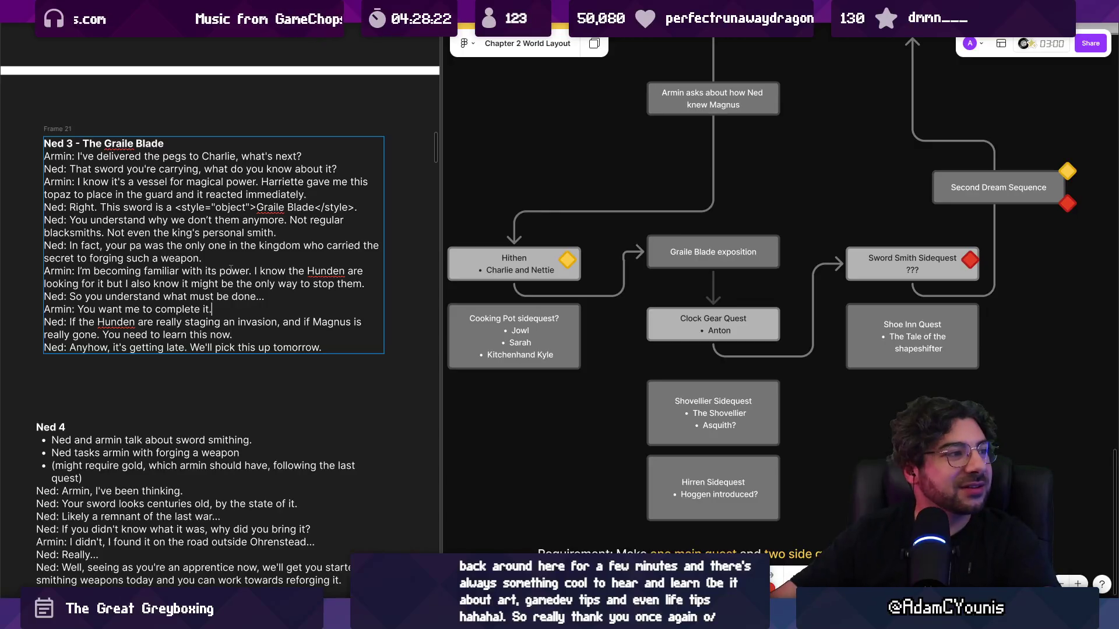
# - Replace the end of Ned's 'Anyhow, it's getting late' line with 'We'll talk more tomorrow'
pyautogui.press('Right')
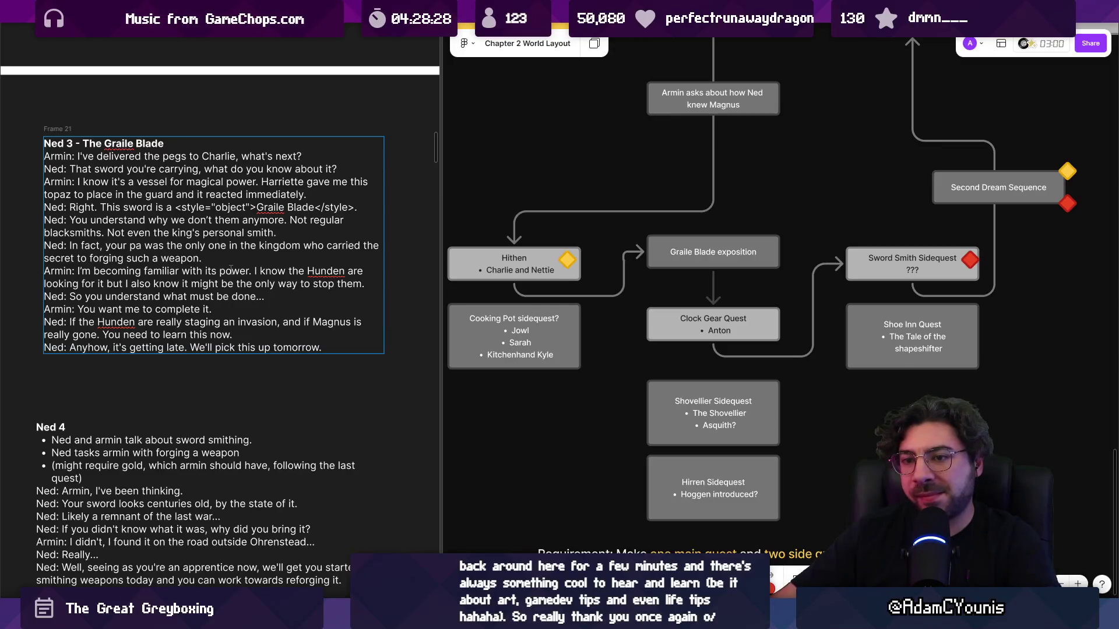
pyautogui.press('Down')
pyautogui.press('Down')
pyautogui.press('Down')
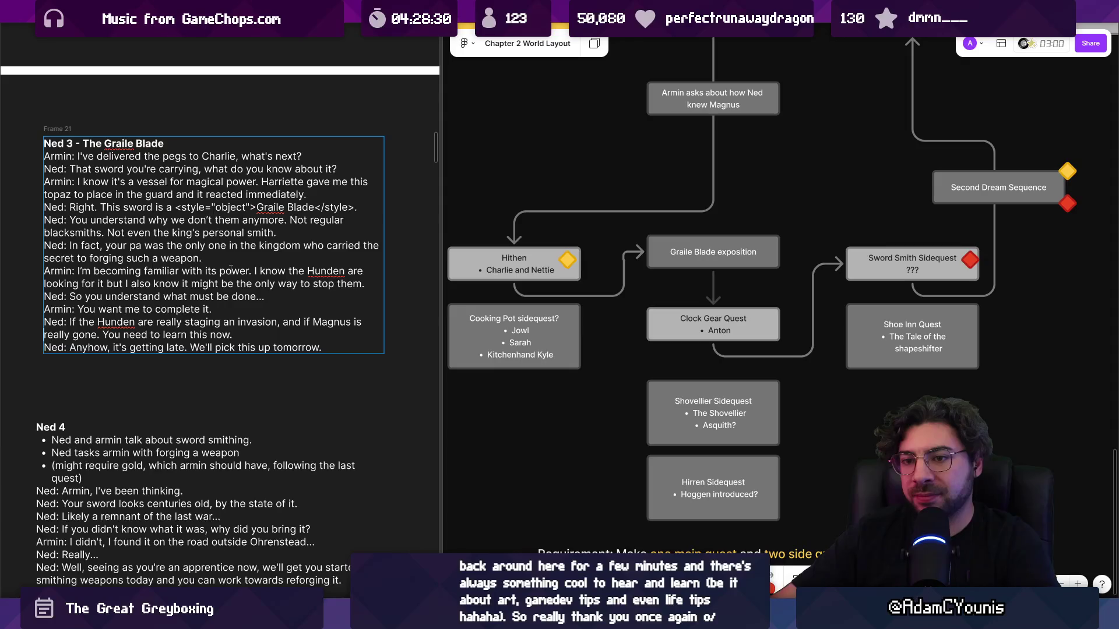
pyautogui.hotkey('ctrl', 'shift', 'Left')
pyautogui.hotkey('ctrl', 'shift', 'Left')
pyautogui.hotkey('ctrl', 'shift', 'Left')
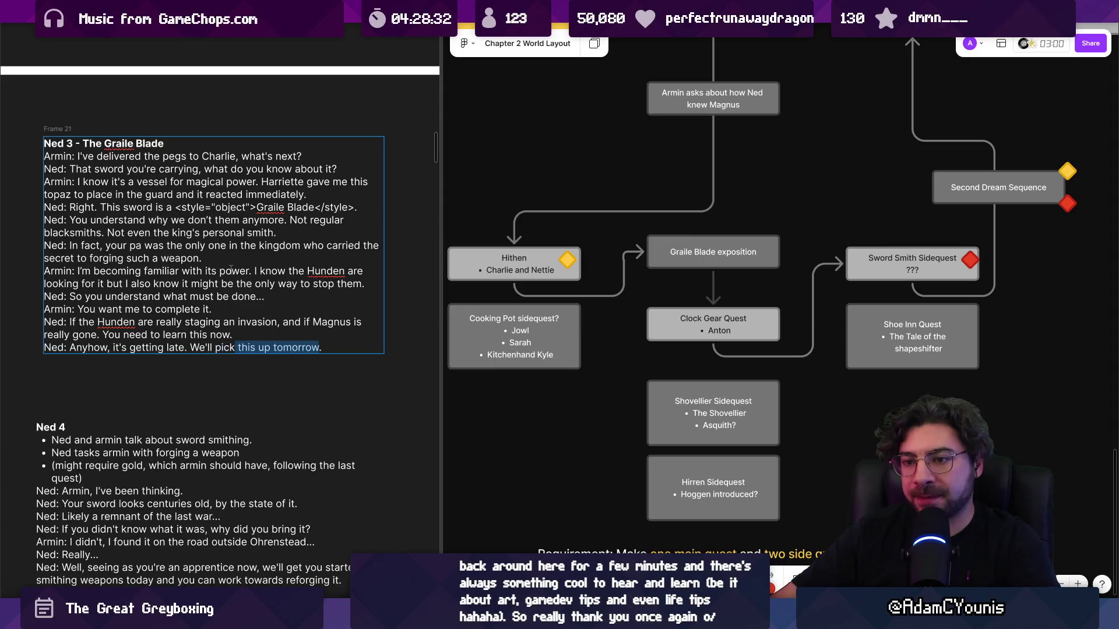
pyautogui.write("I'll")
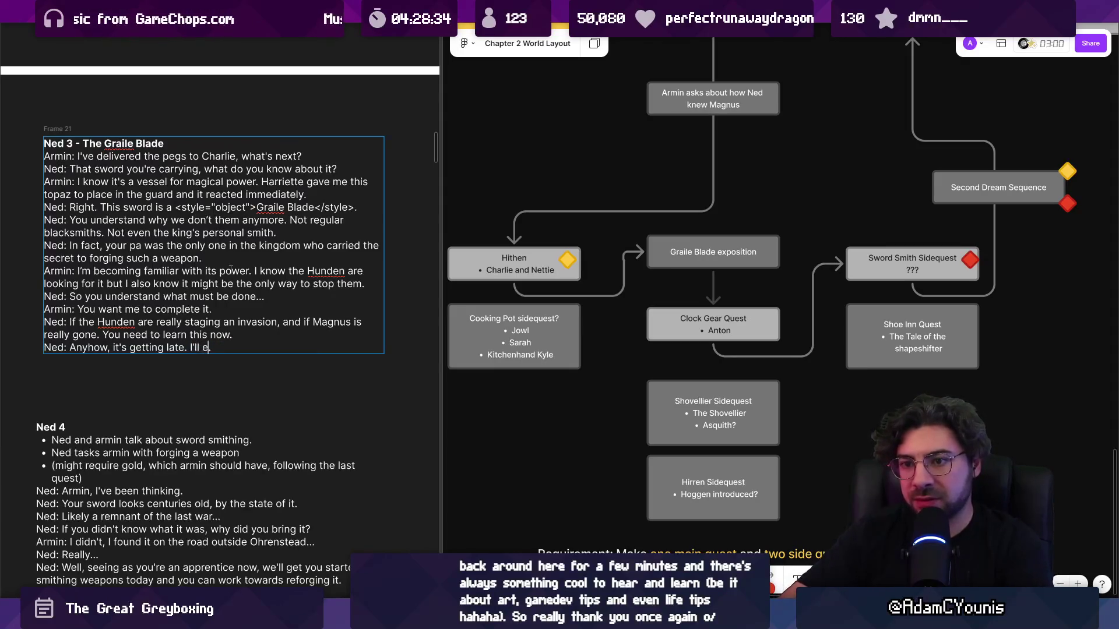
pyautogui.press('BackSpace')
pyautogui.press('BackSpace')
pyautogui.press('BackSpace')
pyautogui.write('W')
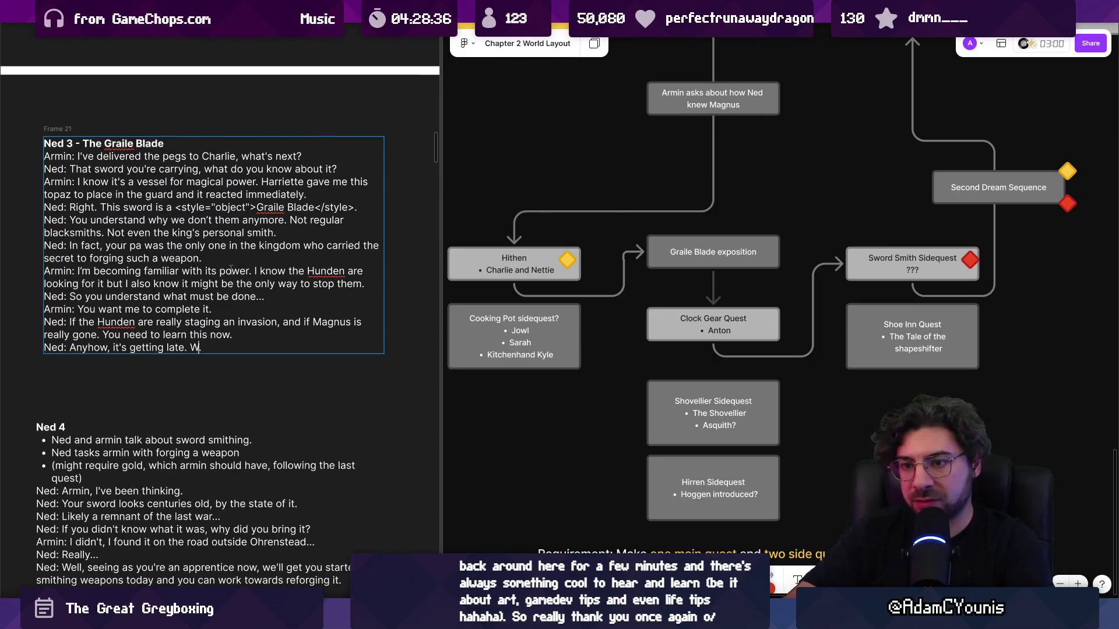
pyautogui.write("e'll talk more tomorrow")
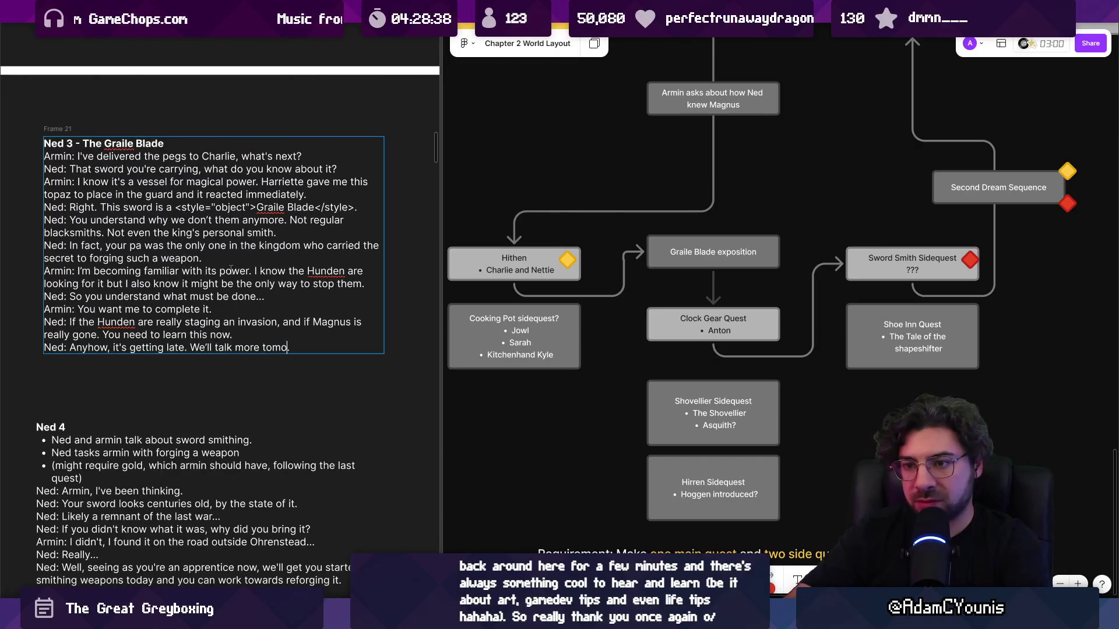
pyautogui.press('Up')
pyautogui.press('Home')
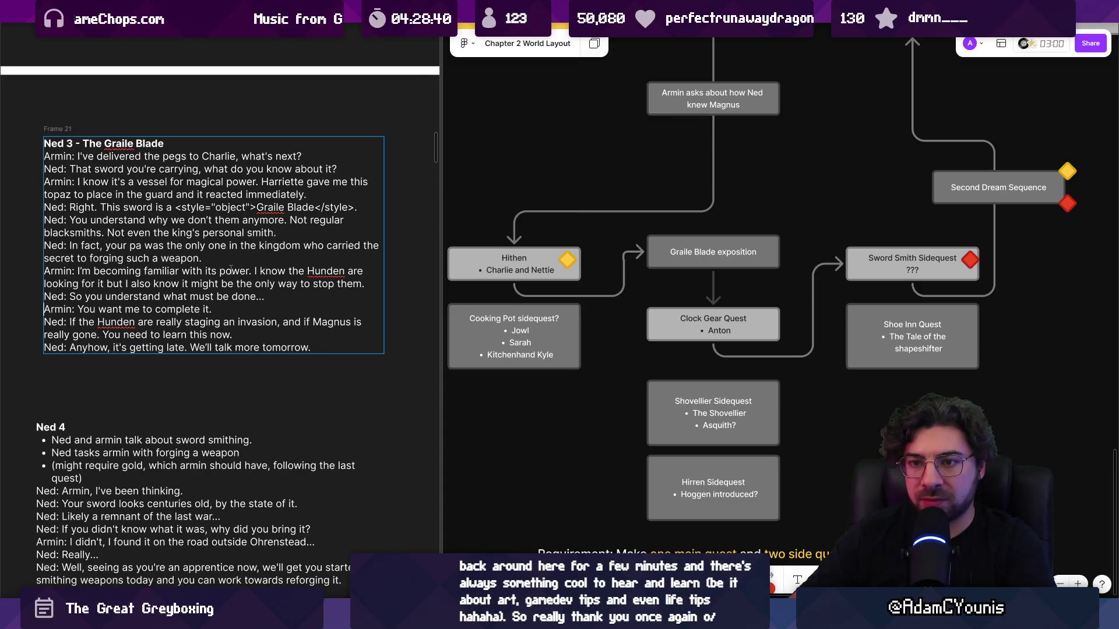
pyautogui.press('Up')
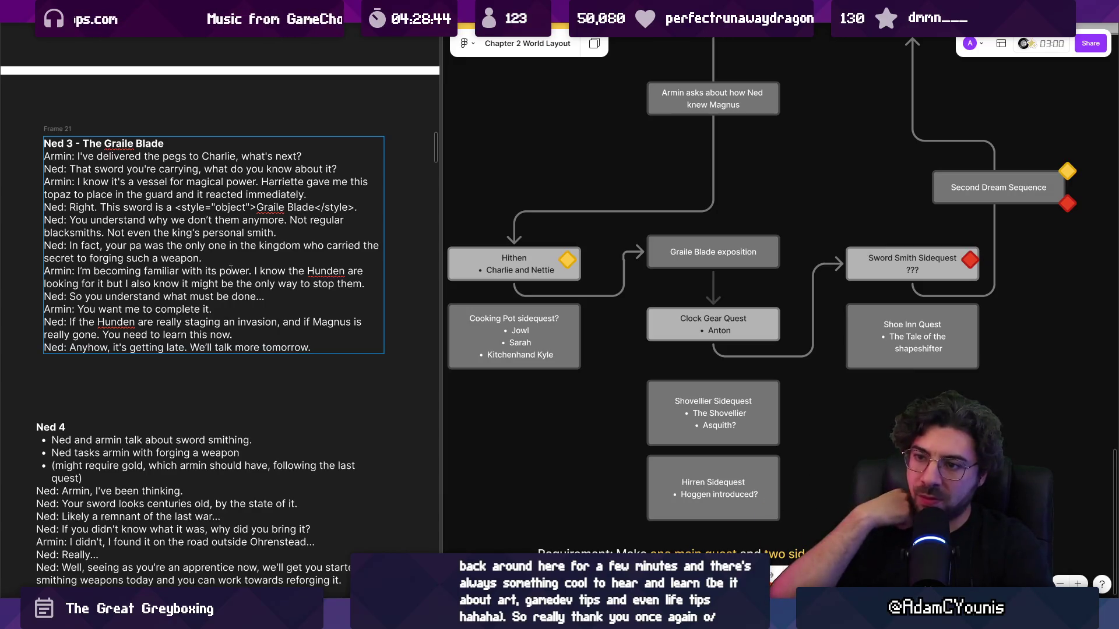
# - Swap Armin's Hunden sentence for 'How useful it is. How dangerous it is.'
pyautogui.tripleClick(231, 268)
pyautogui.press('Right')
pyautogui.press('Left')
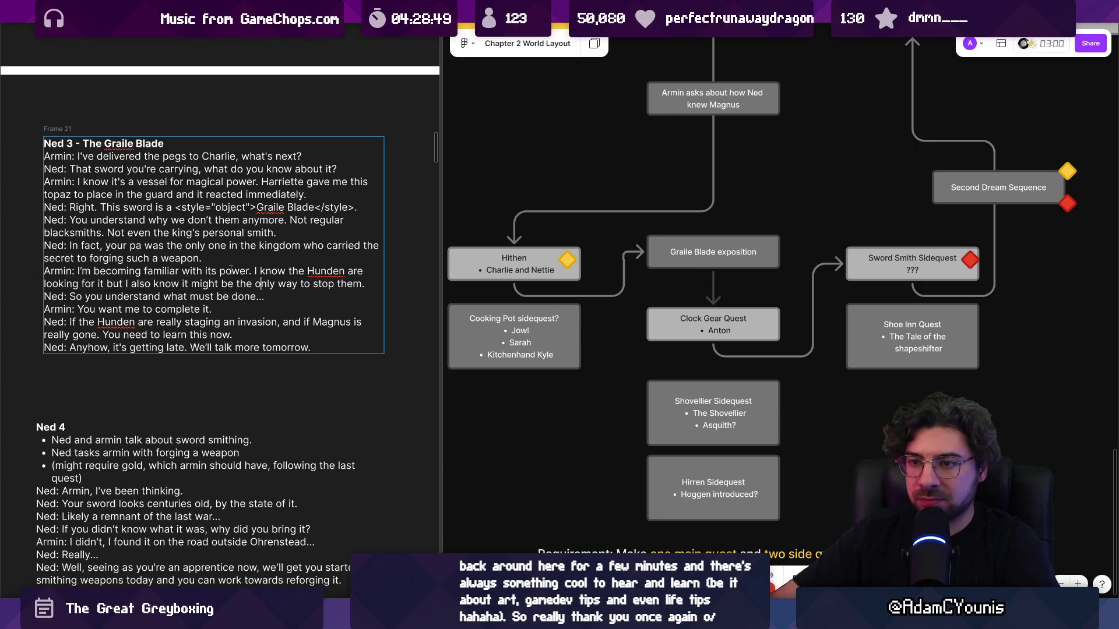
pyautogui.hotkey('ctrl', 'shift', 'Right')
pyautogui.hotkey('ctrl', 'shift', 'Right')
pyautogui.hotkey('ctrl', 'shift', 'Right')
pyautogui.press('Right')
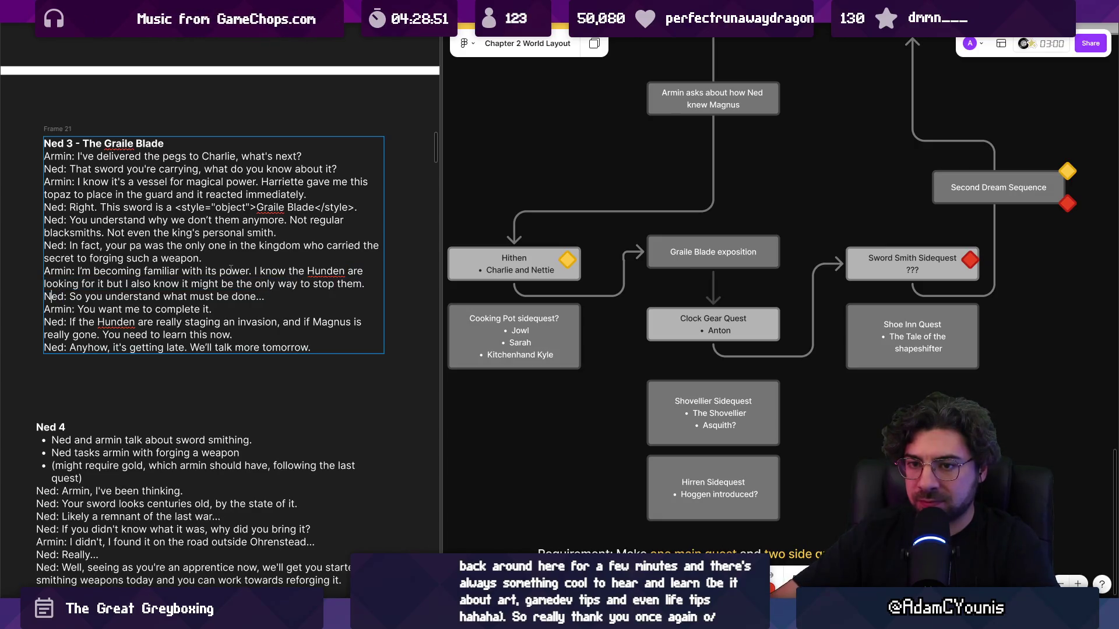
pyautogui.hotkey('shift', 'Up')
pyautogui.hotkey('ctrl', 'shift', 'Left')
pyautogui.hotkey('ctrl', 'shift', 'Left')
pyautogui.hotkey('ctrl', 'shift', 'Left')
pyautogui.hotkey('shift', 'Left')
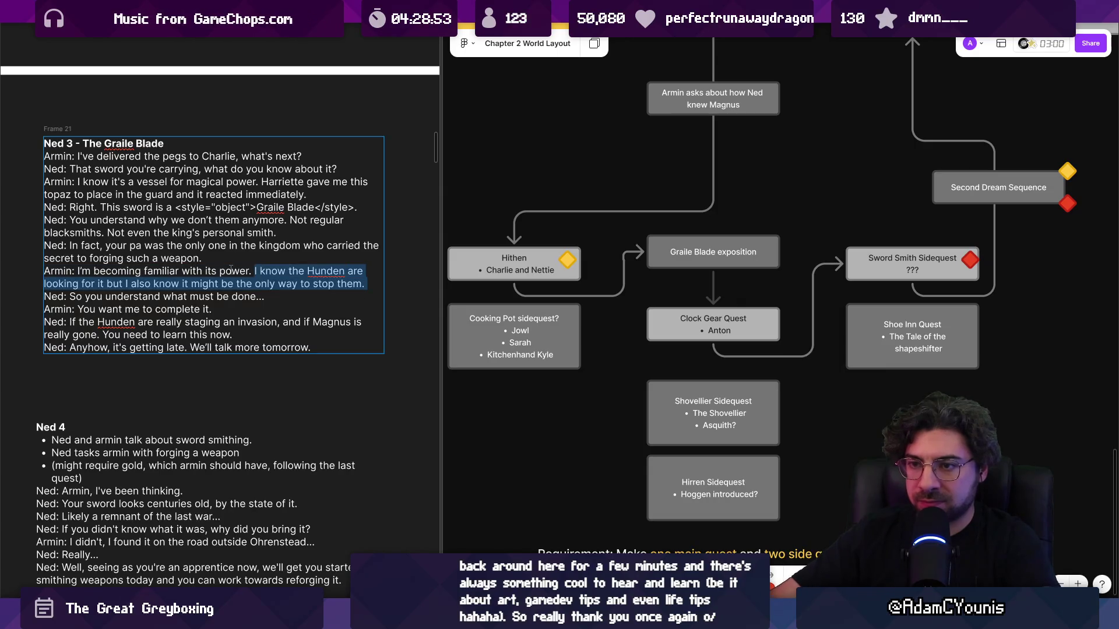
pyautogui.press('BackSpace')
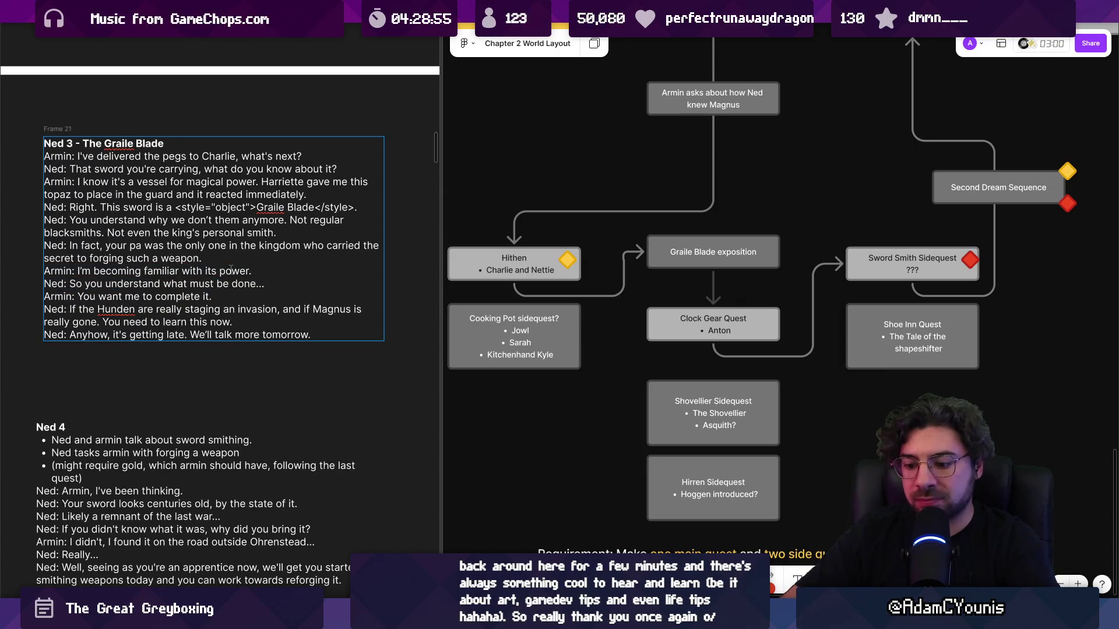
pyautogui.write('. Ho')
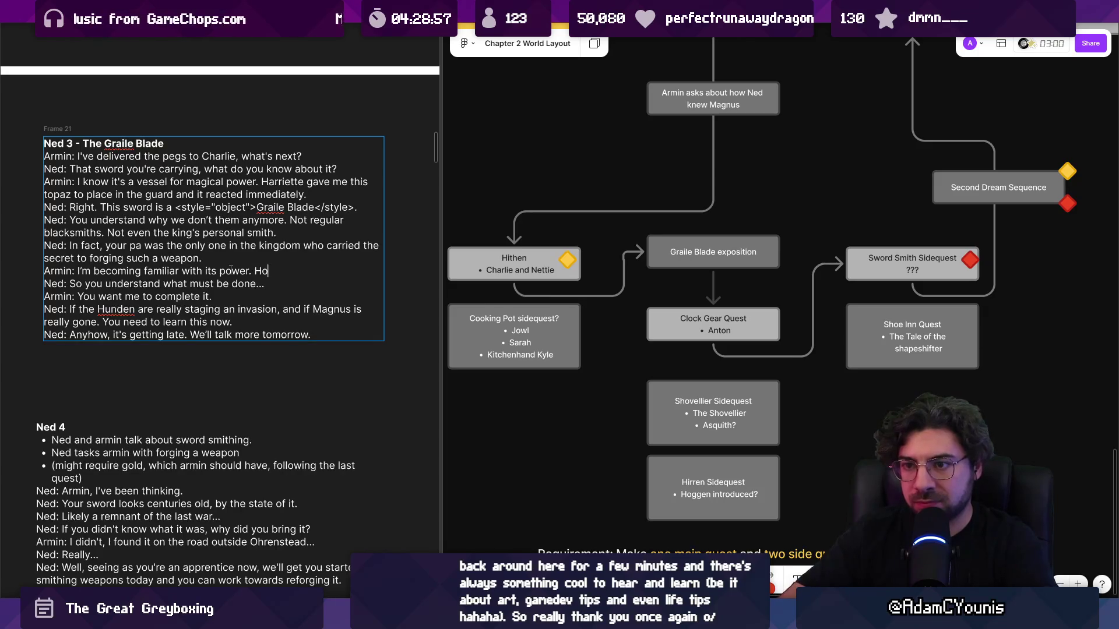
pyautogui.write('w useful it ')
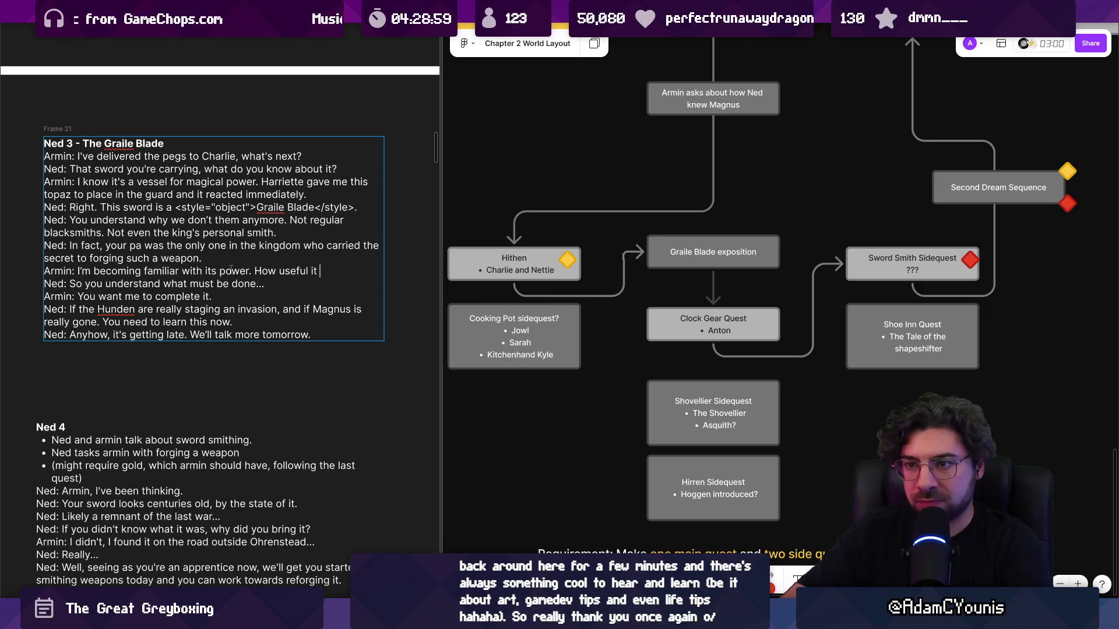
pyautogui.write('is. How ')
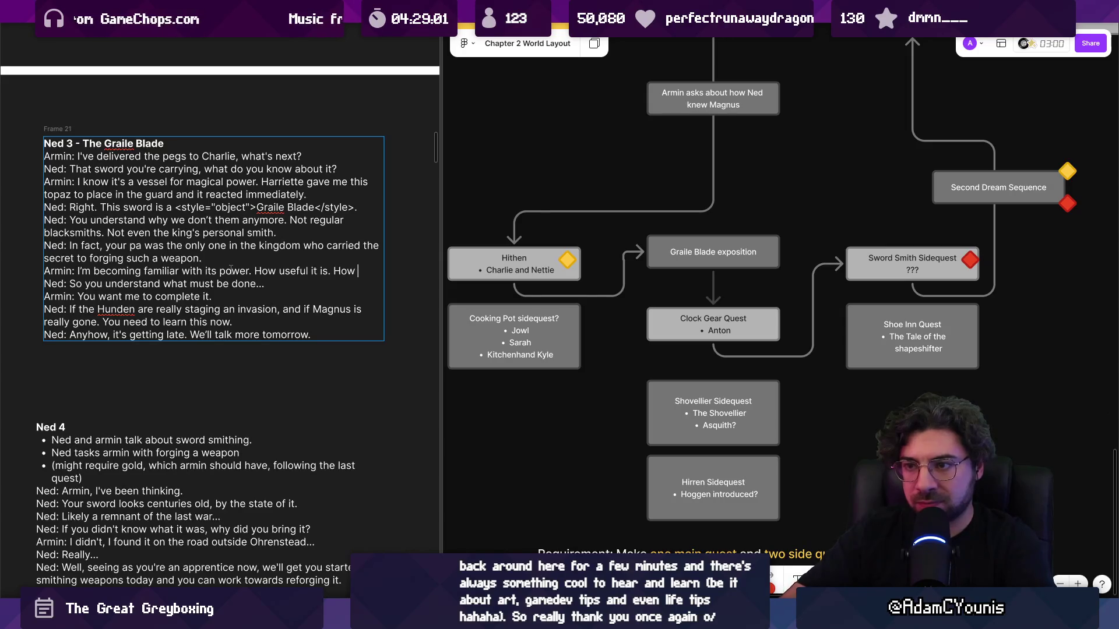
pyautogui.write('dangerous it is.')
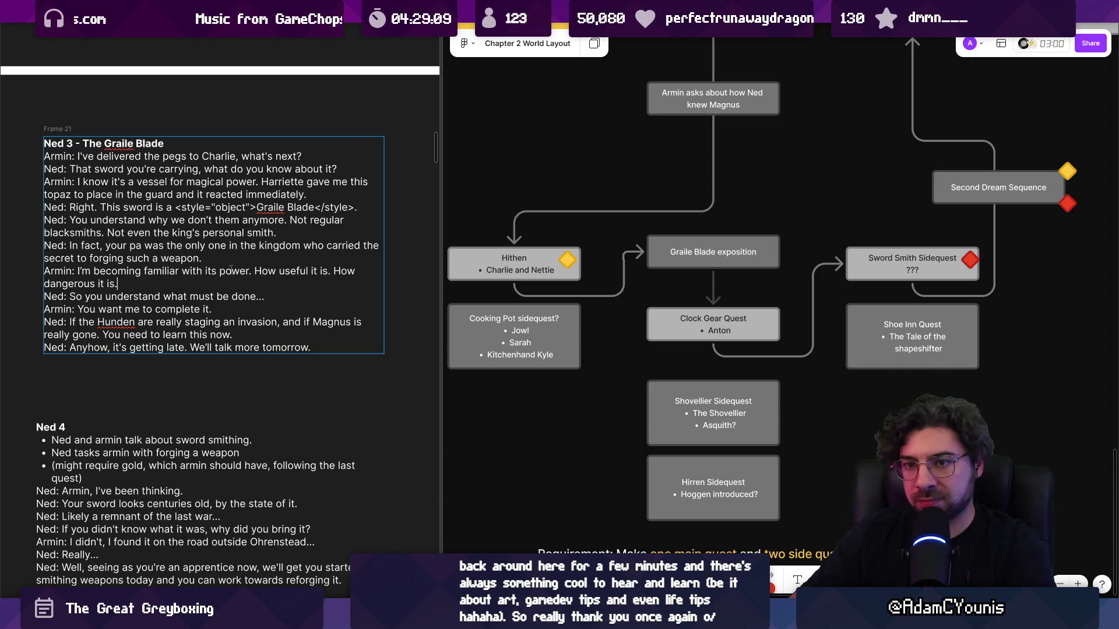
# - Make Ned's reply begin 'You understand' and remove the period ending Armin's reply
pyautogui.hotkey('ctrl', 'Right')
pyautogui.write('Ad')
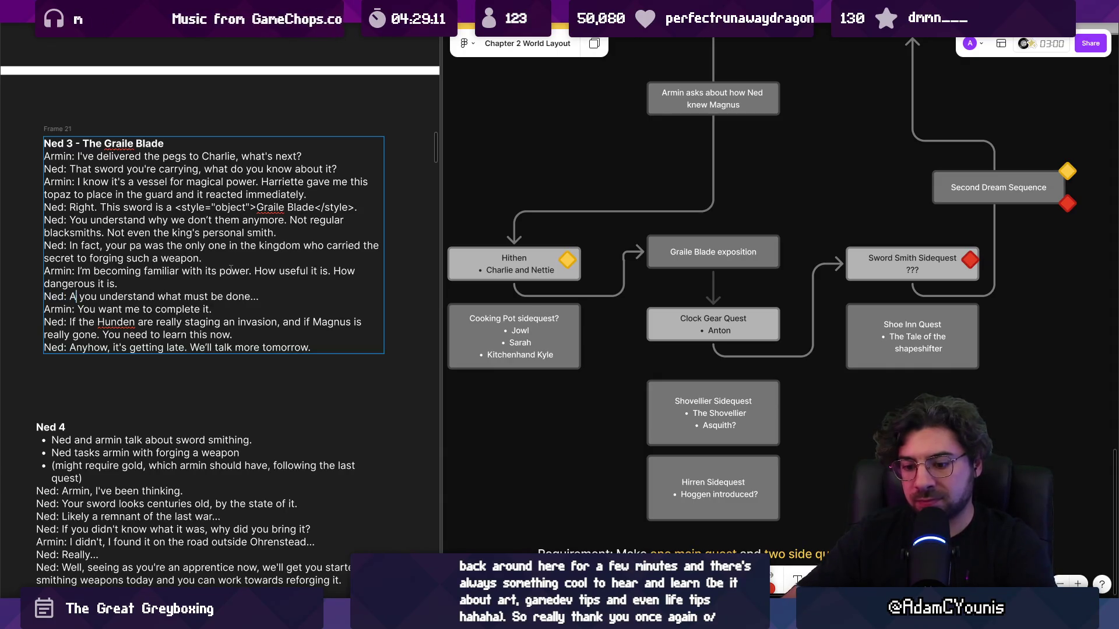
pyautogui.write('d so')
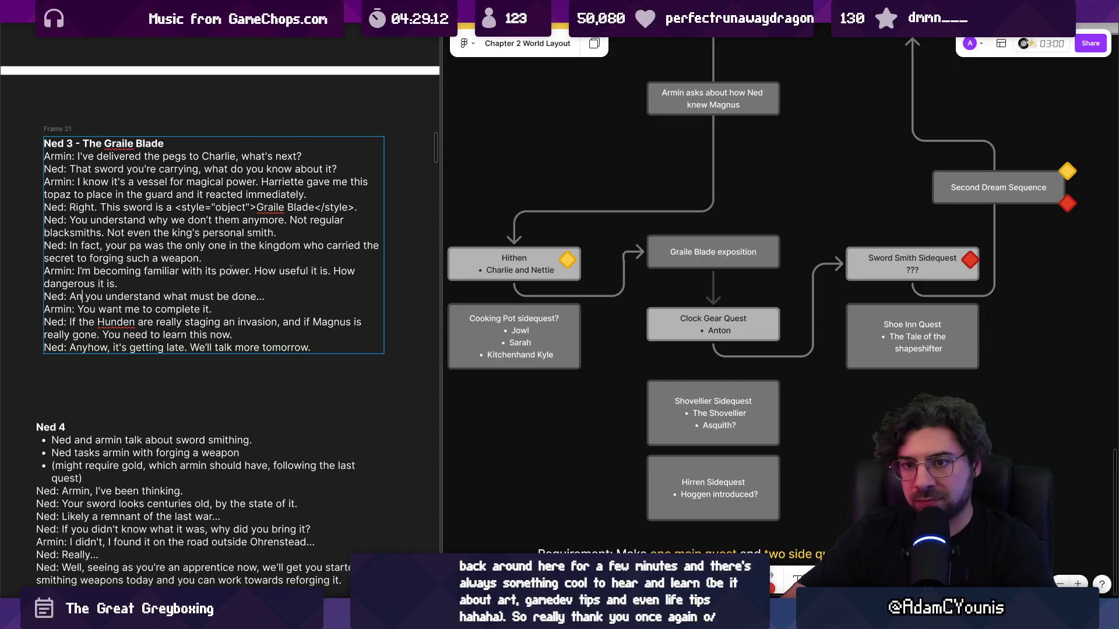
pyautogui.press('BackSpace')
pyautogui.press('BackSpace')
pyautogui.press('BackSpace')
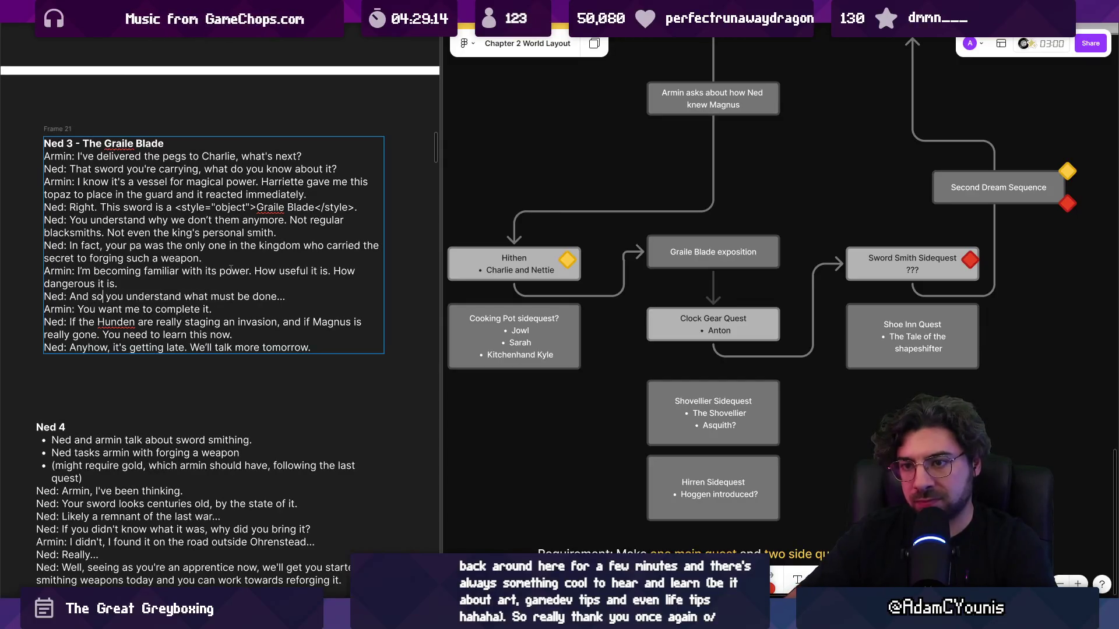
pyautogui.write('S')
pyautogui.press('BackSpace')
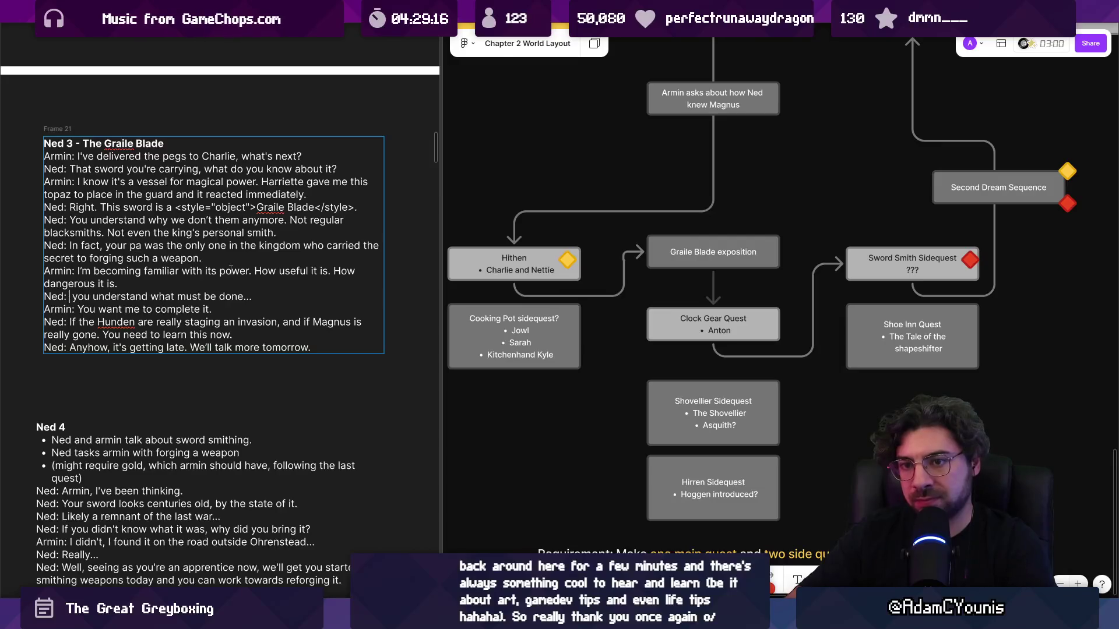
pyautogui.press('Delete')
pyautogui.press('Delete')
pyautogui.write('Y')
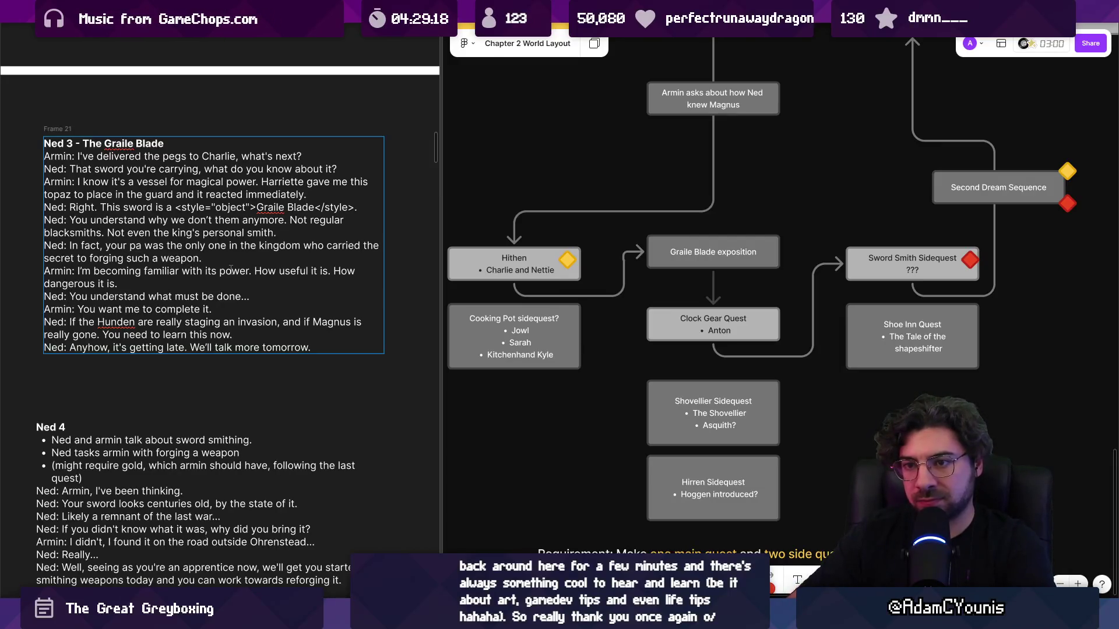
pyautogui.press('Down')
pyautogui.hotkey('ctrl', 'shift', 'Right')
pyautogui.hotkey('ctrl', 'shift', 'Right')
pyautogui.hotkey('ctrl', 'shift', 'Right')
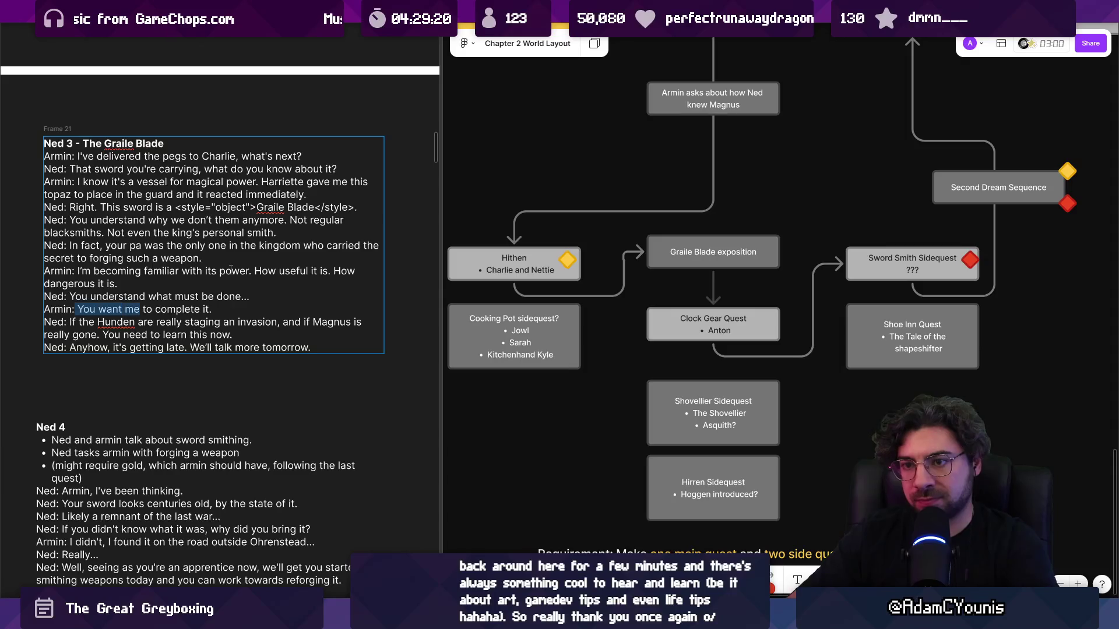
pyautogui.press('Right')
pyautogui.press('BackSpace')
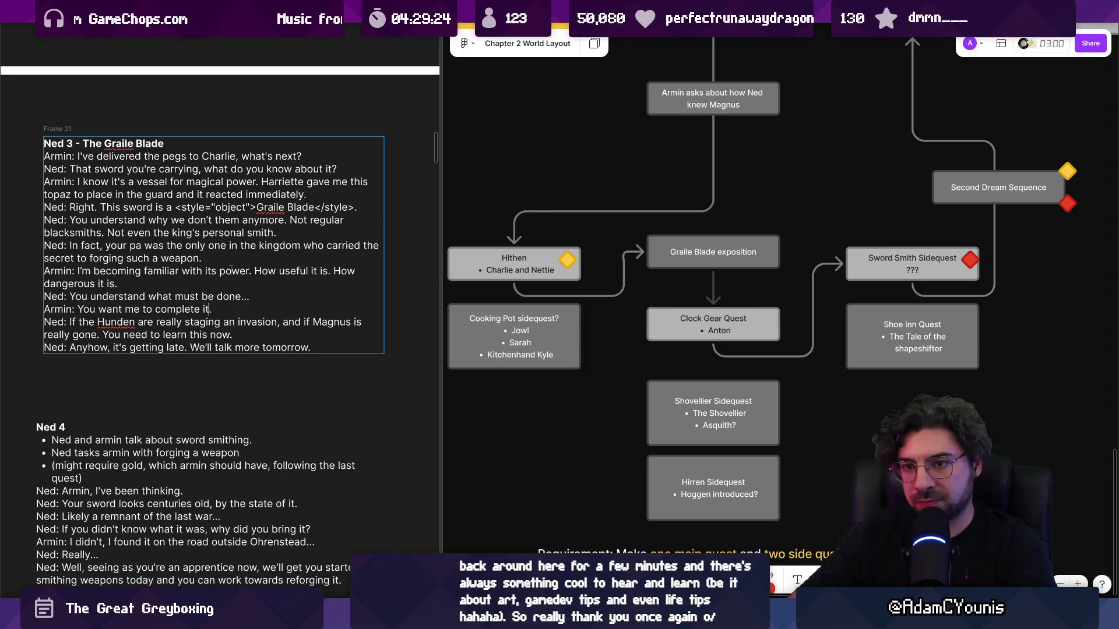
# - Try and discard several endings after 'learn this now' in Ned's Hunden line, leaving a comma
pyautogui.hotkey('ctrl', 'Right')
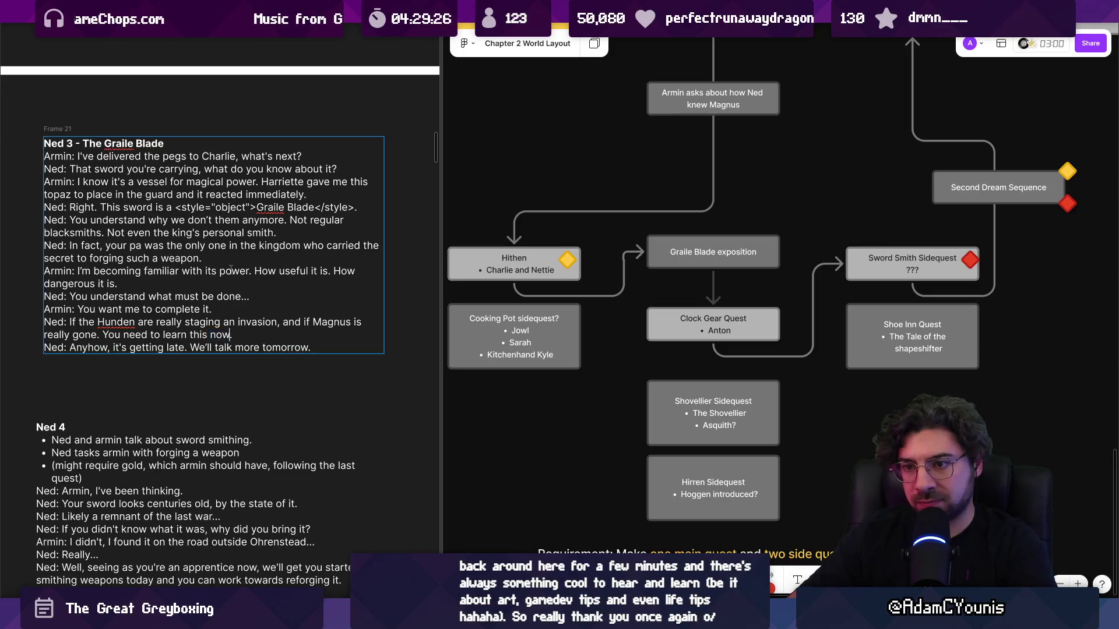
pyautogui.write('in case they already k')
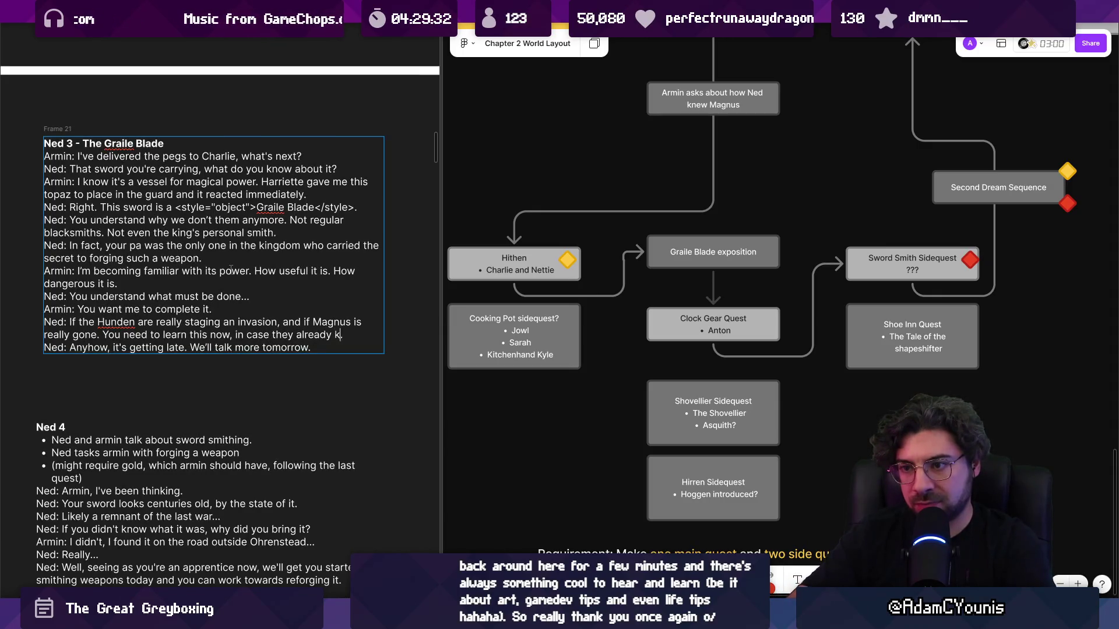
pyautogui.press('BackSpace')
pyautogui.press('BackSpace')
pyautogui.press('BackSpace')
pyautogui.press('BackSpace')
pyautogui.press('BackSpace')
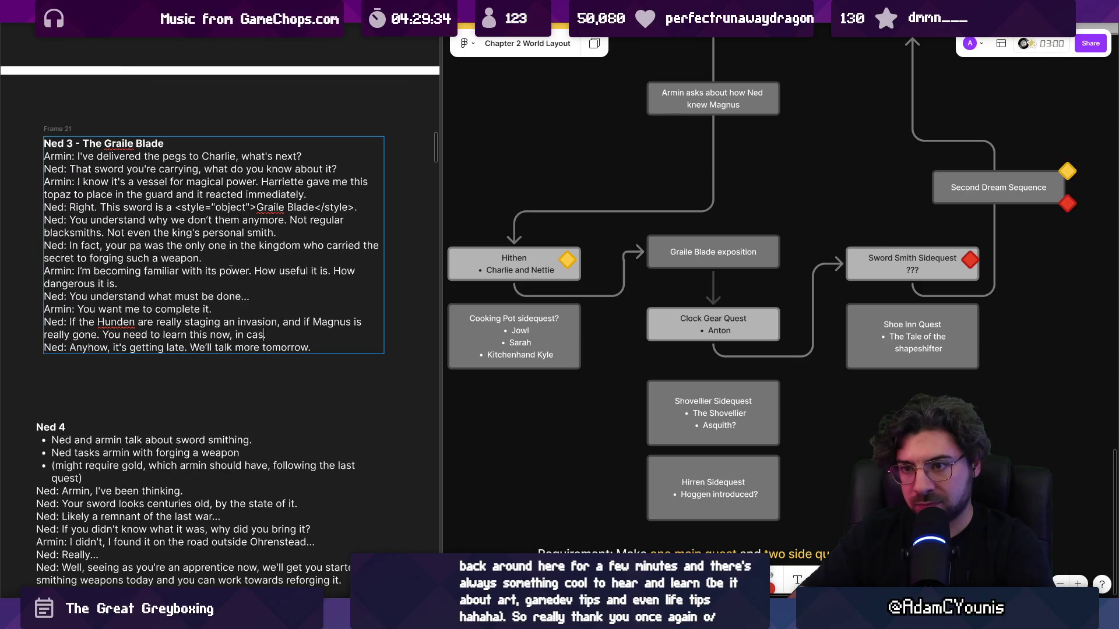
pyautogui.write('and')
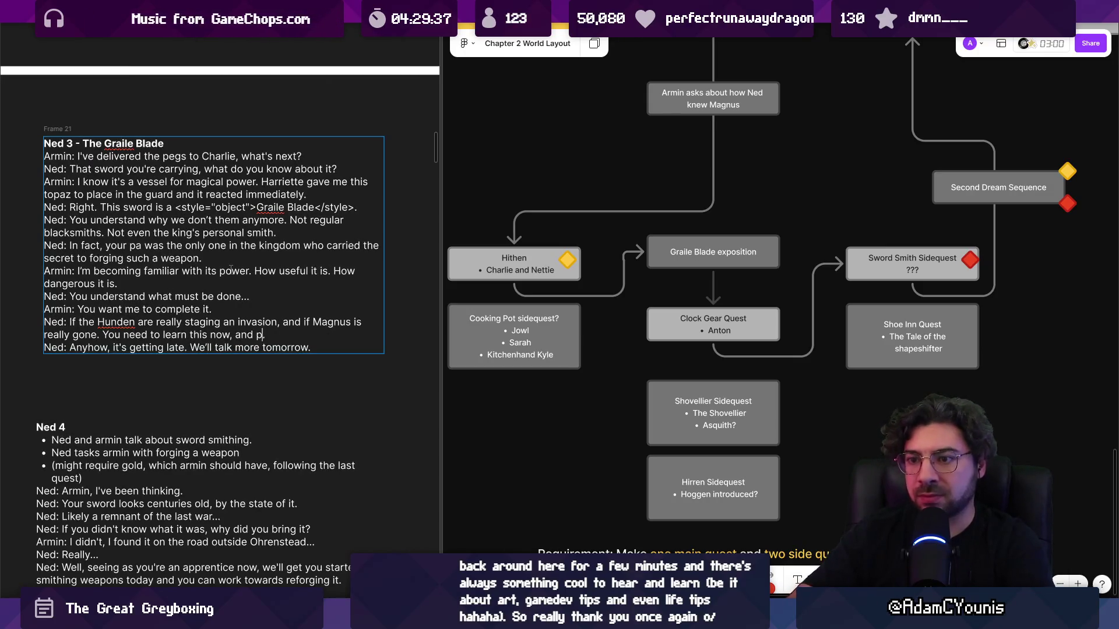
pyautogui.press('BackSpace')
pyautogui.write('nd pray they d')
pyautogui.write("on't already ")
pyautogui.write('know it')
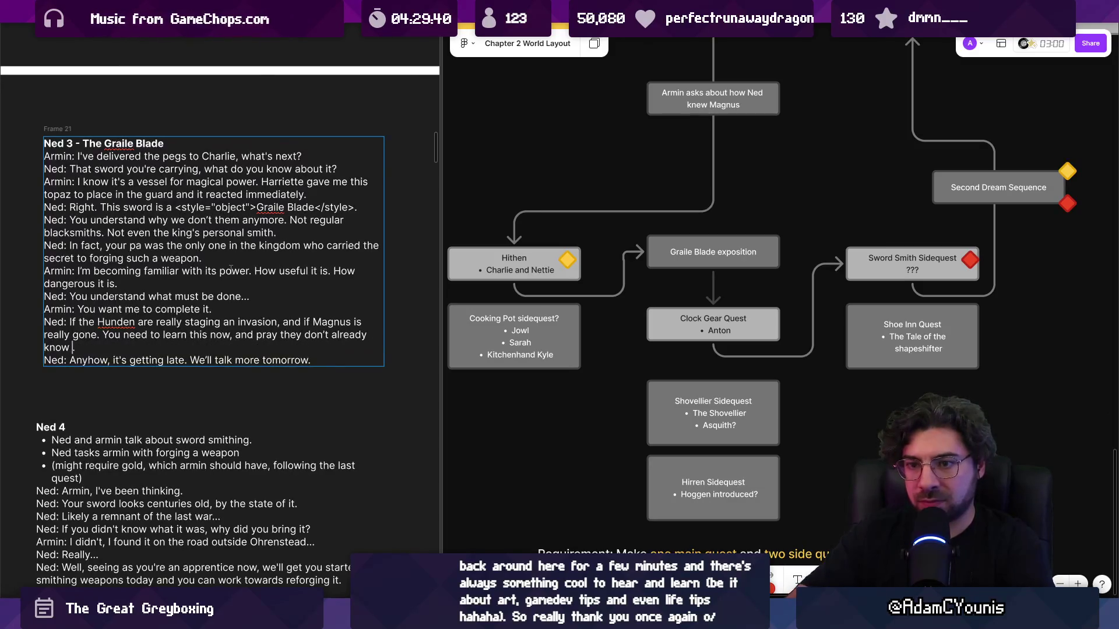
pyautogui.press('BackSpace')
pyautogui.press('BackSpace')
pyautogui.press('BackSpace')
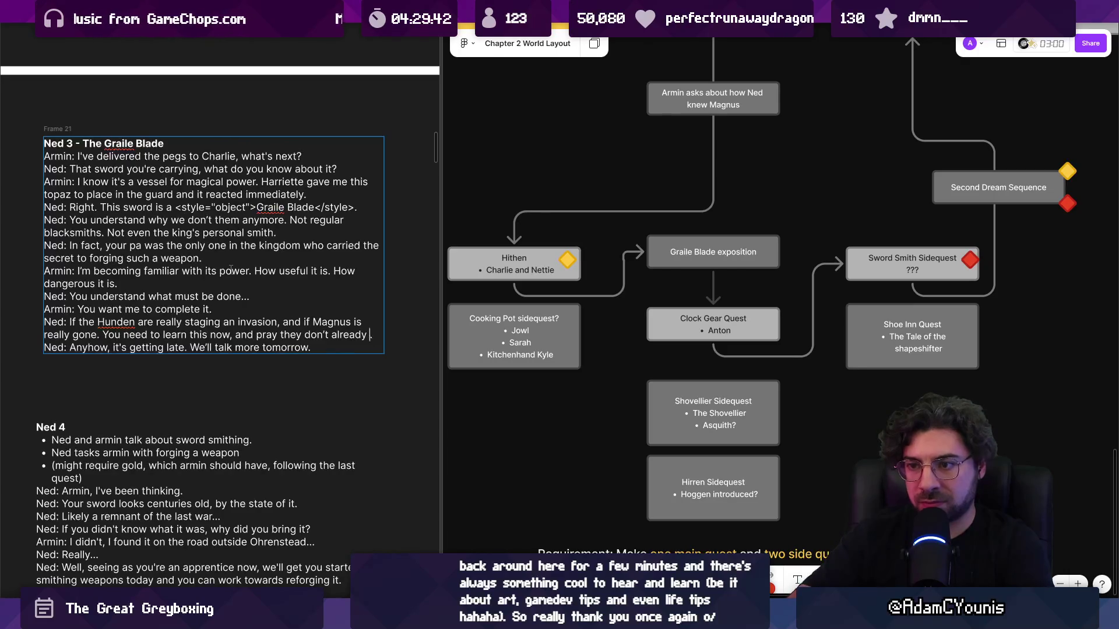
pyautogui.write('have what they need to bu')
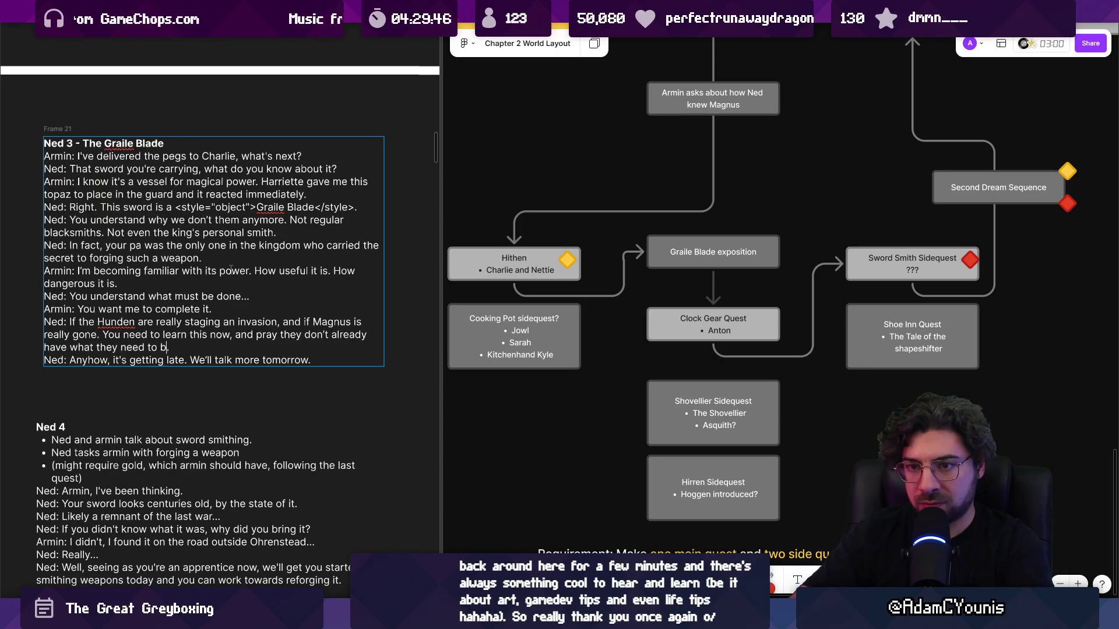
pyautogui.press('BackSpace')
pyautogui.press('BackSpace')
pyautogui.press('BackSpace')
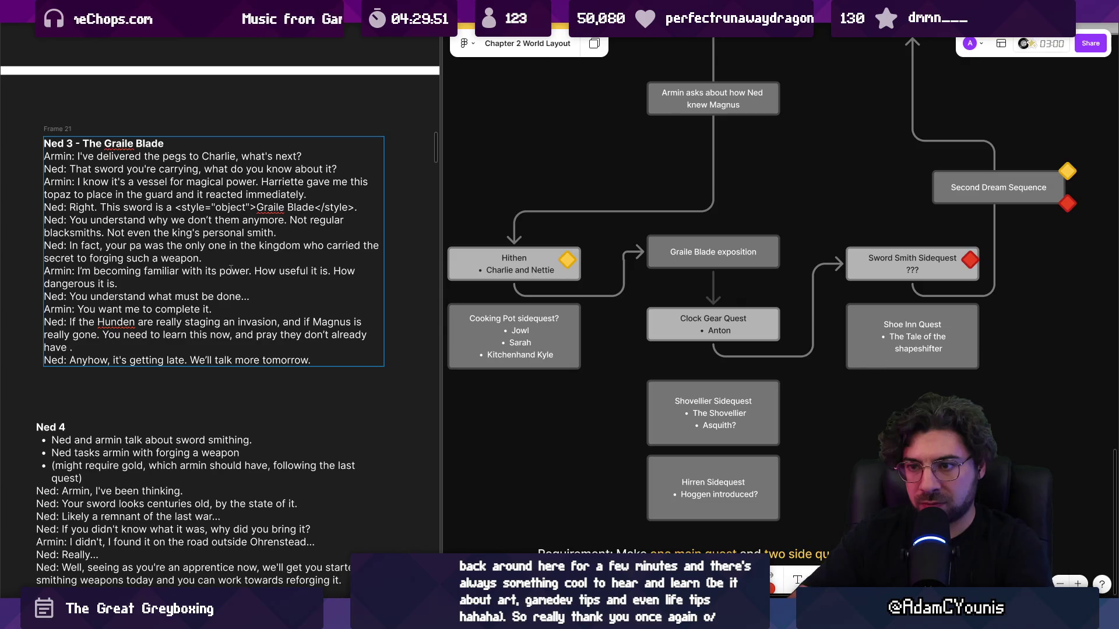
pyautogui.press('BackSpace')
pyautogui.press('BackSpace')
pyautogui.press('BackSpace')
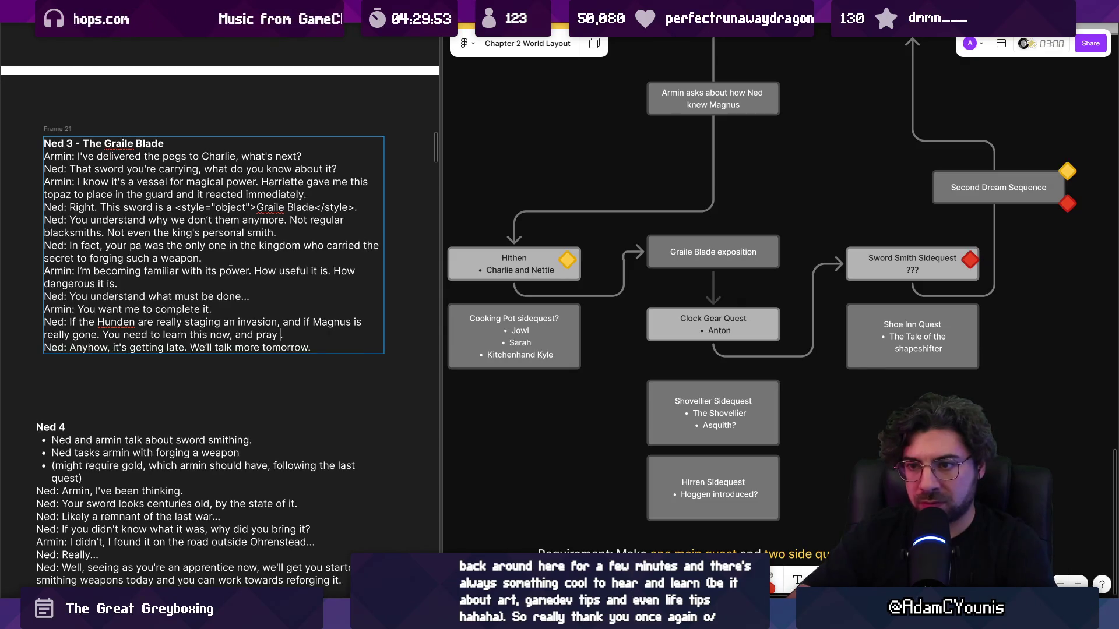
pyautogui.write("he didn't already.")
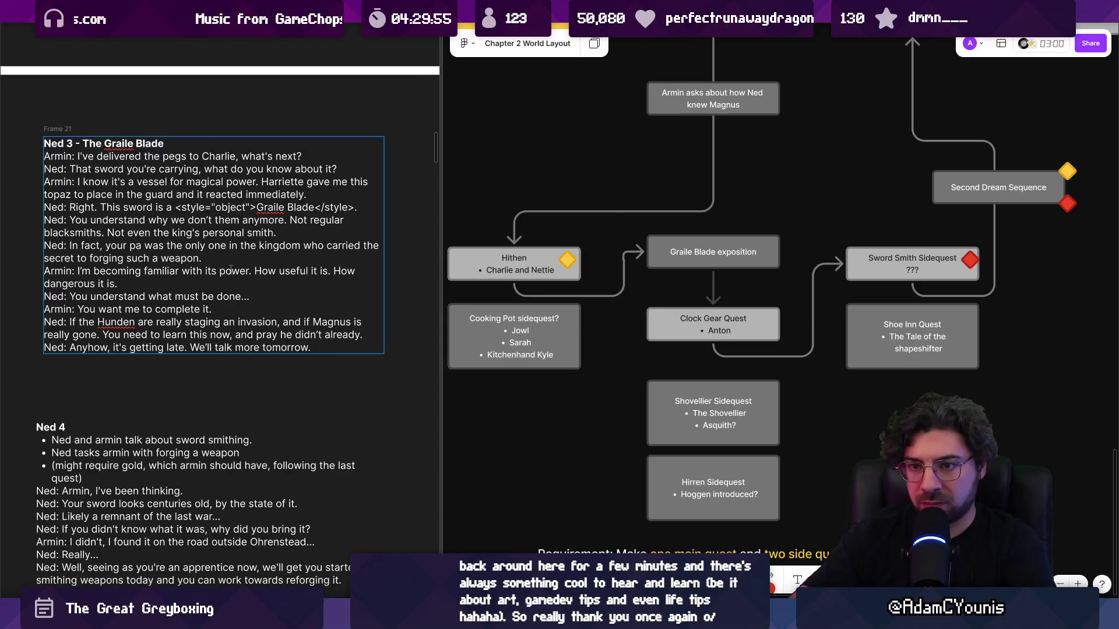
pyautogui.press('BackSpace')
pyautogui.press('BackSpace')
pyautogui.press('BackSpace')
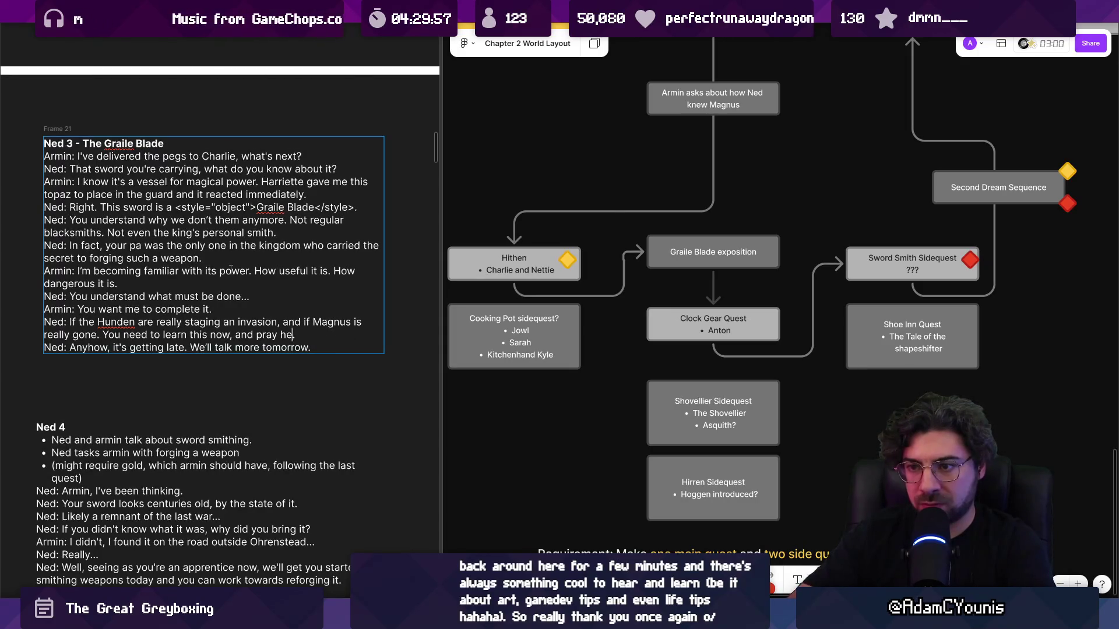
pyautogui.write('si')
pyautogui.press('BackSpace')
pyautogui.write("didn't make the")
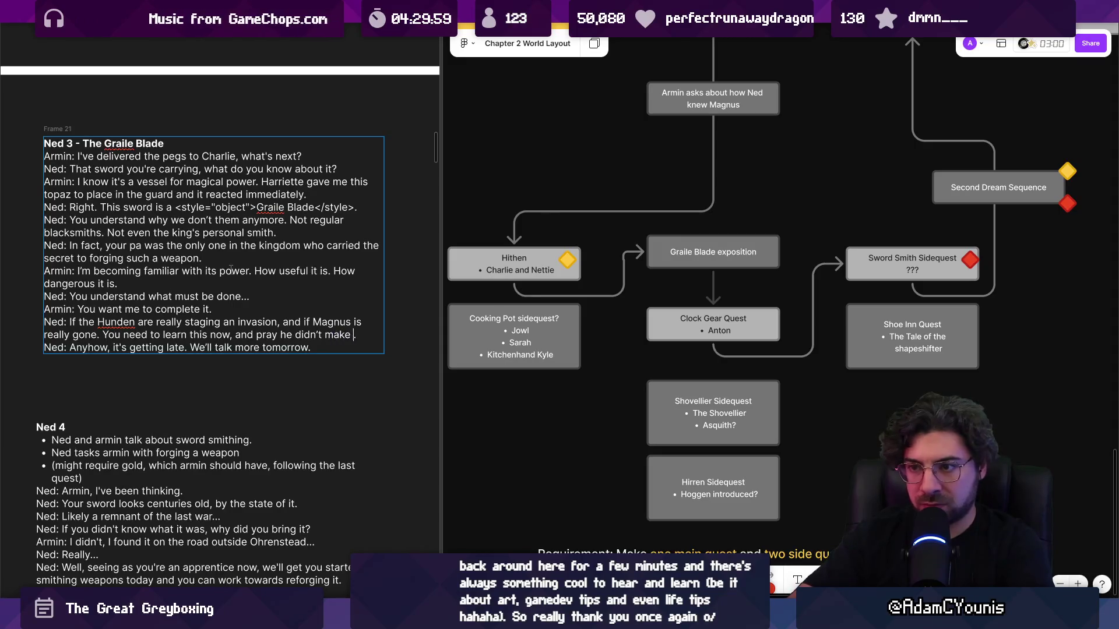
pyautogui.press('BackSpace')
pyautogui.press('BackSpace')
pyautogui.press('BackSpace')
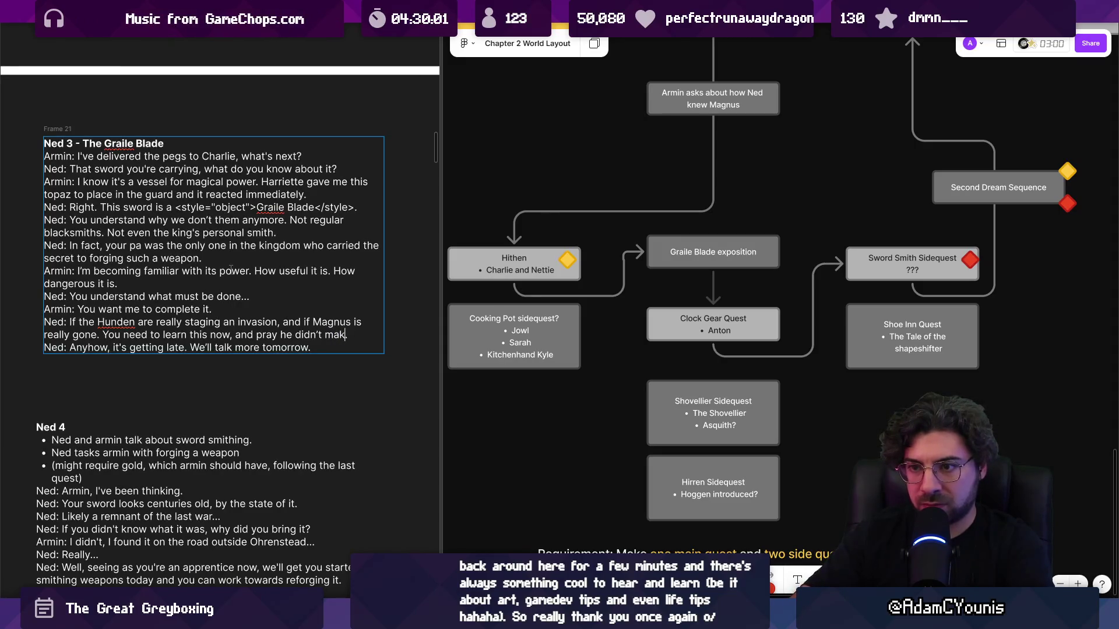
pyautogui.press('BackSpace')
pyautogui.press('BackSpace')
pyautogui.press('BackSpace')
pyautogui.write('this is it')
pyautogui.hotkey('ctrl', 'shift', 'Left')
pyautogui.hotkey('ctrl', 'shift', 'Left')
pyautogui.hotkey('ctrl', 'shift', 'Left')
pyautogui.press('BackSpace')
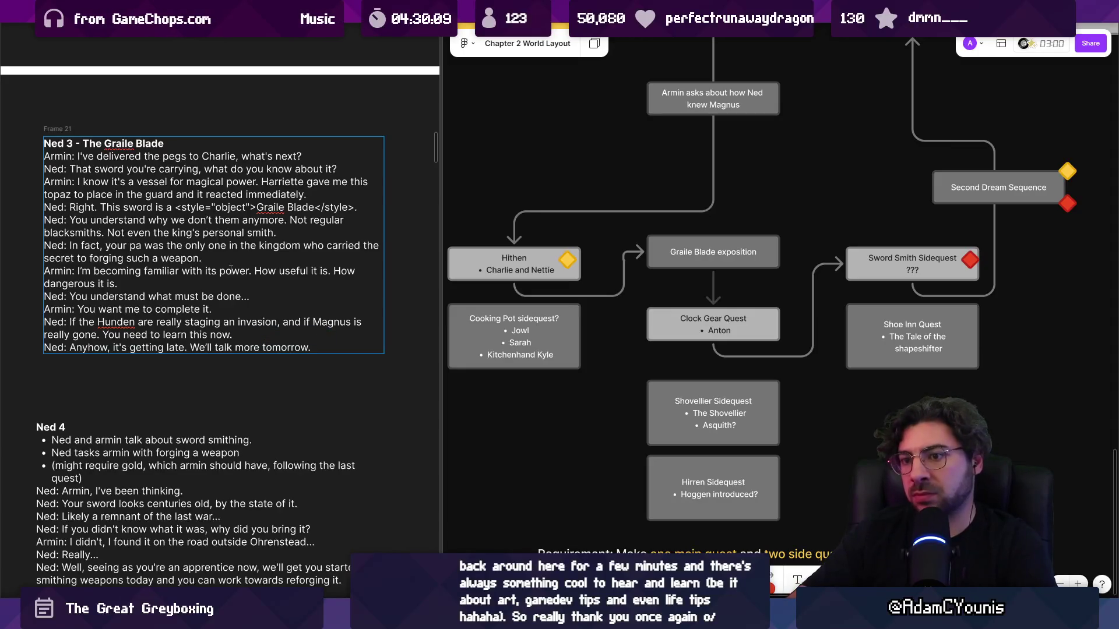
pyautogui.write(',')
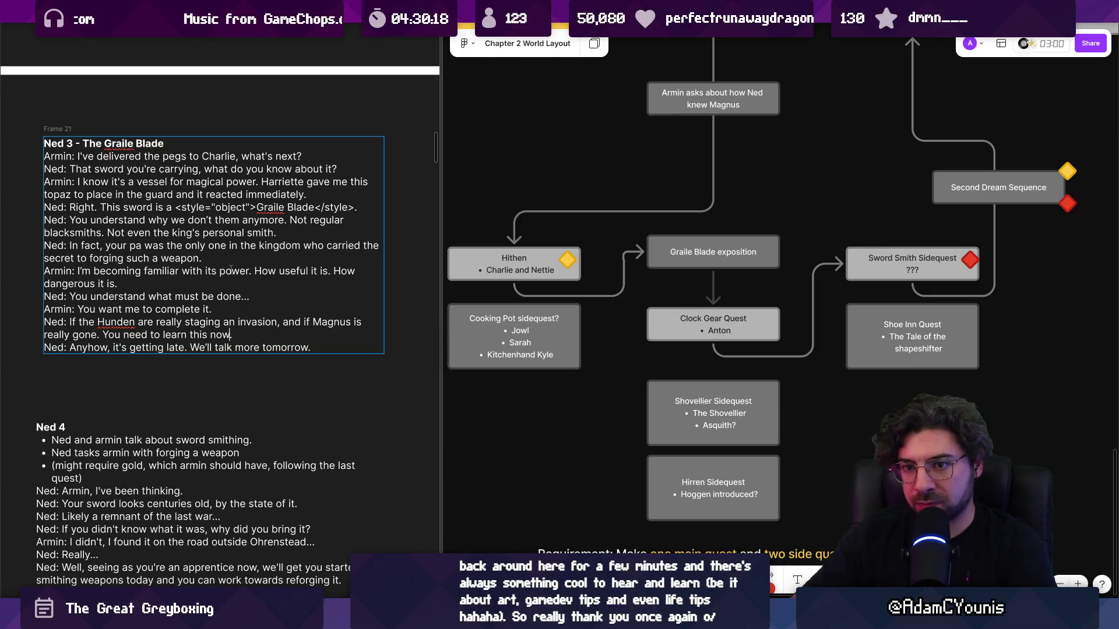
# - Insert an ellipsis after 'really gone' and lowercase 'you need to learn this now'
pyautogui.hotkey('ctrl', 'shift', 'Left')
pyautogui.hotkey('ctrl', 'shift', 'Left')
pyautogui.hotkey('ctrl', 'shift', 'Left')
pyautogui.press('Left')
pyautogui.write('..')
pyautogui.press('BackSpace')
pyautogui.write('y')
pyautogui.hotkey('ctrl', 'Left')
pyautogui.hotkey('ctrl', 'shift', 'Right')
pyautogui.hotkey('ctrl', 'shift', 'Right')
pyautogui.hotkey('ctrl', 'shift', 'Right')
pyautogui.hotkey('ctrl', 'shift', 'Right')
pyautogui.press('Right')
# - Add 'The knowledge might already be in the wrong hands.' and break it onto a new line
pyautogui.write('before')
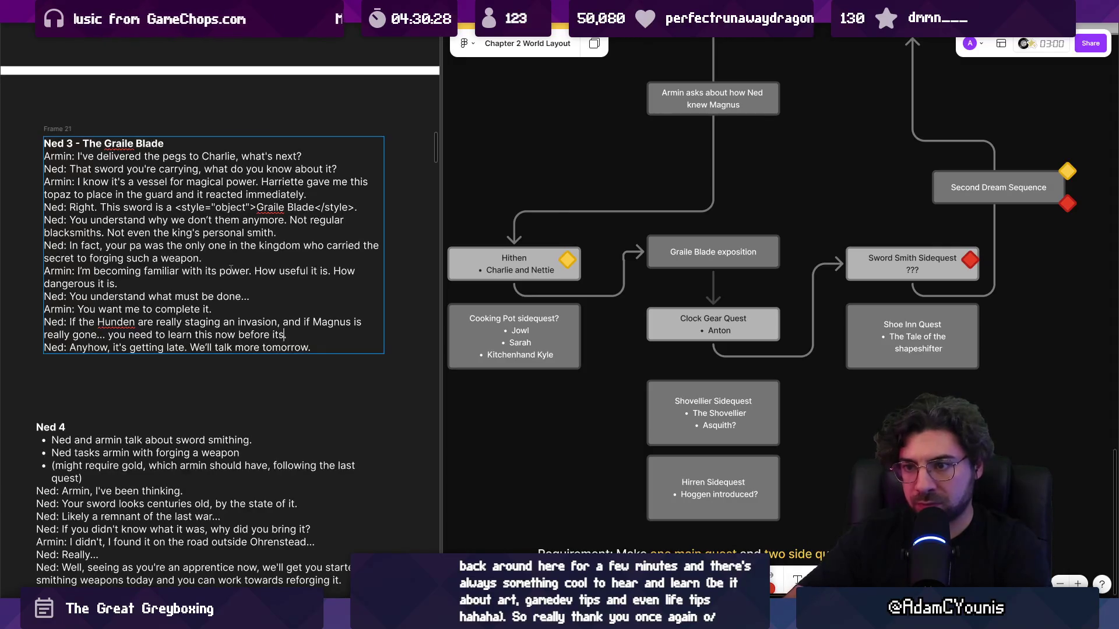
pyautogui.hotkey('ctrl', 'BackSpace')
pyautogui.hotkey('ctrl', 'BackSpace')
pyautogui.hotkey('ctrl', 'BackSpace')
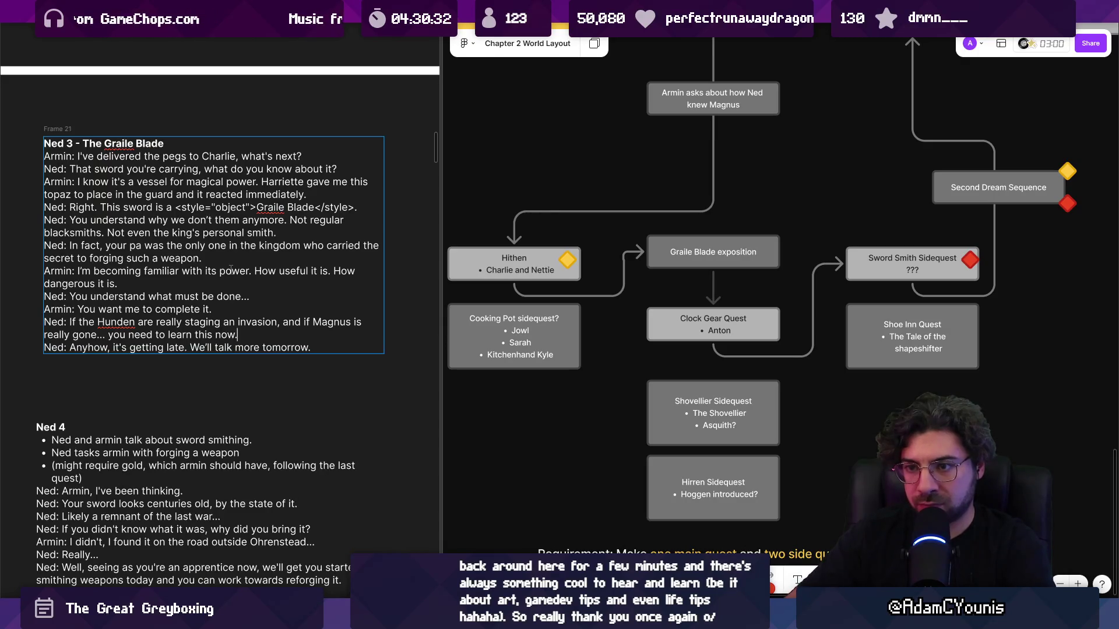
pyautogui.write('.They')
pyautogui.write(' knopw')
pyautogui.press('BackSpace')
pyautogui.press('BackSpace')
pyautogui.press('BackSpace')
pyautogui.write('wledge migfht a')
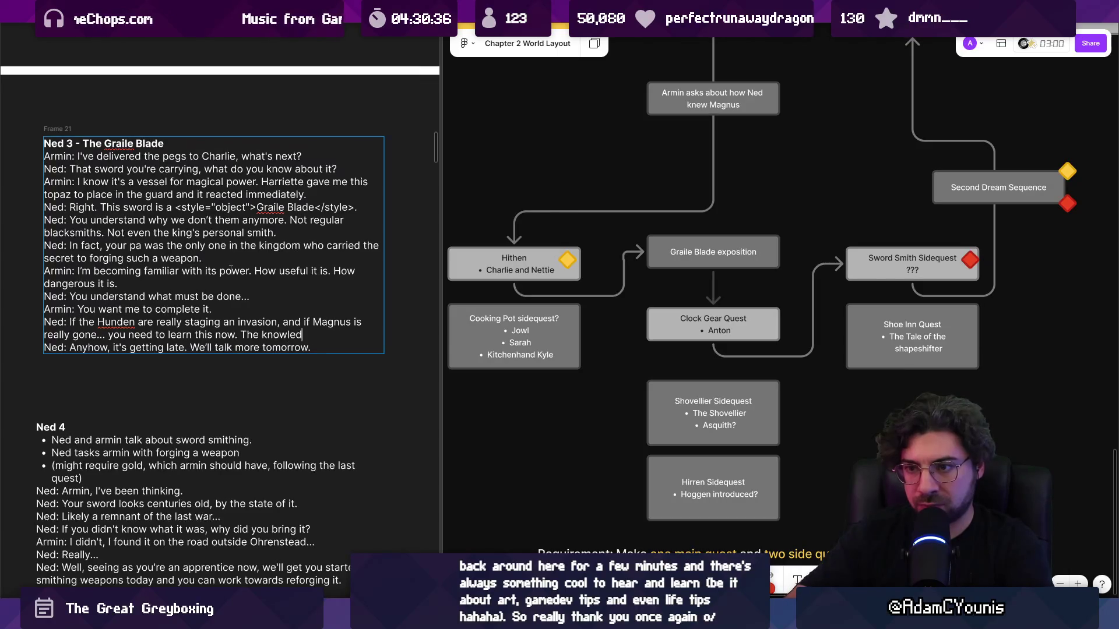
pyautogui.press('BackSpace')
pyautogui.press('BackSpace')
pyautogui.press('BackSpace')
pyautogui.write('ht already')
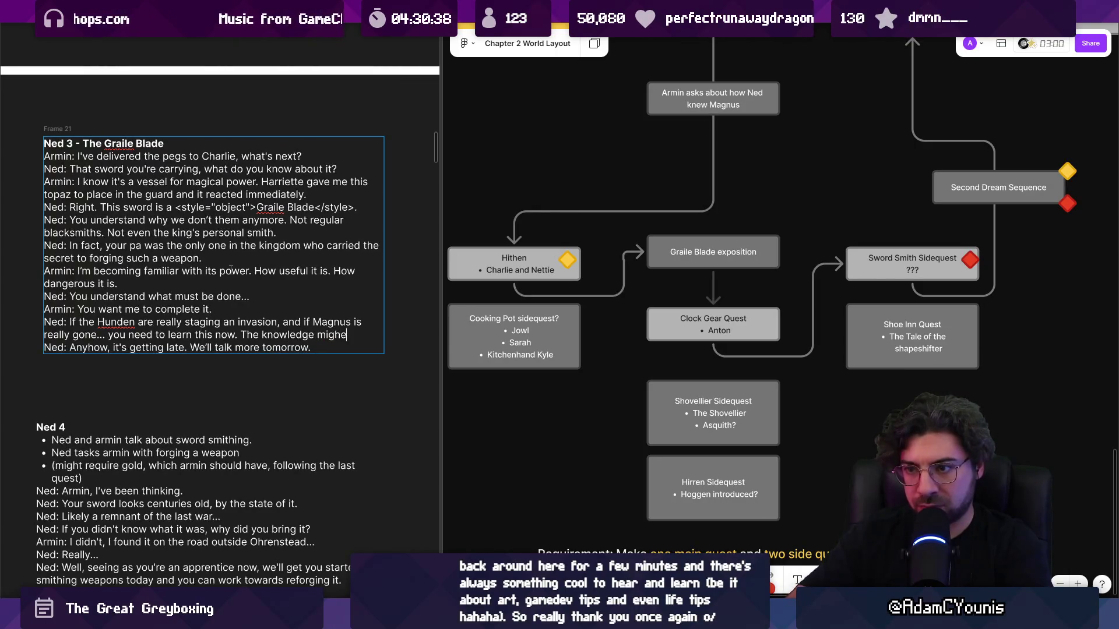
pyautogui.write(' be in the wrong hands.')
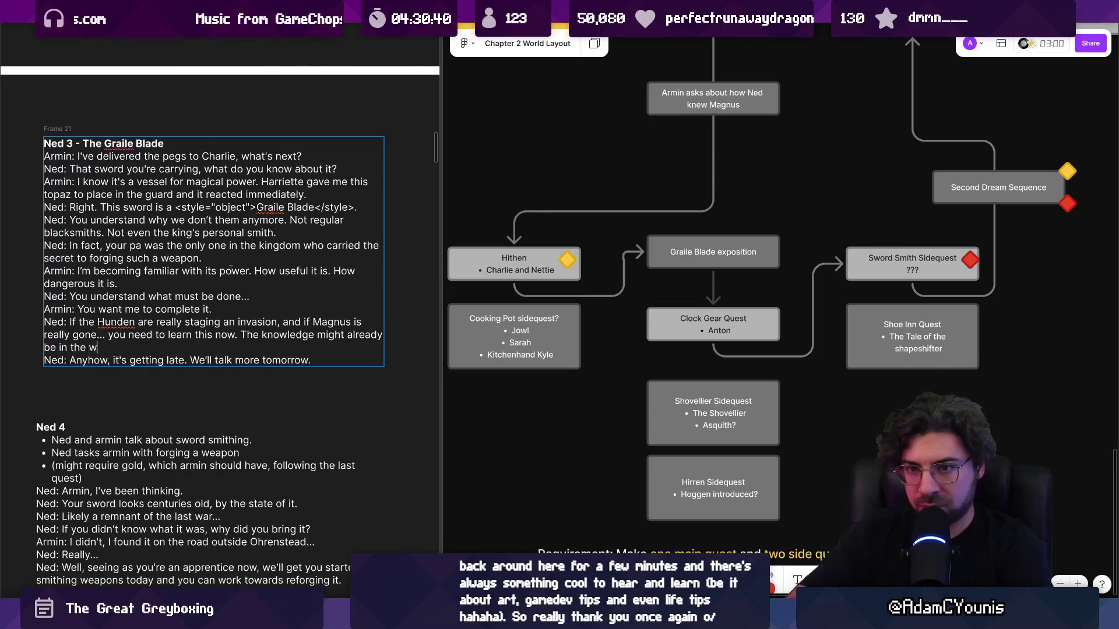
pyautogui.press('Up')
pyautogui.hotkey('ctrl', 'Right')
pyautogui.hotkey('ctrl', 'Right')
pyautogui.hotkey('ctrl', 'Right')
pyautogui.press('Return')
# - Label the wrong-hands sentence 'Ned:' and insert 'Armin: ...' before Ned's 'Anyhow' line
pyautogui.write('Ned:')
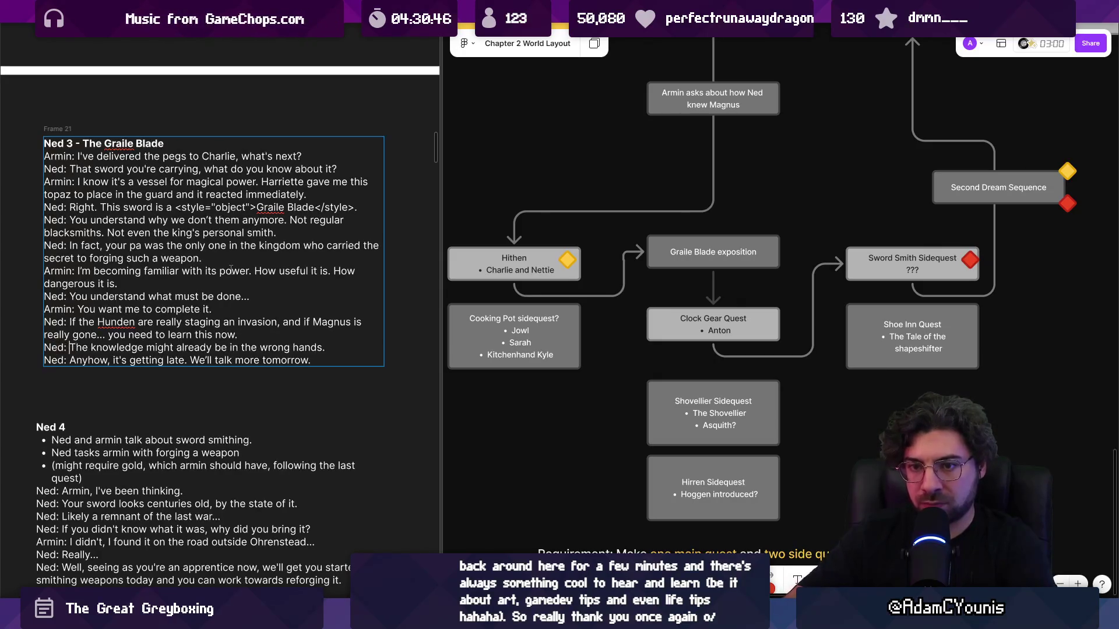
pyautogui.press('Left')
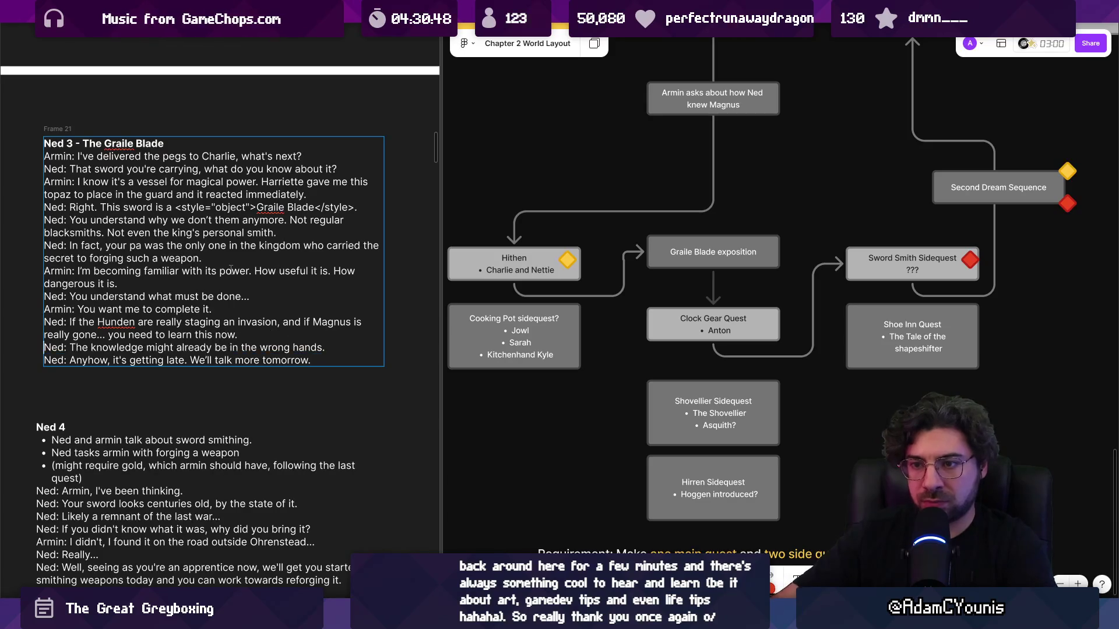
pyautogui.press('End')
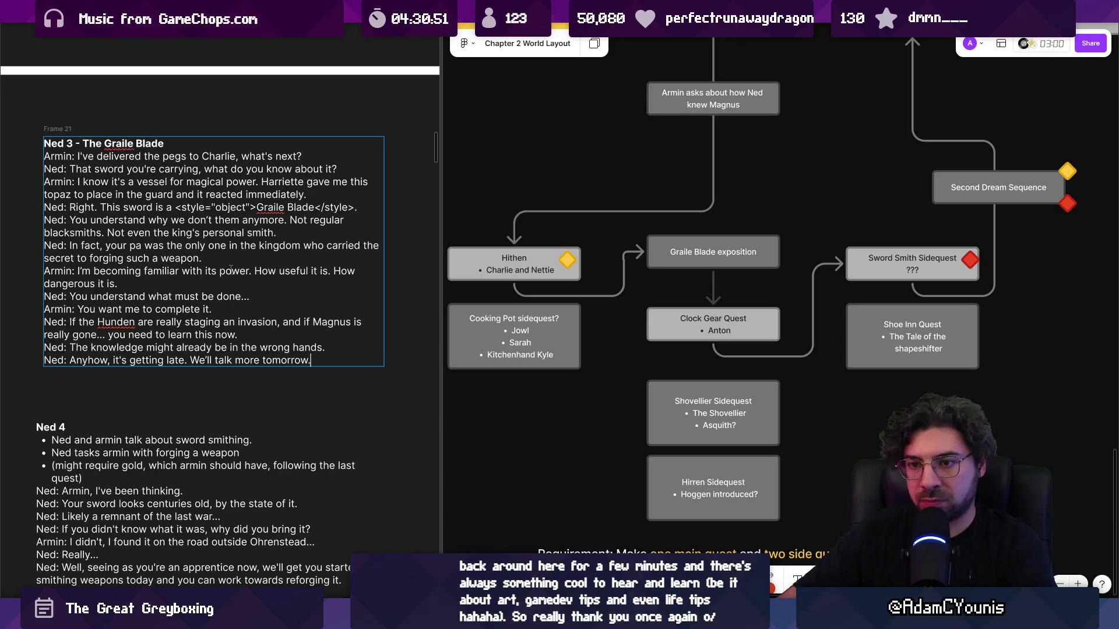
pyautogui.press('Up')
pyautogui.press('End')
pyautogui.press('Return')
pyautogui.write('Armin')
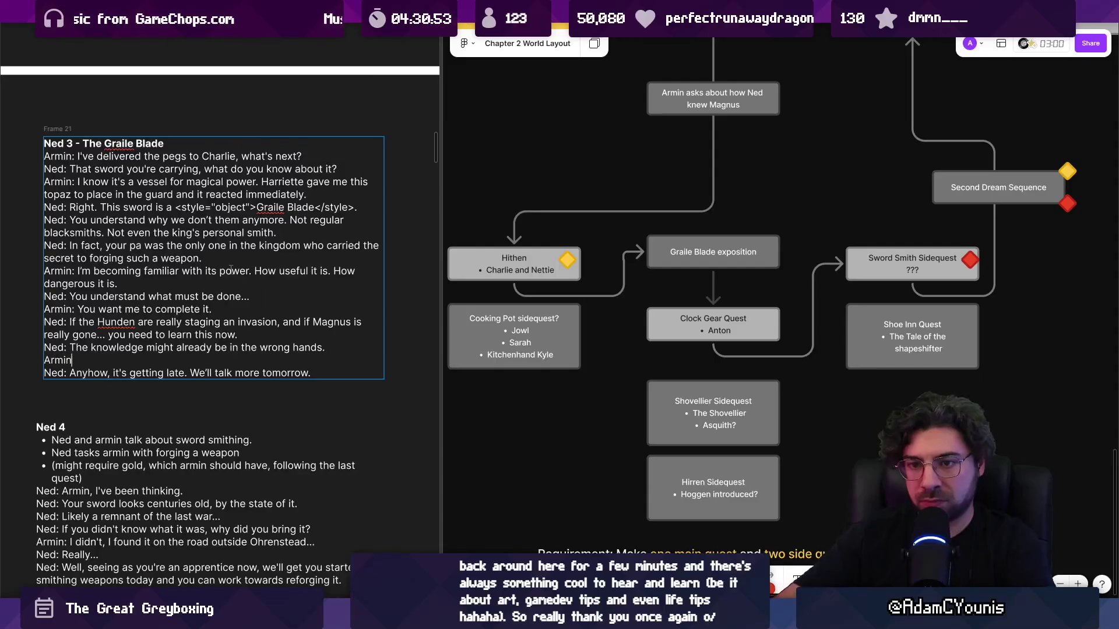
pyautogui.write(': ...')
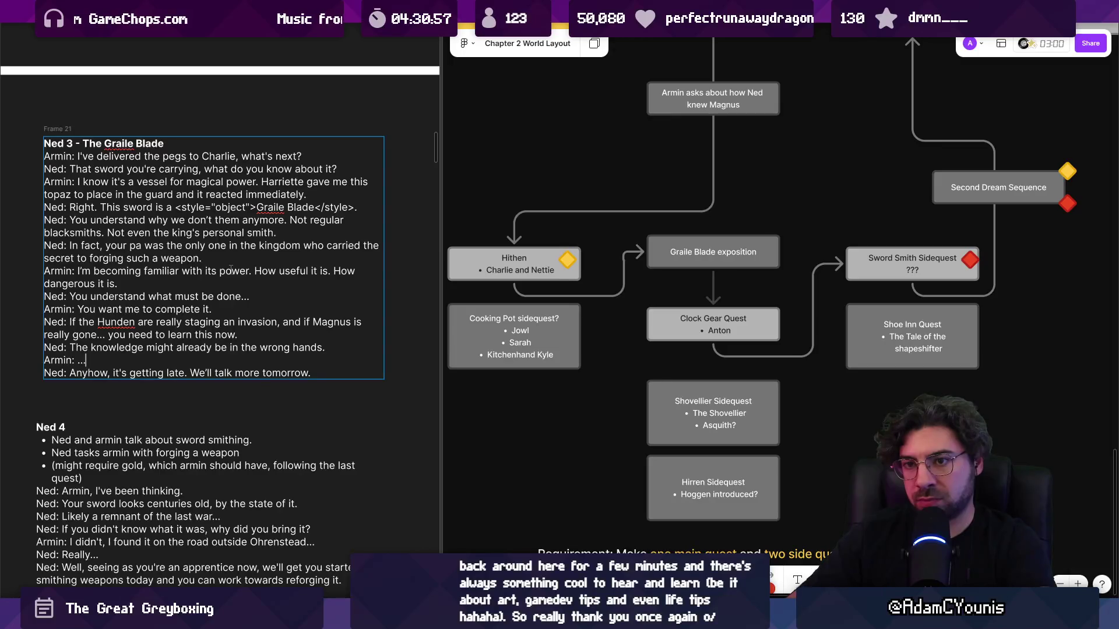
pyautogui.press('Home')
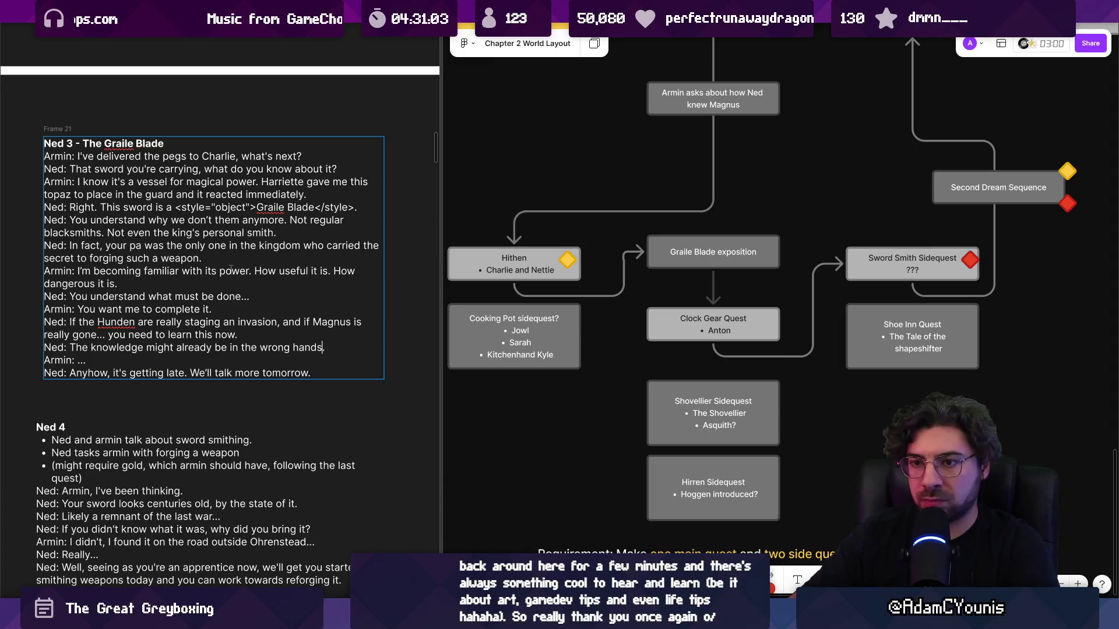
pyautogui.press('Escape')
pyautogui.scroll(-2, 214, 202)
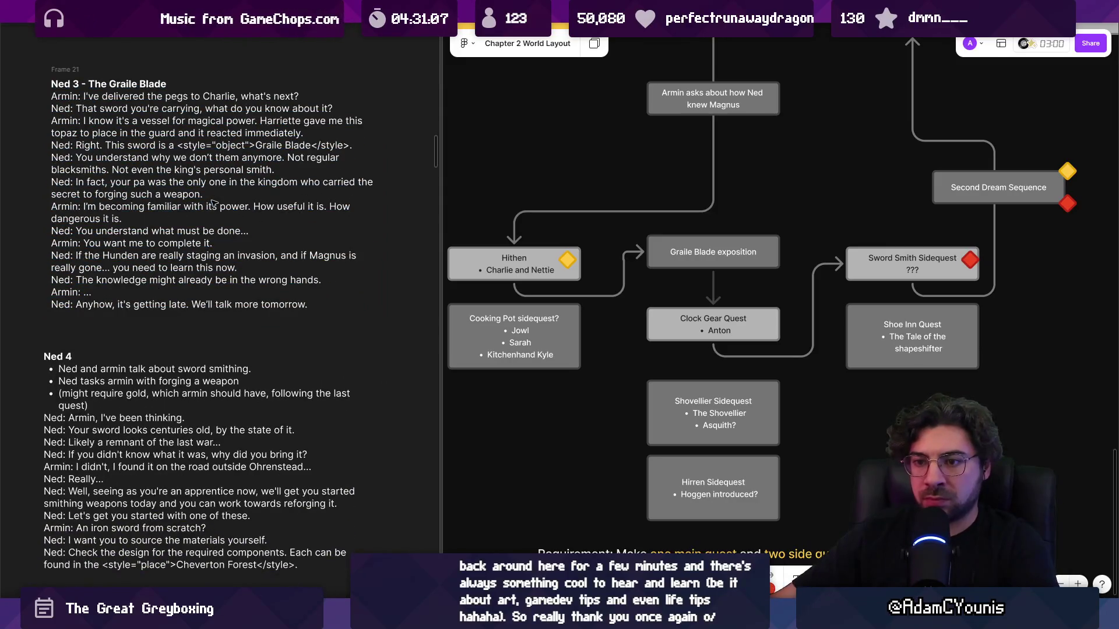
pyautogui.scroll(-1, 197, 286)
pyautogui.scroll(-3, 197, 286)
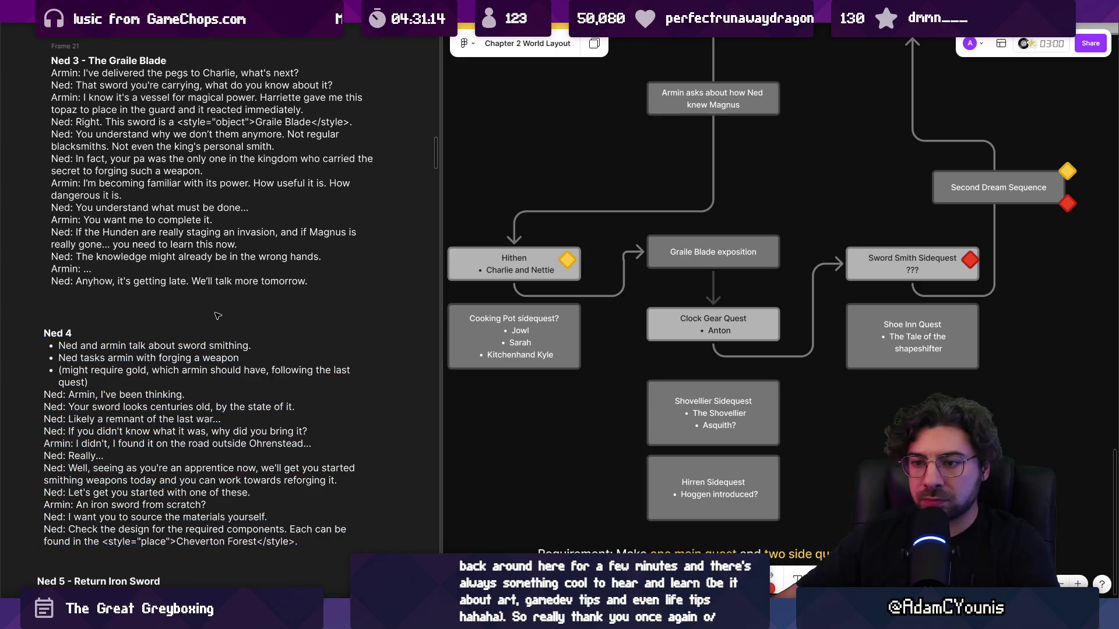
pyautogui.click(222, 431)
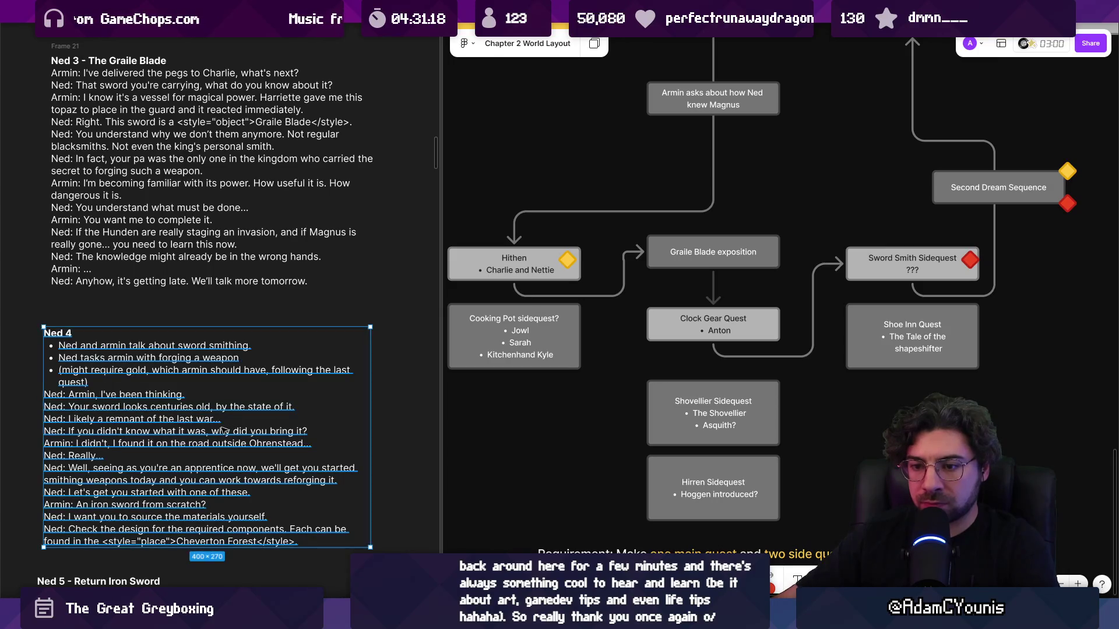
pyautogui.click(418, 427)
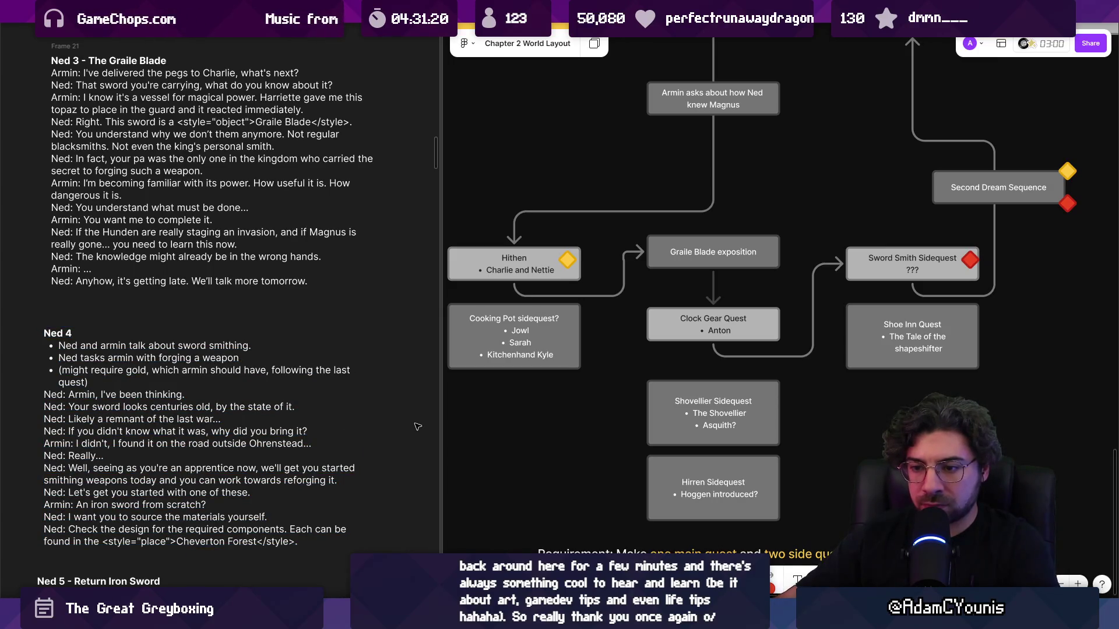
pyautogui.scroll(-3, 228, 338)
pyautogui.click(192, 348)
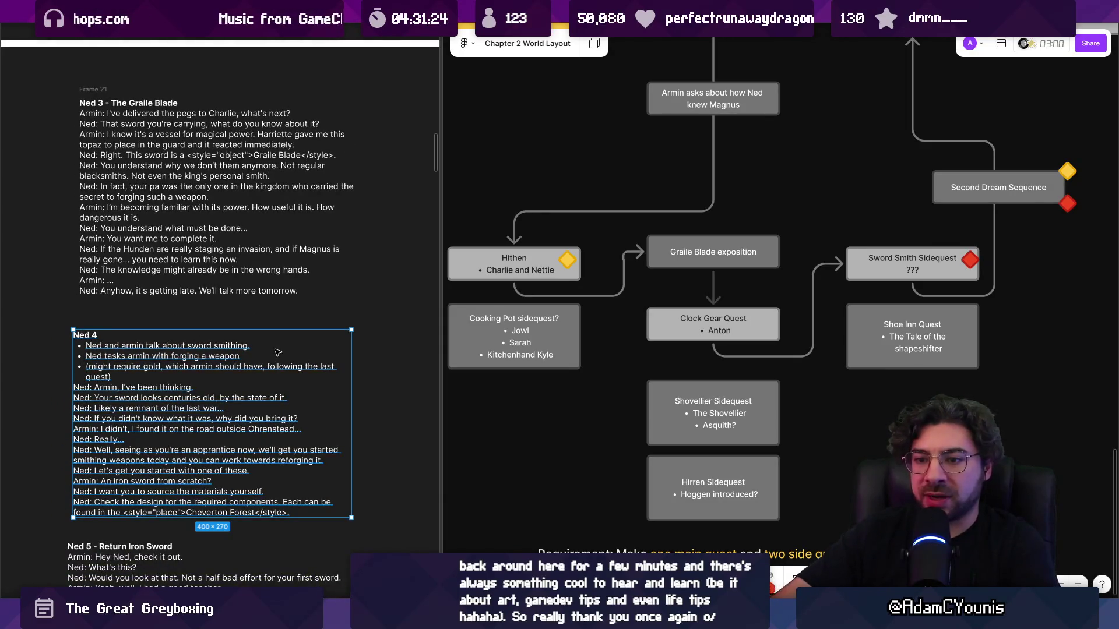
pyautogui.scroll(-5, 212, 353)
pyautogui.scroll(5, 212, 353)
pyautogui.moveTo(256, 321); pyautogui.dragTo(371, 320)
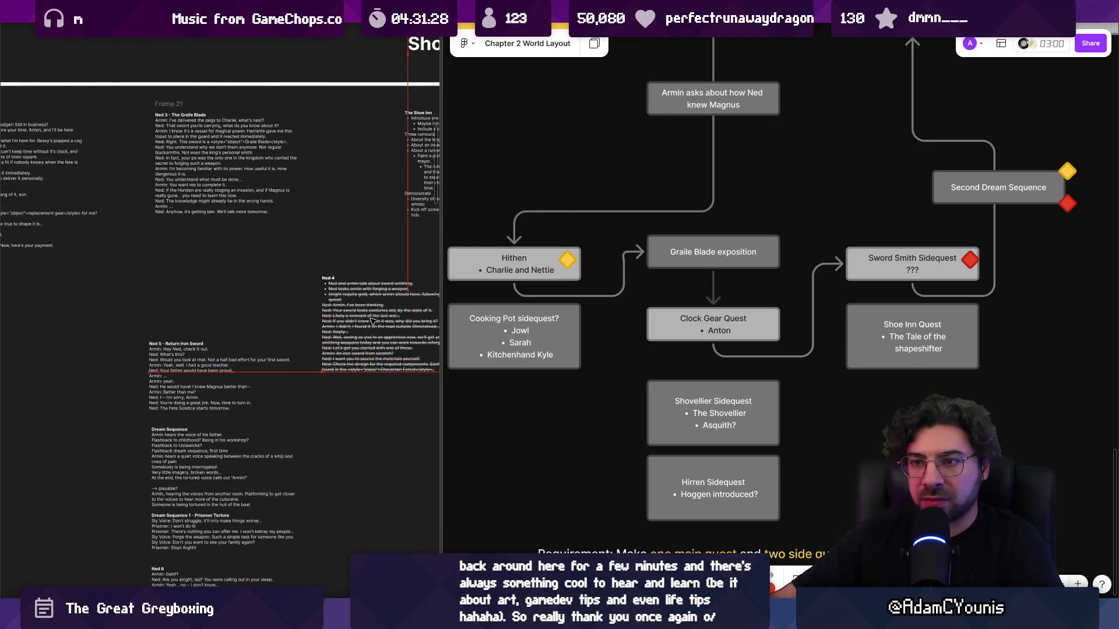
pyautogui.scroll(-3, 207, 524)
pyautogui.click(207, 541)
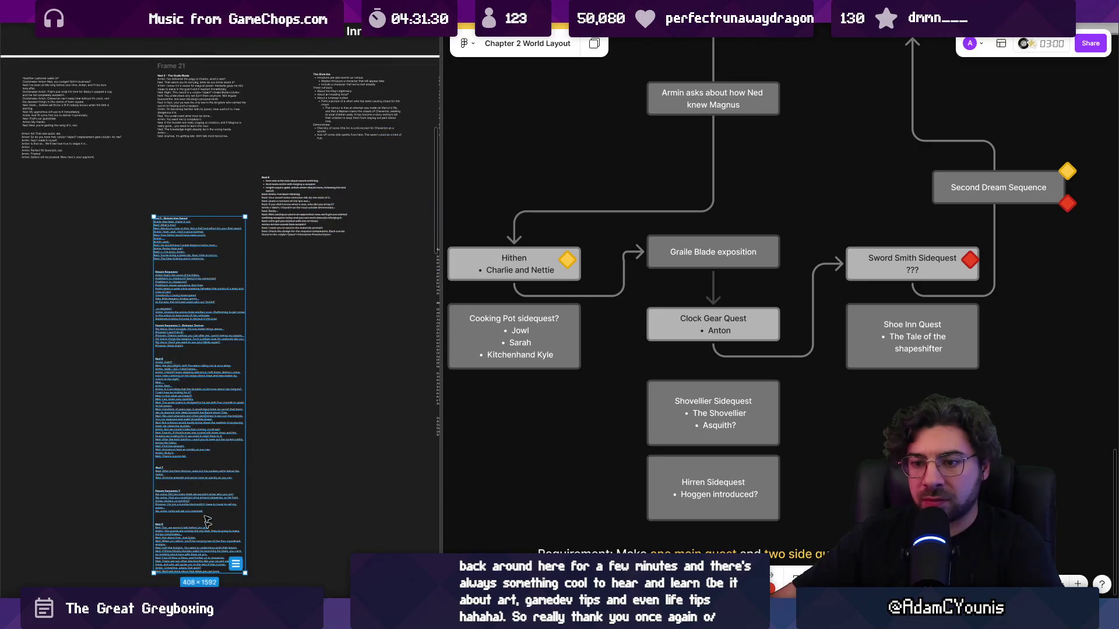
pyautogui.scroll(5, 207, 541)
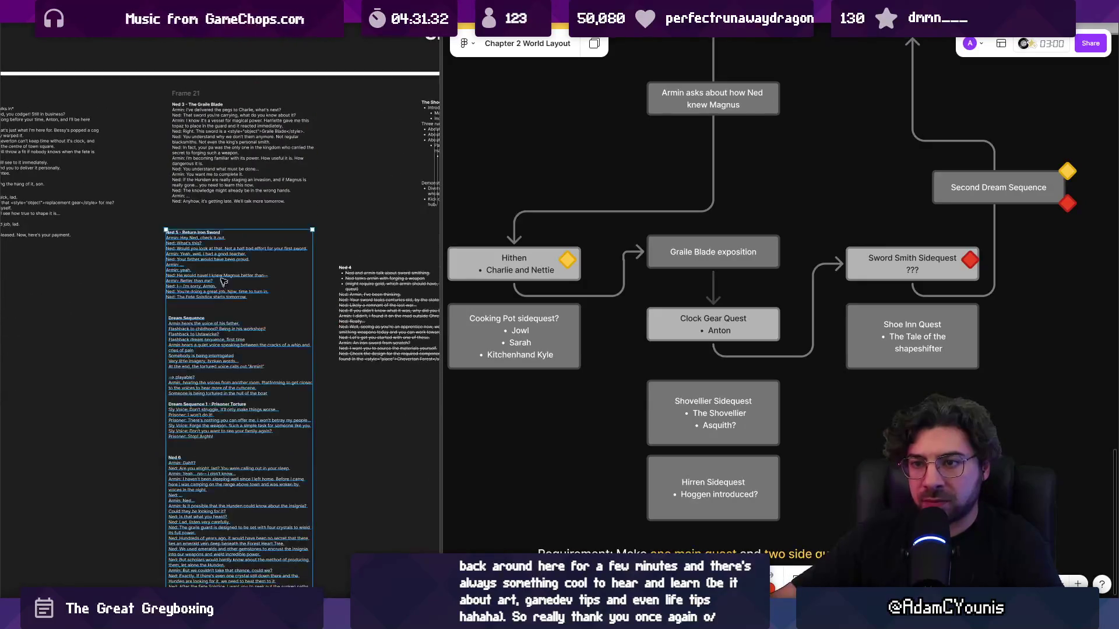
pyautogui.scroll(5, 224, 288)
pyautogui.click(106, 257)
pyautogui.scroll(-3, 99, 254)
pyautogui.scroll(3, 194, 293)
pyautogui.scroll(-10, 193, 293)
pyautogui.scroll(-5, 192, 293)
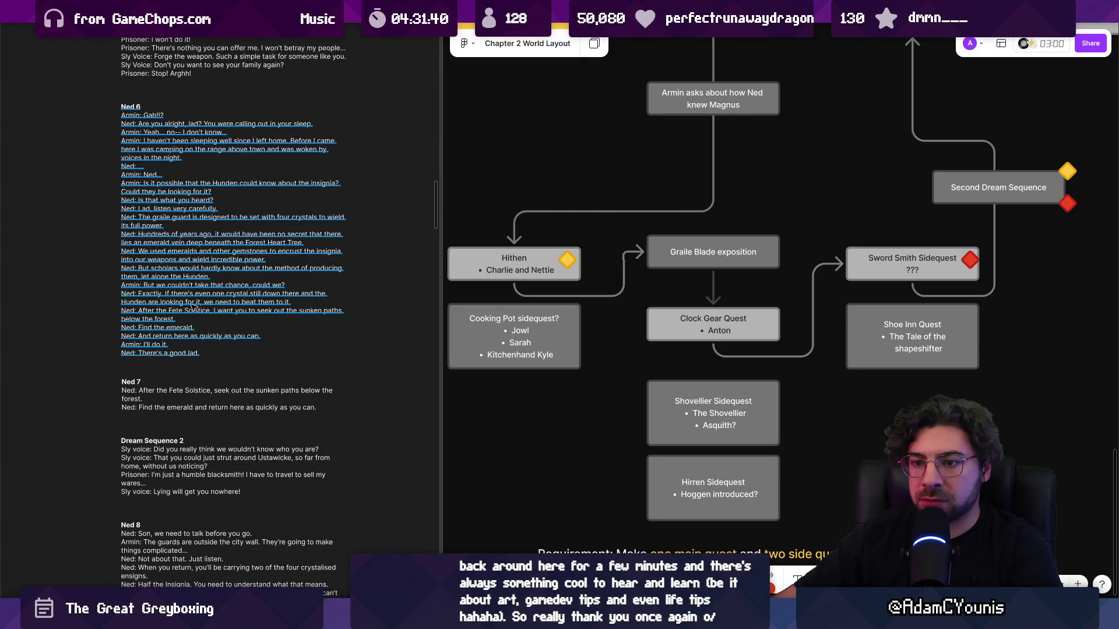
pyautogui.scroll(-2, 193, 307)
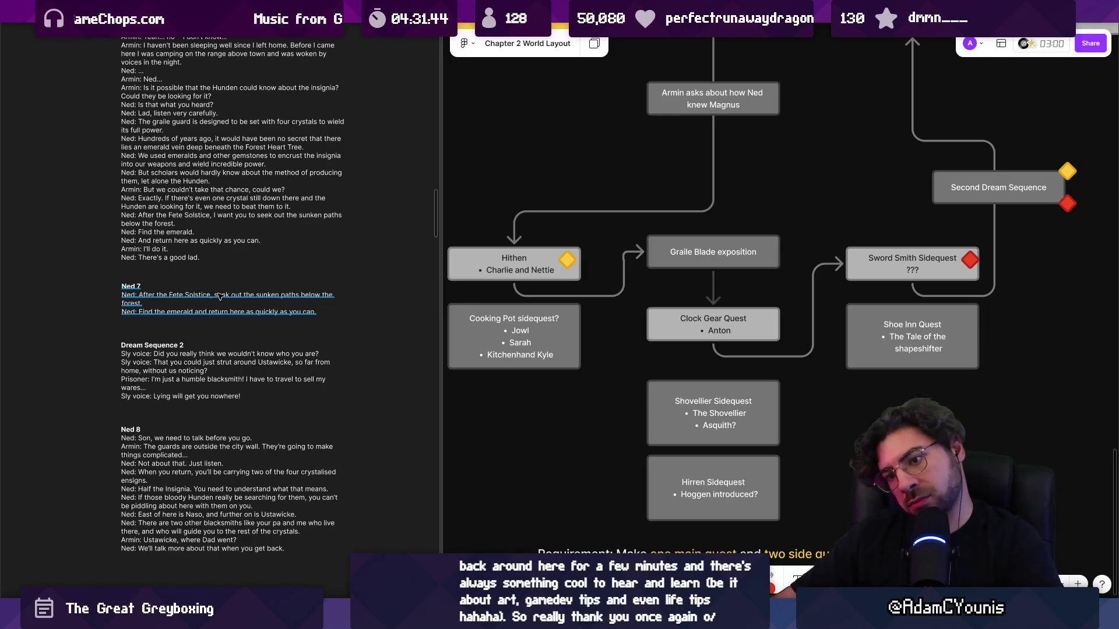
pyautogui.scroll(5, 300, 254)
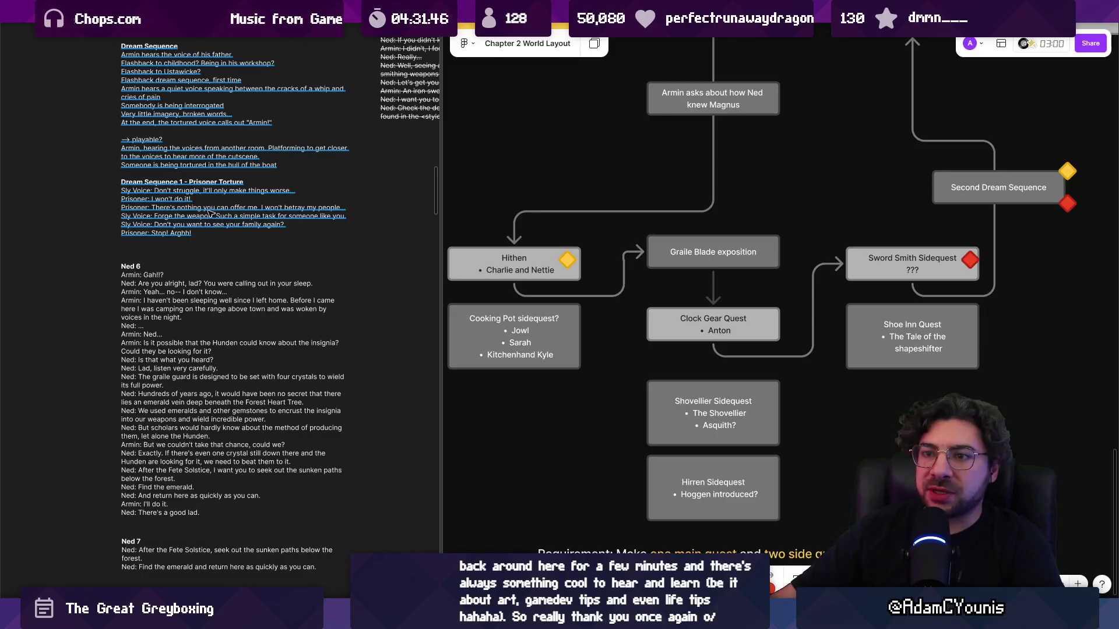
pyautogui.click(201, 213)
pyautogui.press('Return')
pyautogui.click(210, 234)
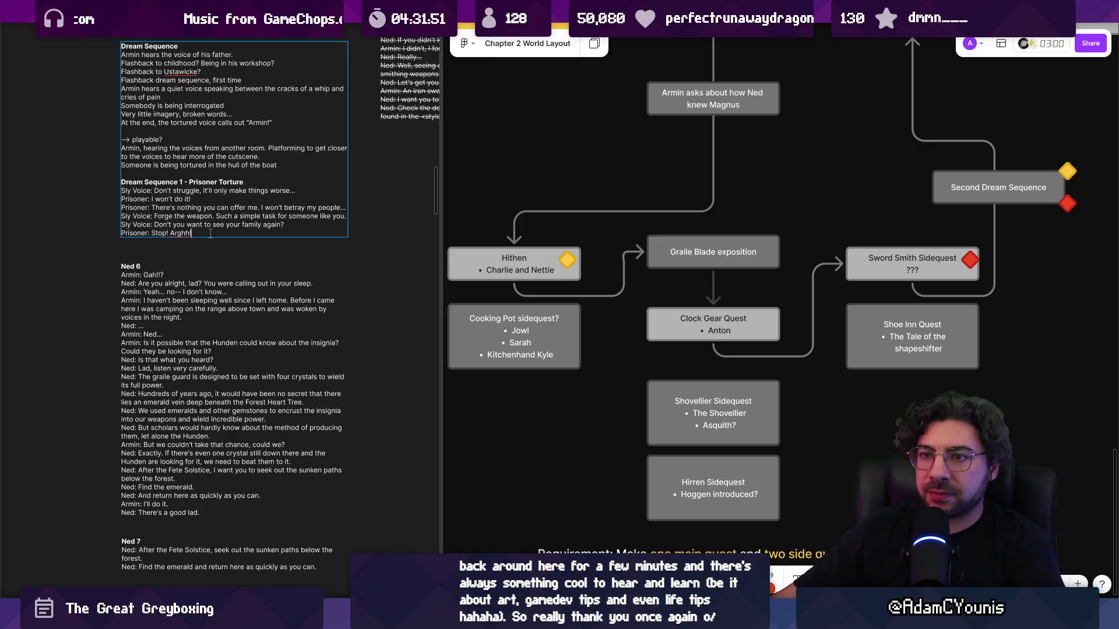
pyautogui.press('Escape')
pyautogui.press('Escape')
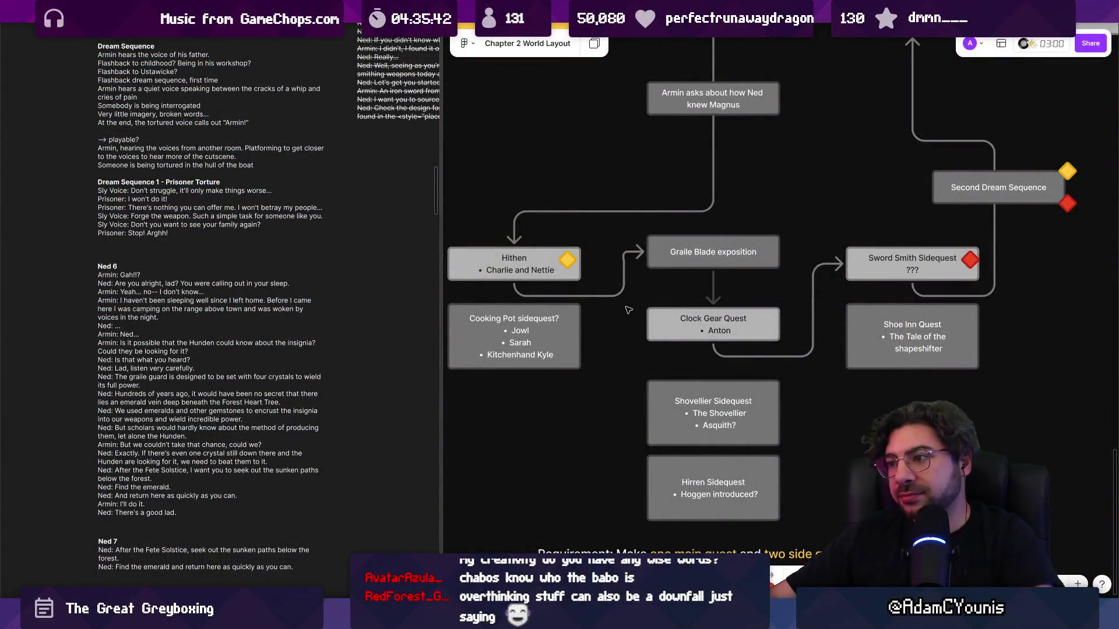
# - Select and deselect the Ned 6 dialogue block, scrolling the Part 2 - Cheverton flow into view
pyautogui.scroll(-3, 628, 310)
pyautogui.tripleClick(167, 408)
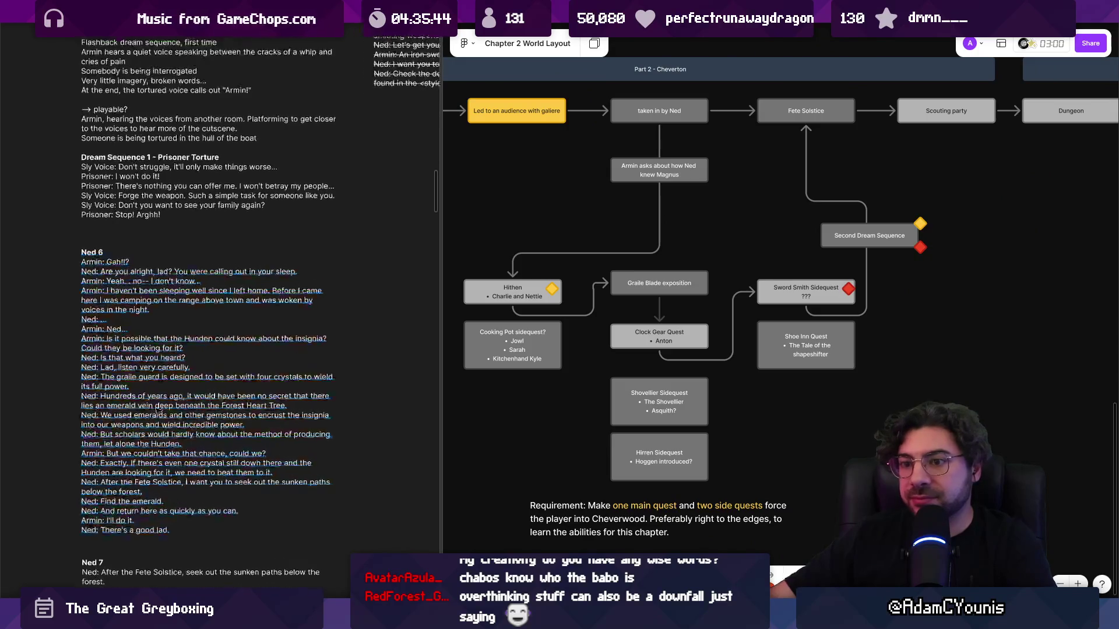
pyautogui.scroll(-1, 262, 408)
pyautogui.click(409, 428)
pyautogui.scroll(2, 409, 427)
pyautogui.scroll(-2, 409, 427)
# - Scroll the script to Ned 8 and zoom the flowchart around Second Dream Sequence and Sword Smith Sidequest
pyautogui.scroll(-3, 238, 471)
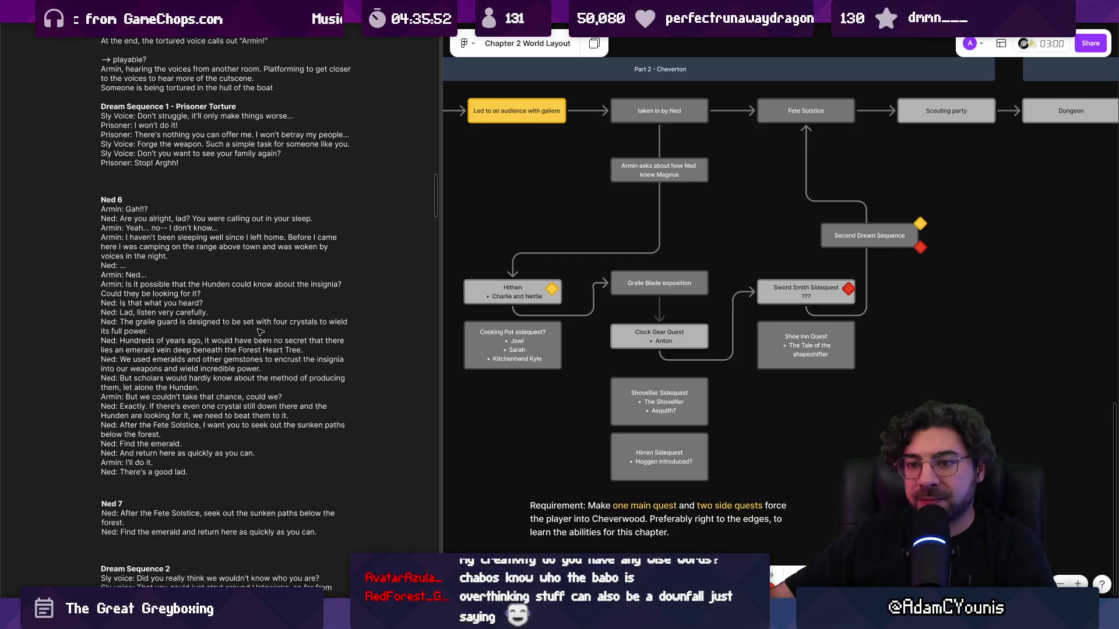
pyautogui.scroll(-3, 260, 332)
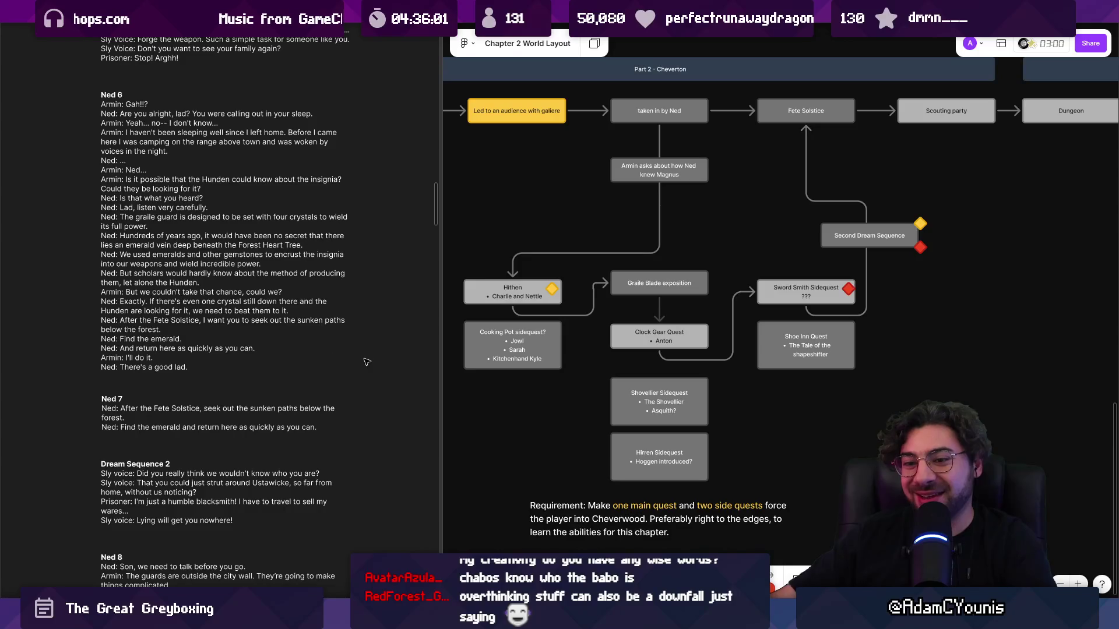
pyautogui.scroll(-3, 369, 359)
pyautogui.scroll(-3, 258, 362)
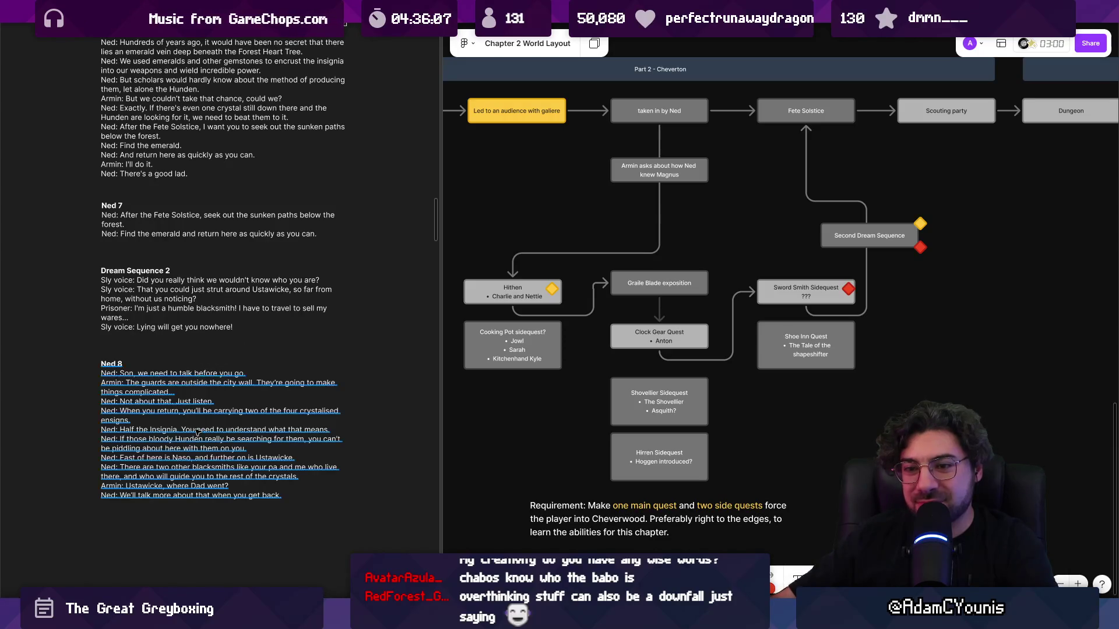
pyautogui.scroll(2, 191, 381)
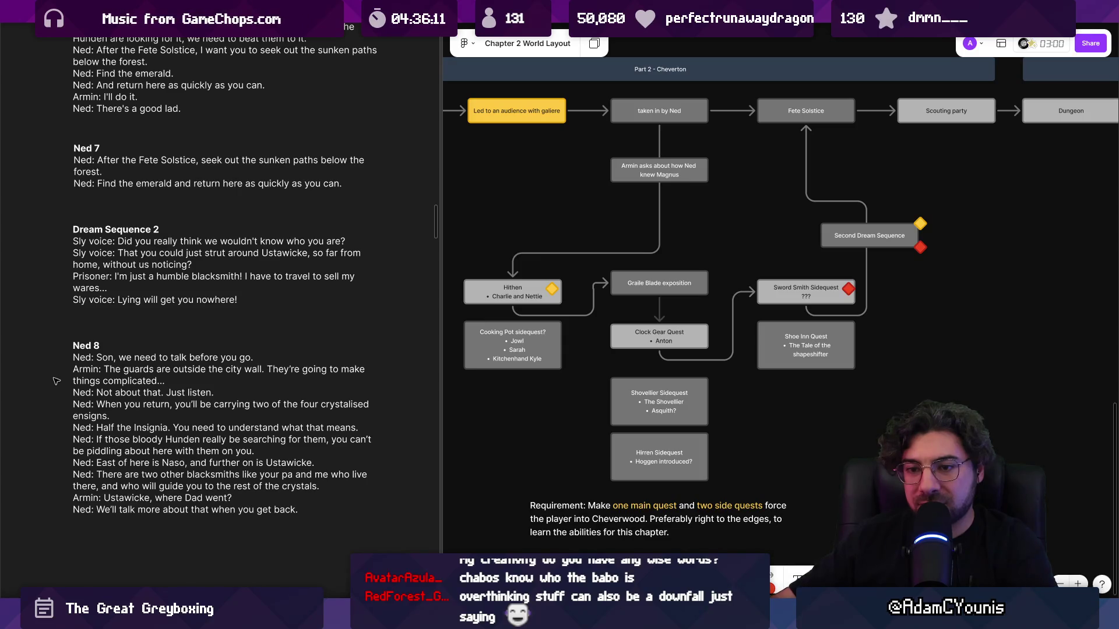
pyautogui.scroll(-1, 65, 384)
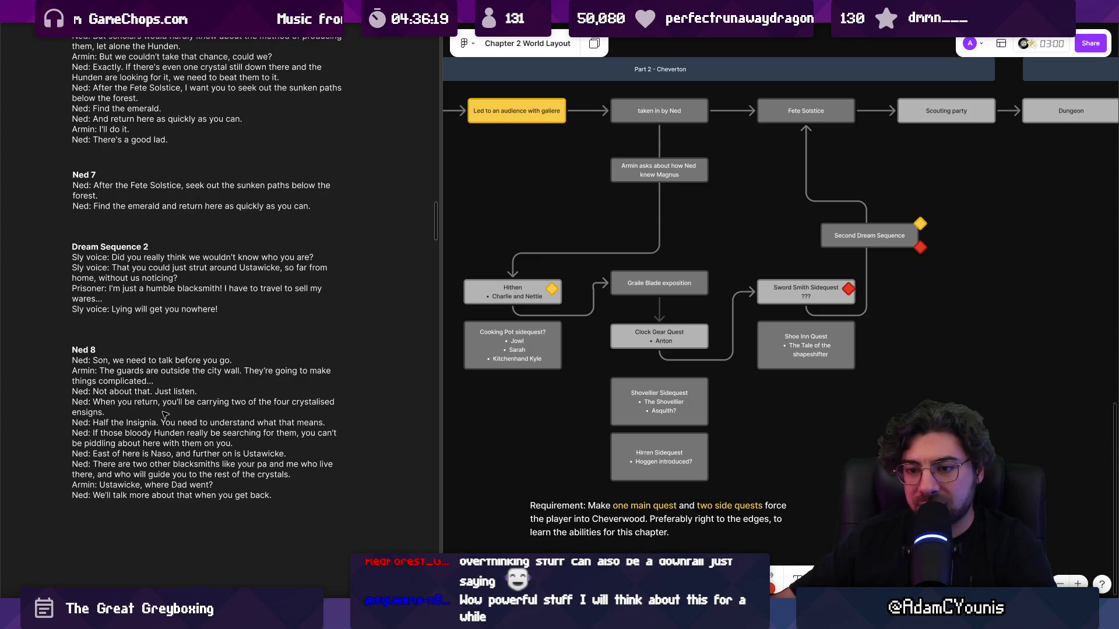
pyautogui.scroll(2, 165, 415)
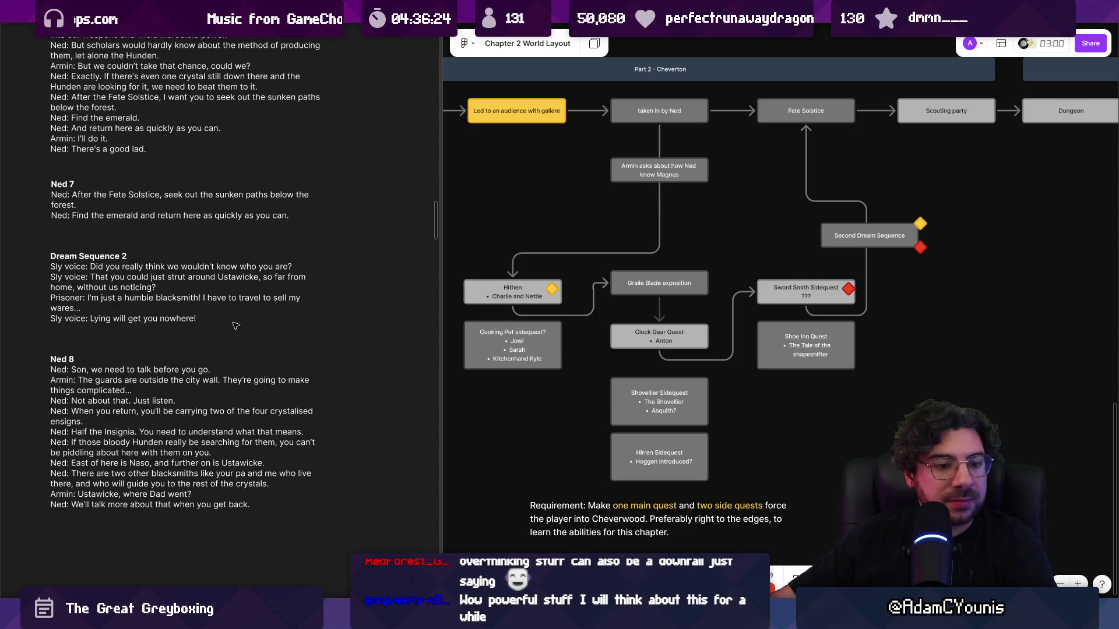
pyautogui.scroll(3, 576, 332)
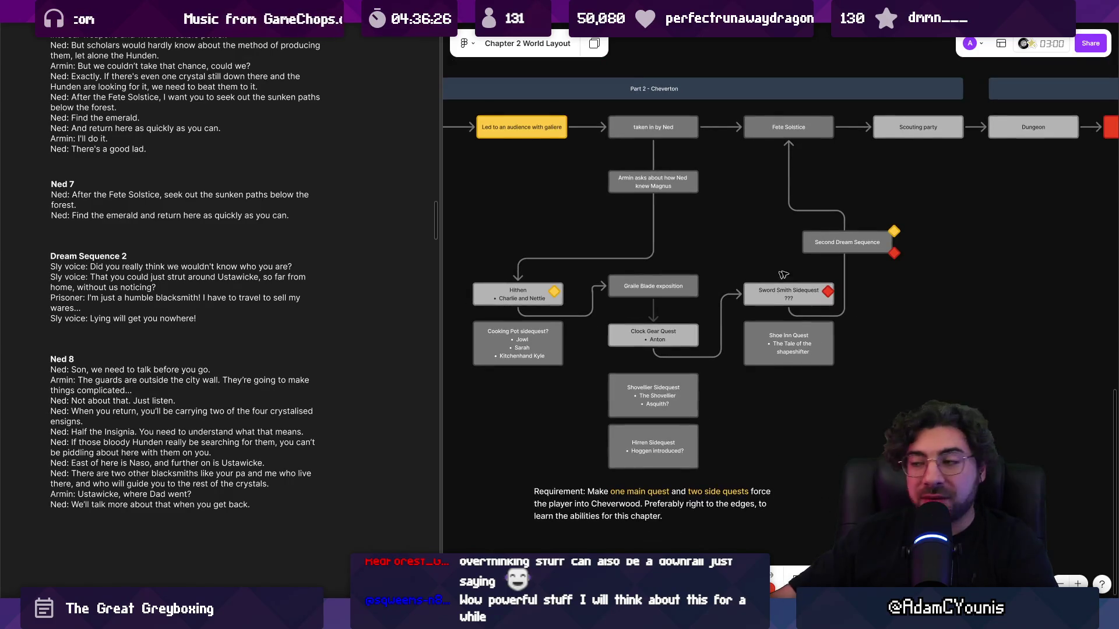
pyautogui.hscroll(5, 641, 335)
pyautogui.scroll(3, 670, 337)
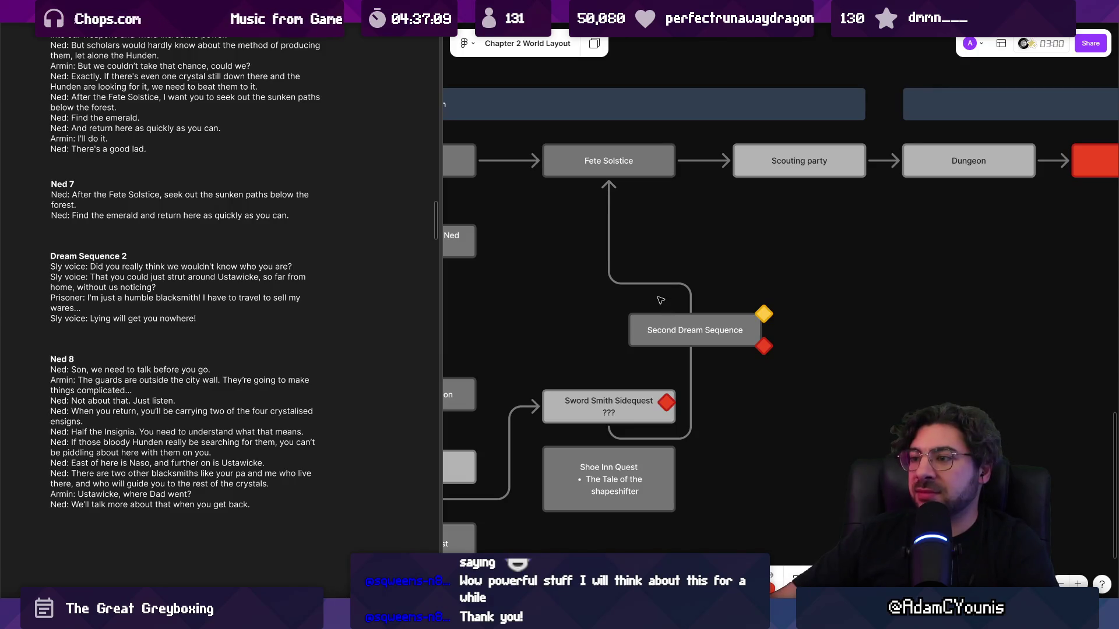
# - Widen and maximise the flowchart, zooming out to show Cheverton through Part 3 - Dungeon
pyautogui.moveTo(660, 300); pyautogui.dragTo(707, 303)
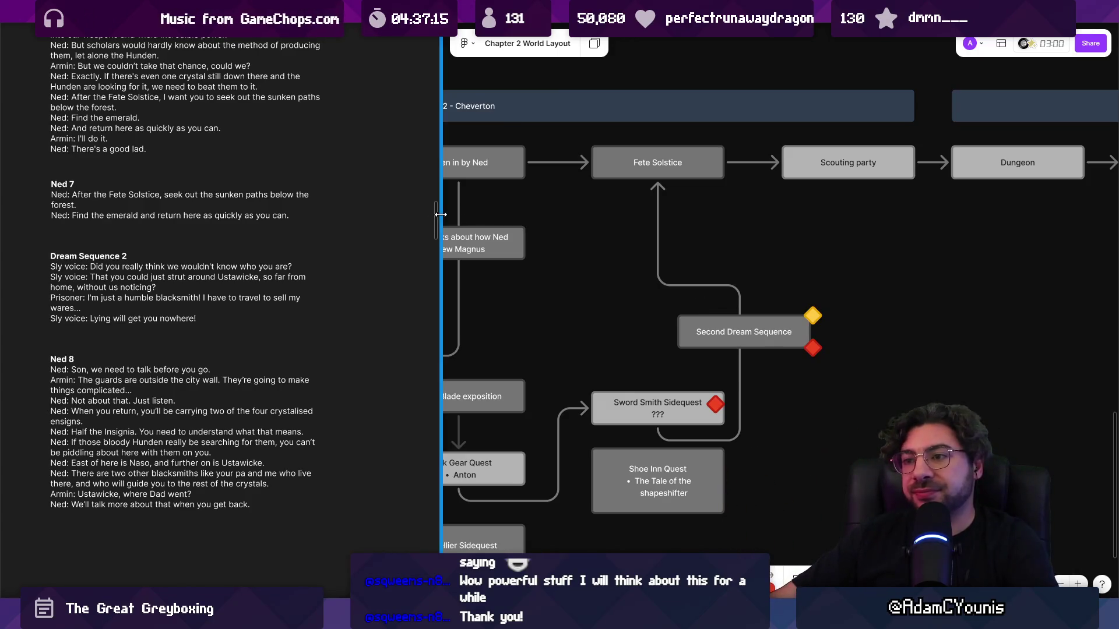
pyautogui.moveTo(435, 220); pyautogui.dragTo(3, 221)
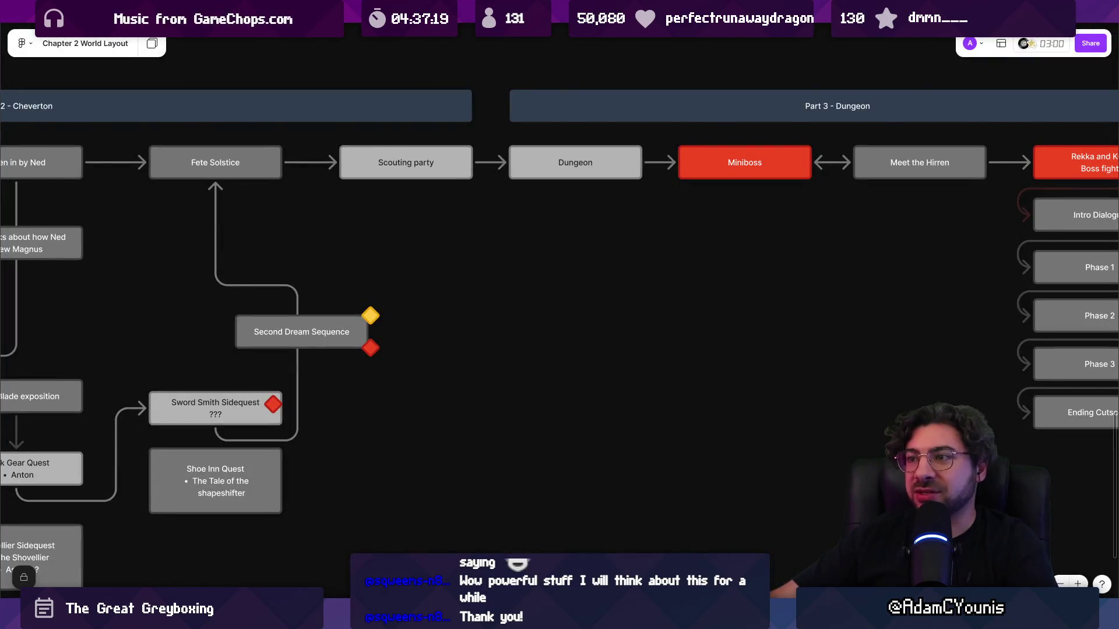
pyautogui.press('super+Right')
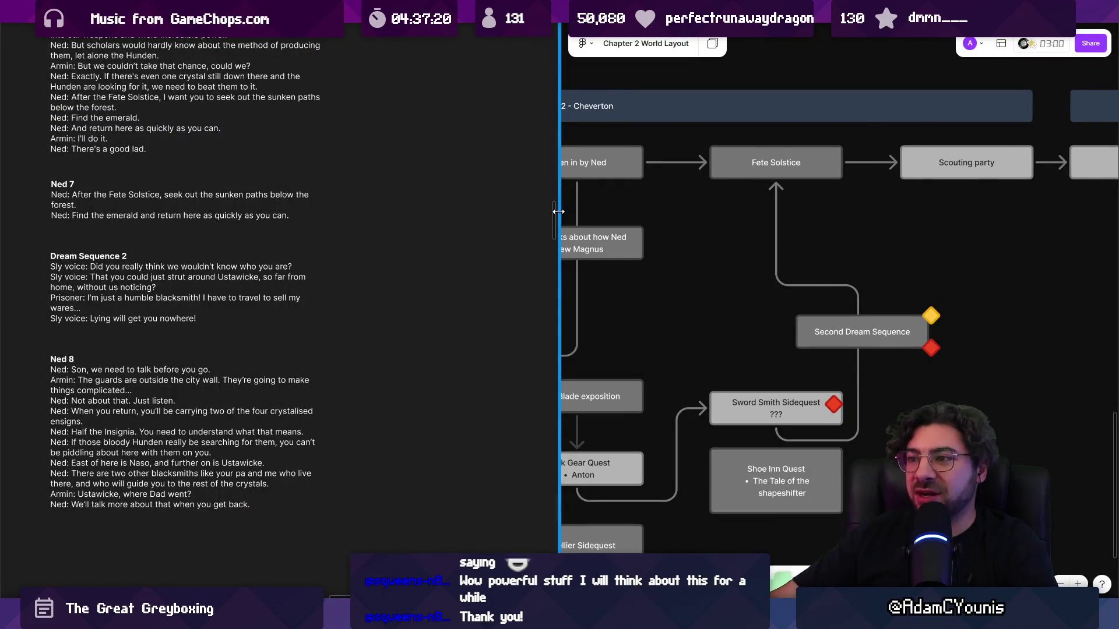
pyautogui.hotkey('alt', 'Tab')
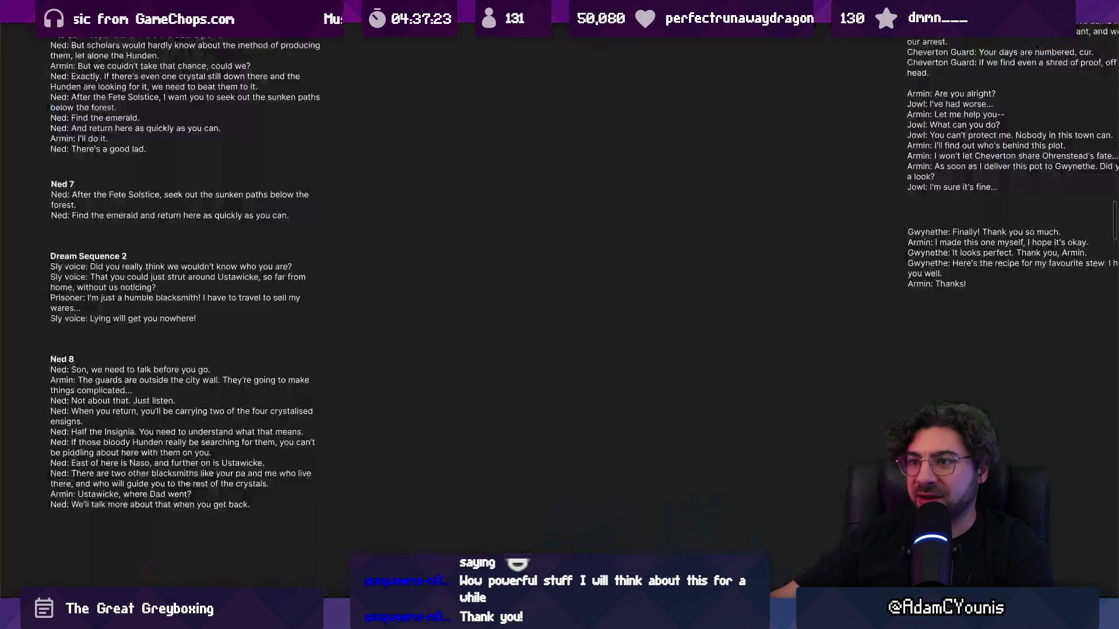
pyautogui.click(483, 41)
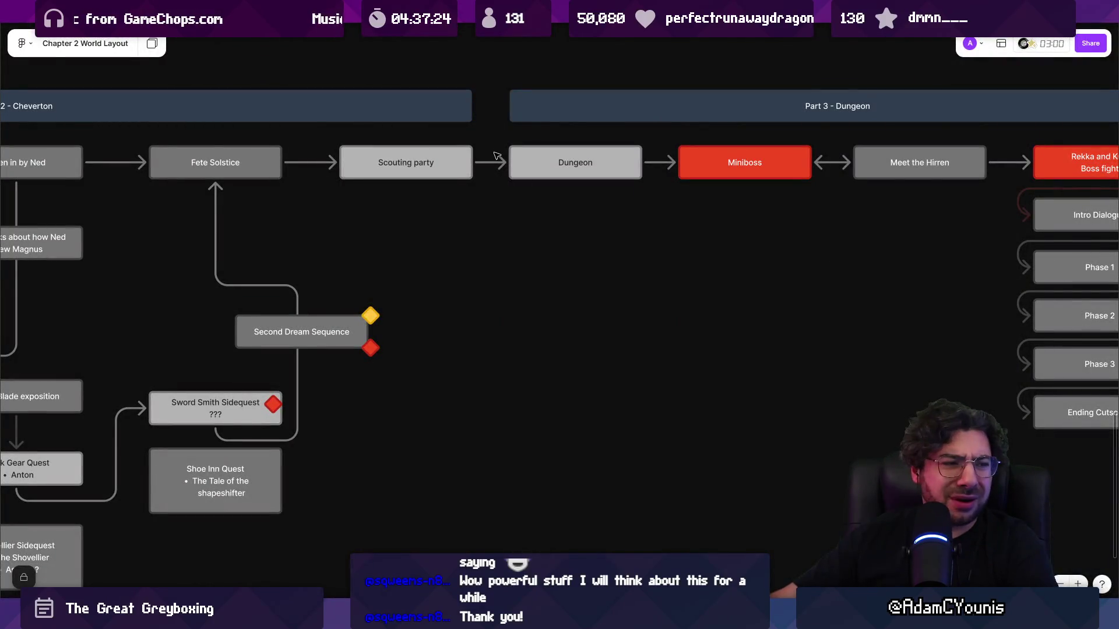
pyautogui.scroll(-5, 537, 215)
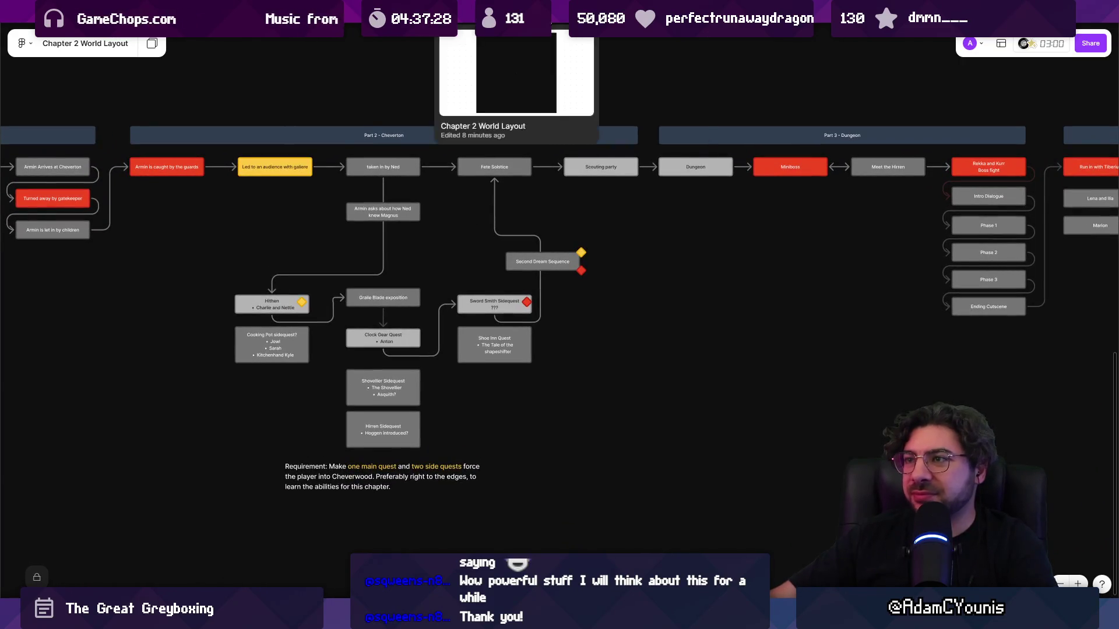
# - Return to the dialogue script and snap the Chapter 2 World Layout flowchart to the right half
pyautogui.click(506, 13)
pyautogui.click(505, 13)
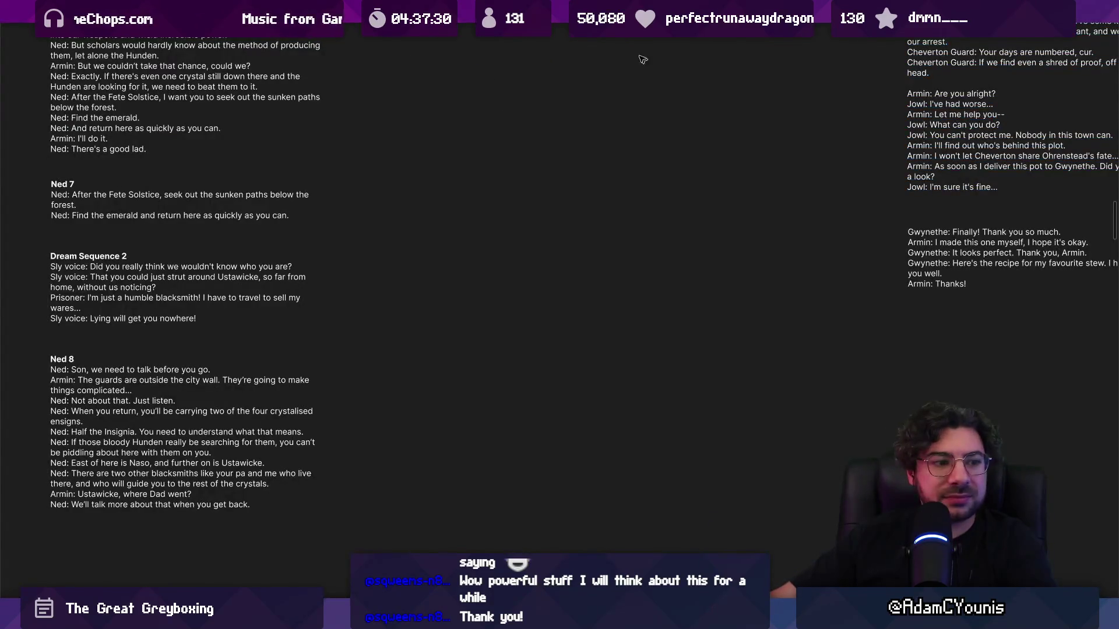
pyautogui.click(594, 134)
pyautogui.press('super+Right')
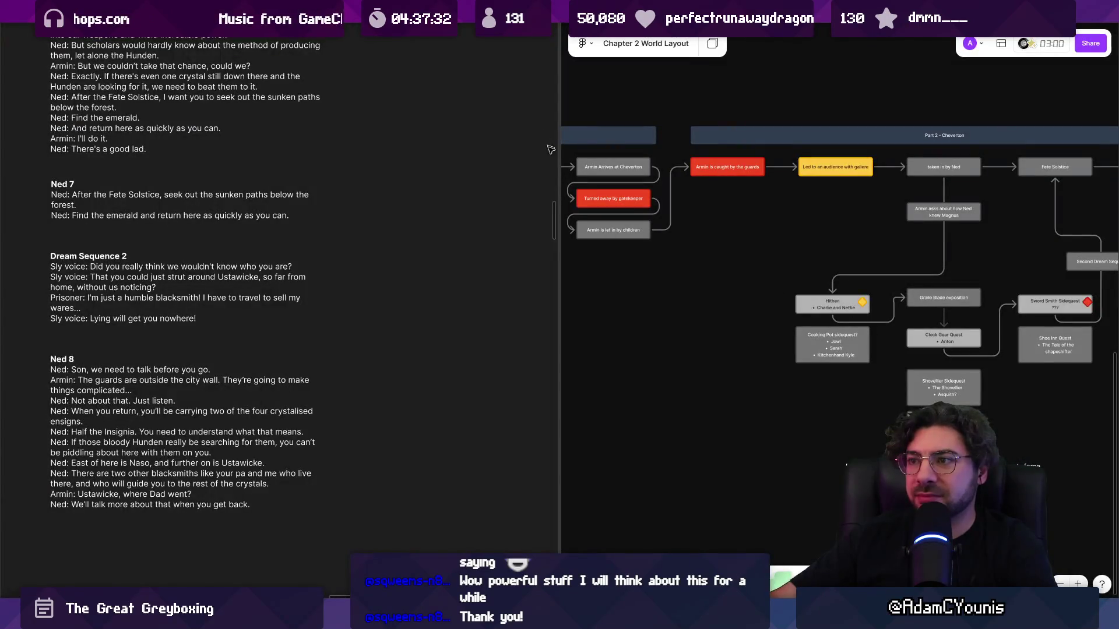
# - Scroll through the script notes, starting from the Hunden quest write-up
pyautogui.keyDown('ctrl'); pyautogui.scroll(-5, 431, 227); pyautogui.keyUp('ctrl')
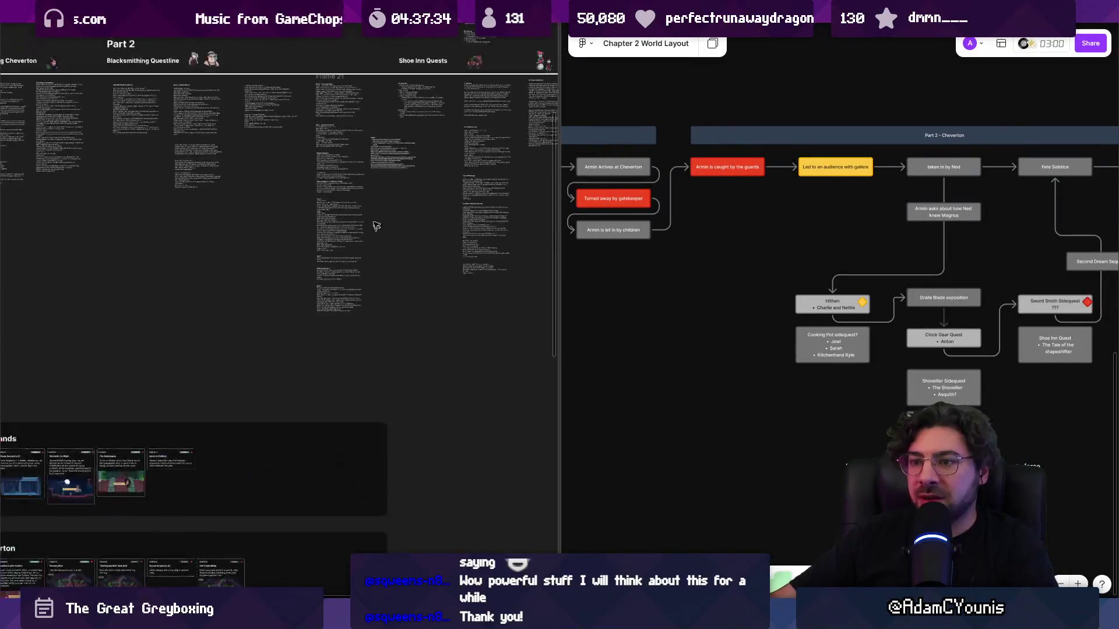
pyautogui.keyDown('ctrl'); pyautogui.scroll(3, 399, 260); pyautogui.keyUp('ctrl')
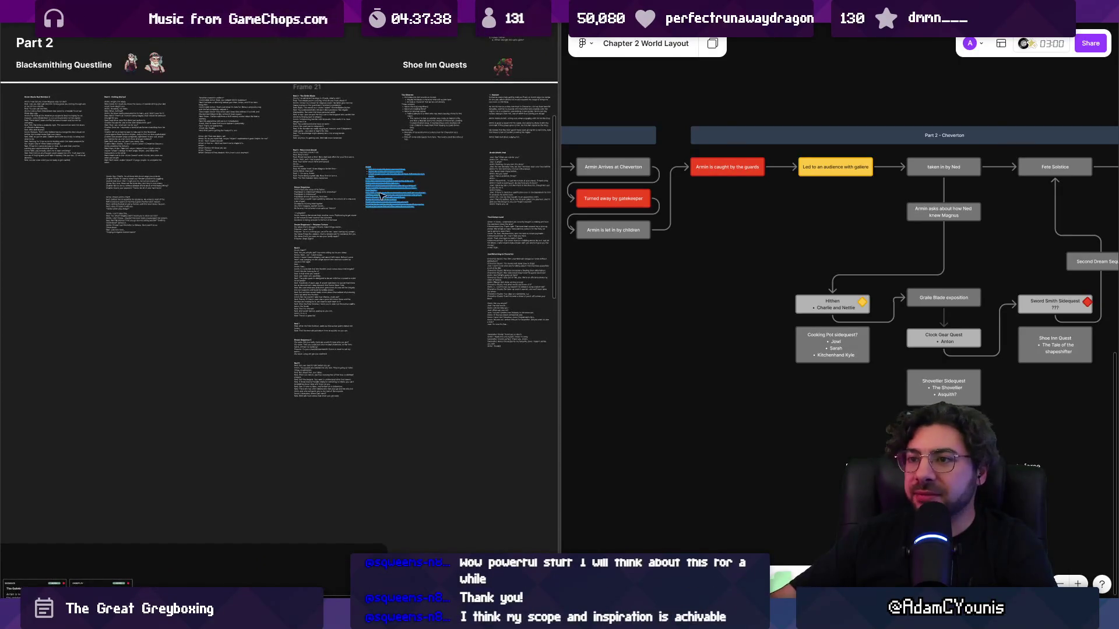
pyautogui.scroll(-3, 389, 233)
pyautogui.keyDown('ctrl'); pyautogui.scroll(-3, 452, 212); pyautogui.keyUp('ctrl')
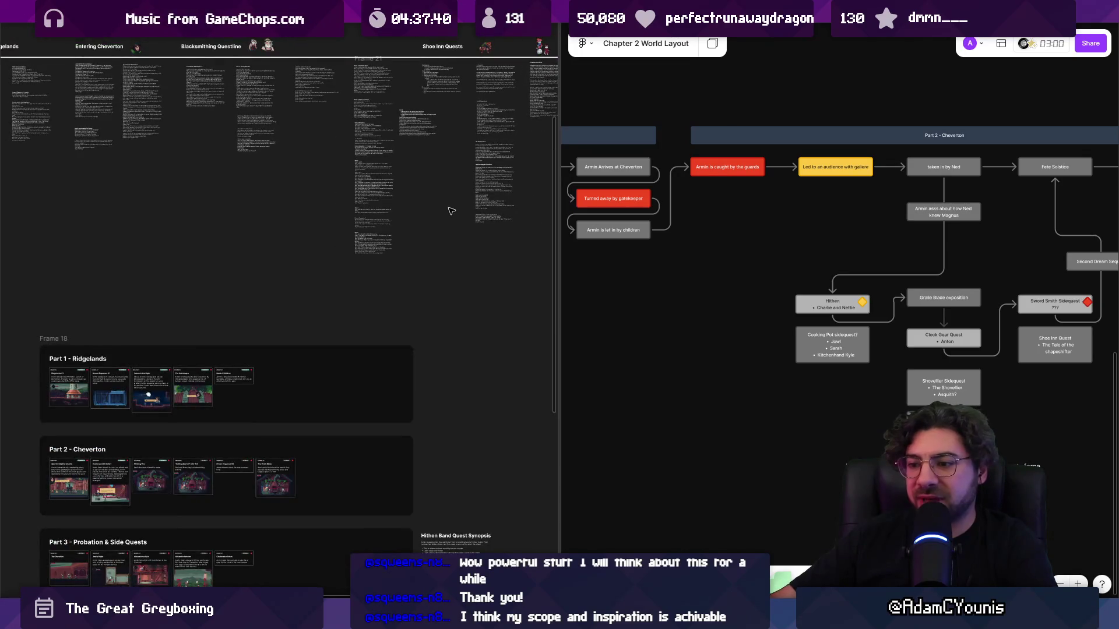
pyautogui.scroll(-1, 448, 216)
pyautogui.scroll(-4, 350, 291)
pyautogui.hscroll(-5, 350, 292)
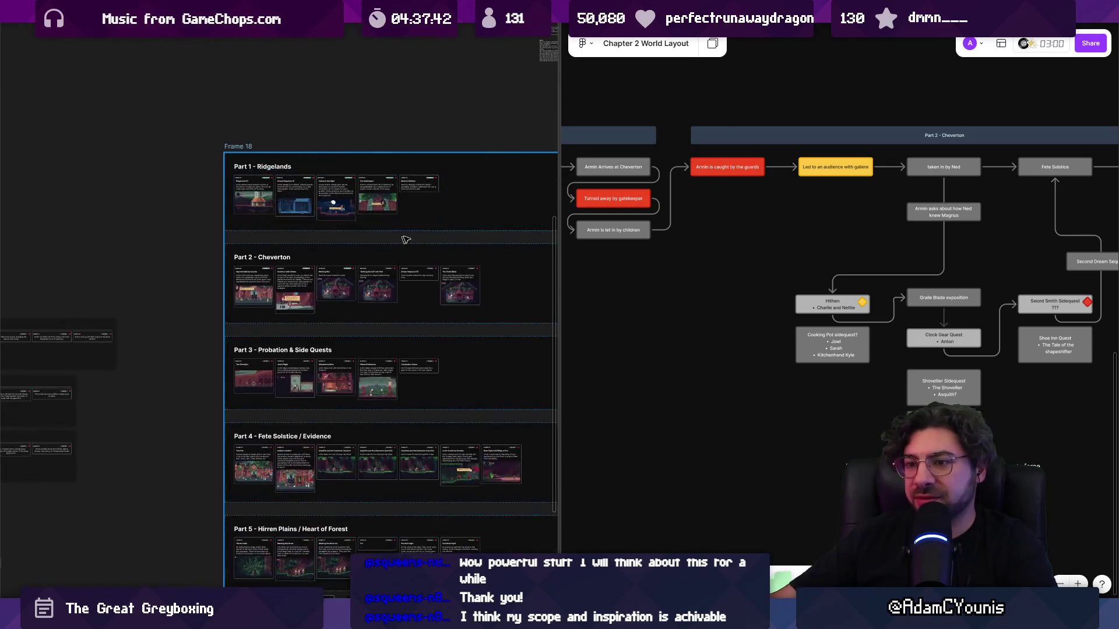
pyautogui.hscroll(4, 400, 241)
pyautogui.keyDown('ctrl'); pyautogui.scroll(5, 532, 249); pyautogui.keyUp('ctrl')
pyautogui.hscroll(2, 244, 318)
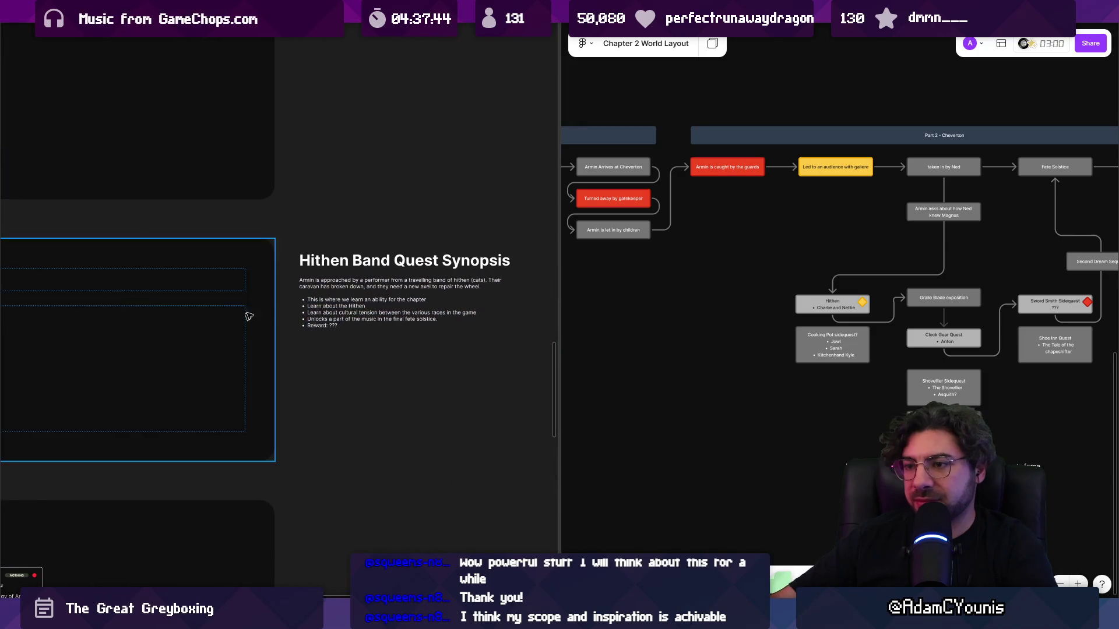
pyautogui.keyDown('ctrl'); pyautogui.scroll(-5, 369, 220); pyautogui.keyUp('ctrl')
pyautogui.scroll(-5, 414, 375)
pyautogui.scroll(5, 370, 102)
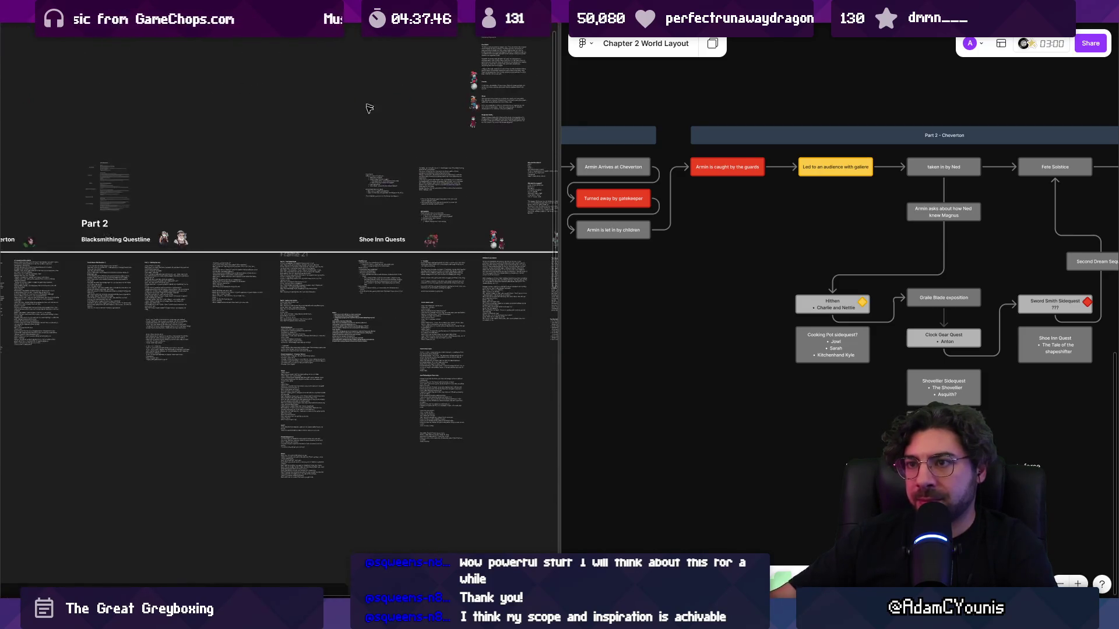
pyautogui.keyDown('ctrl'); pyautogui.scroll(5, 384, 341); pyautogui.keyUp('ctrl')
# - Glance at the Unity project list and DialogueClipBehaviour.cs, then return to the Figma script
pyautogui.hotkey('alt', 'Tab')
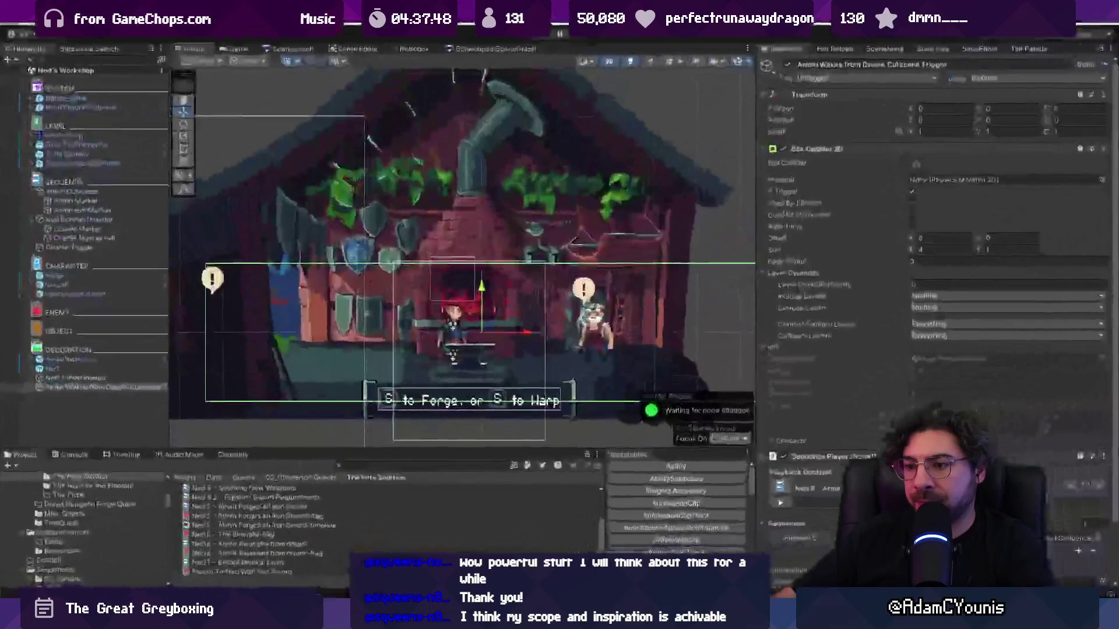
pyautogui.moveTo(389, 445); pyautogui.dragTo(396, 375)
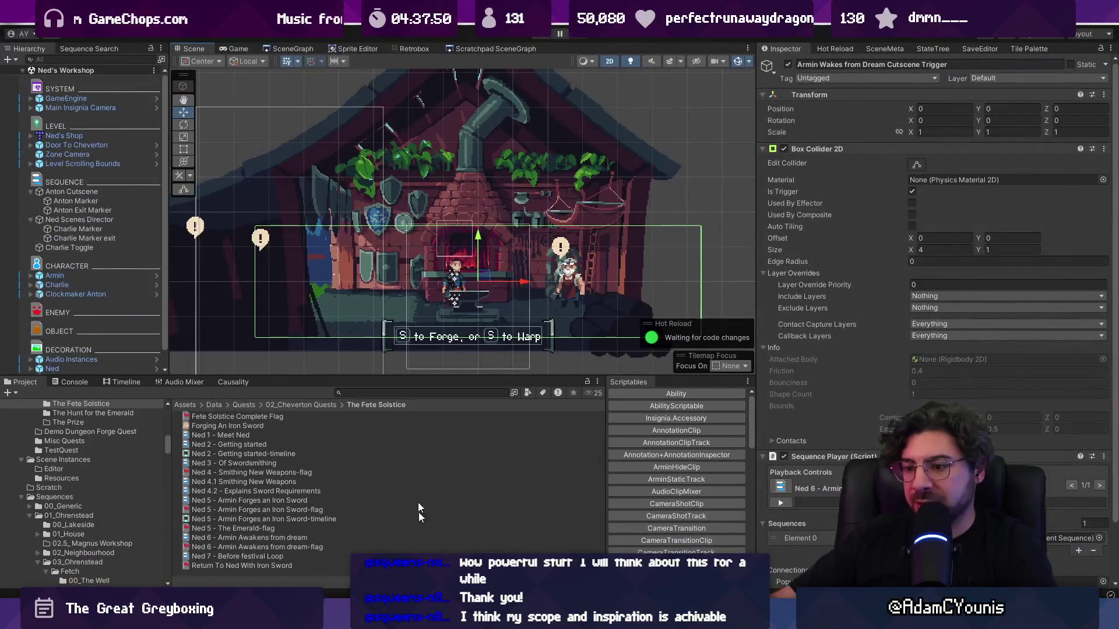
pyautogui.hotkey('alt', 'Tab')
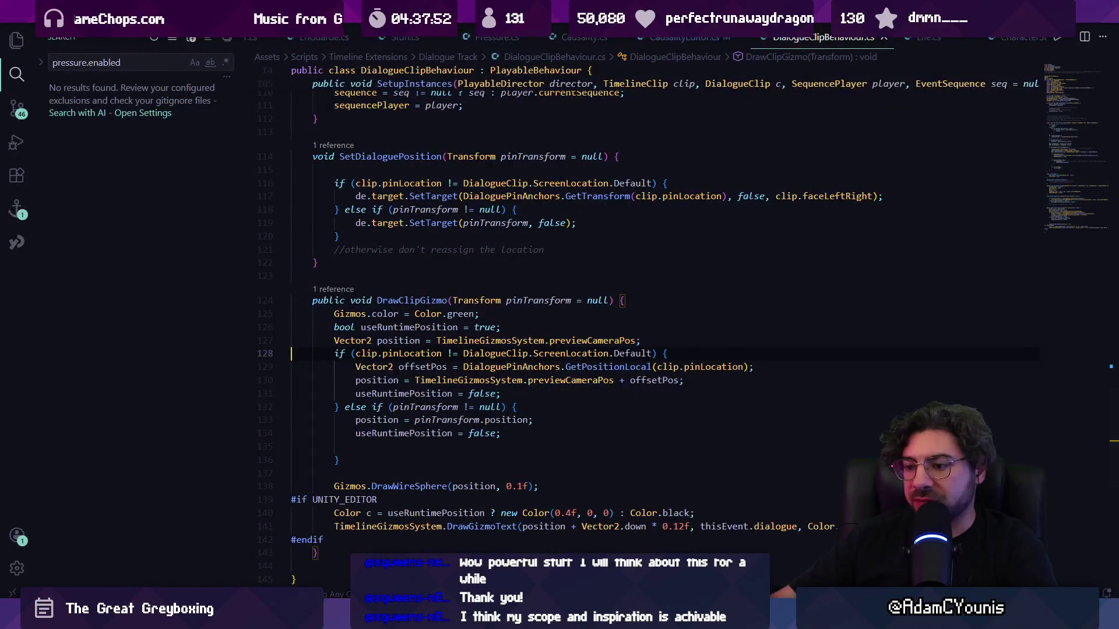
pyautogui.hotkey('alt', 'Tab')
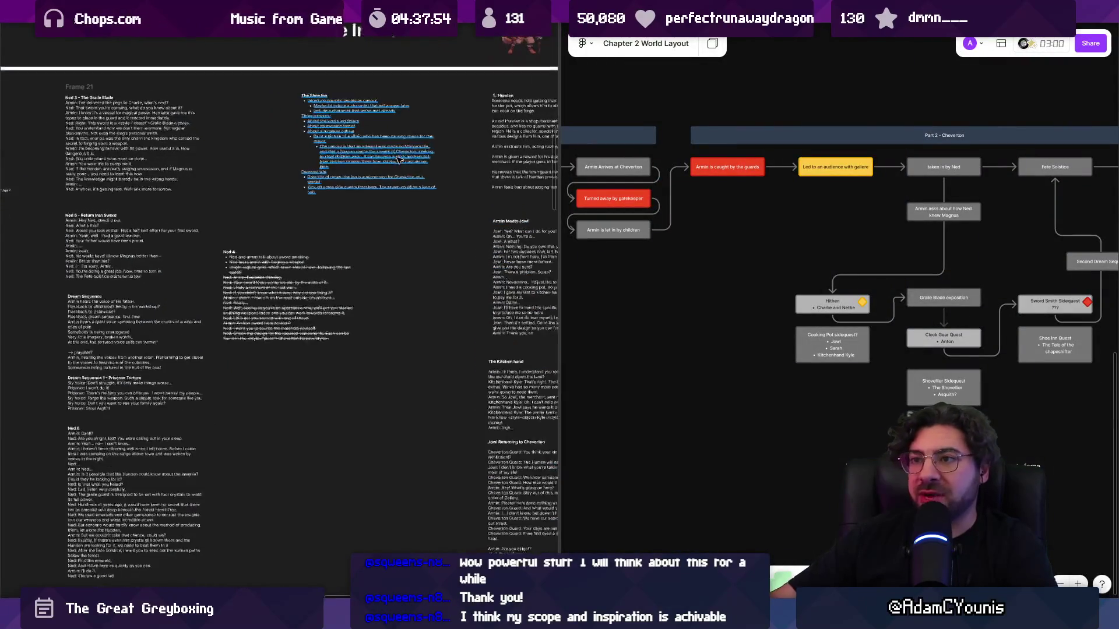
# - Inspect the Ned 6, Dream Sequence 2 and Ned 8 text boxes, then move to Unity
pyautogui.hscroll(5, 398, 160)
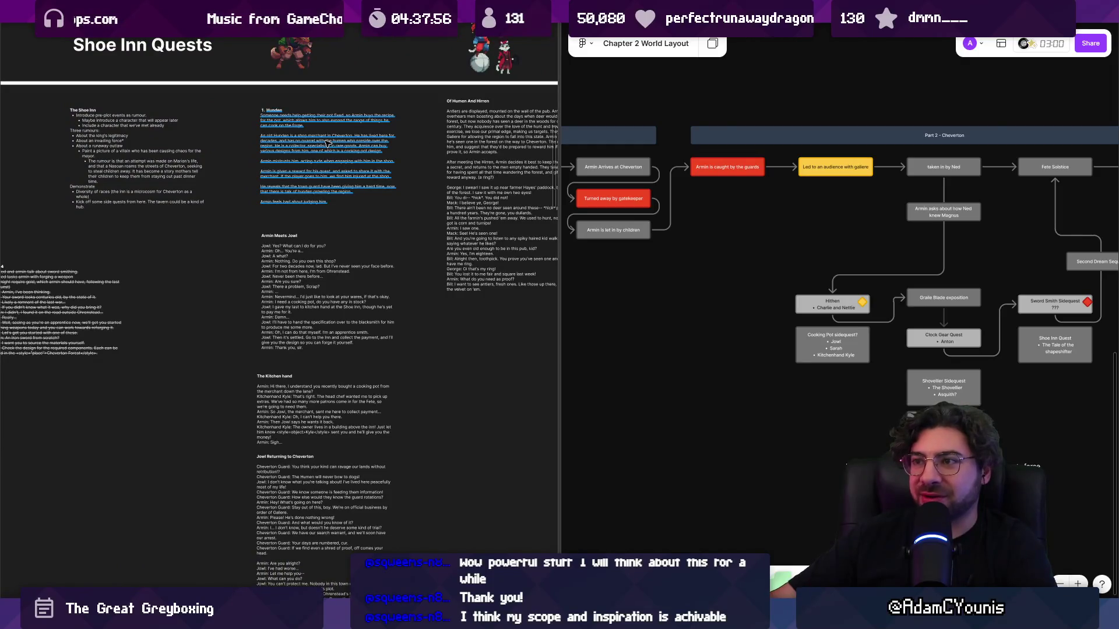
pyautogui.scroll(5, 297, 146)
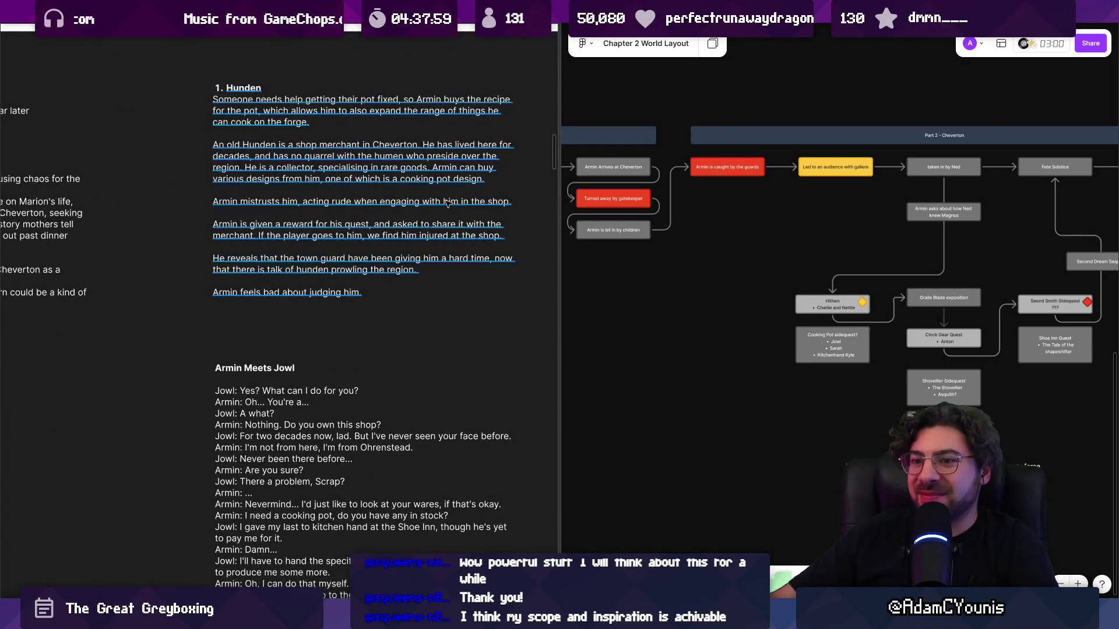
pyautogui.scroll(-3, 296, 183)
pyautogui.scroll(-3, 463, 228)
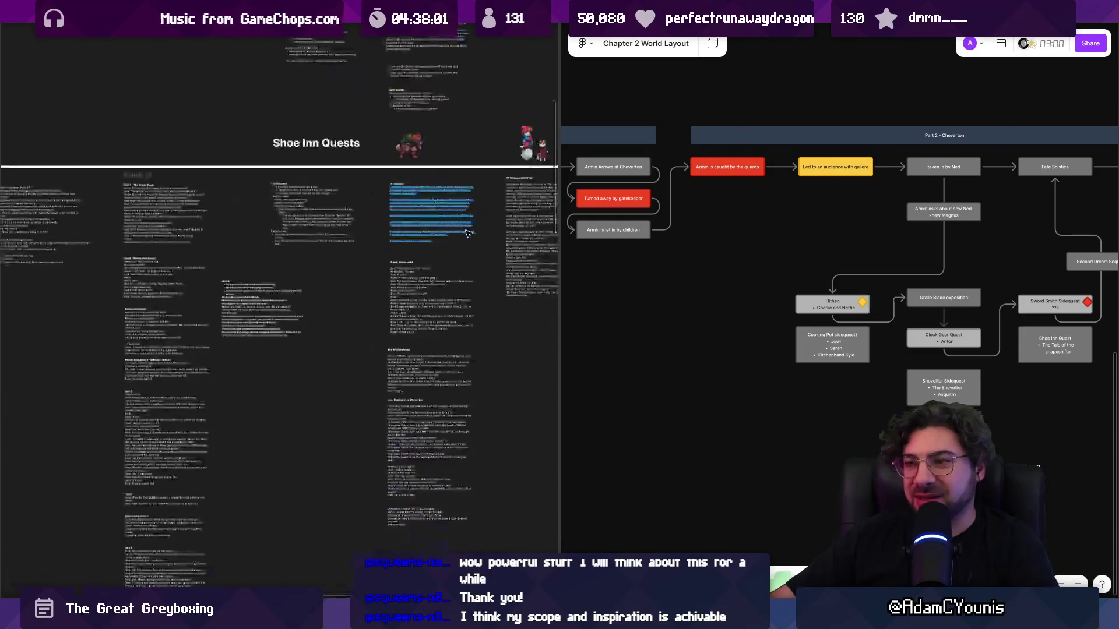
pyautogui.scroll(5, 243, 258)
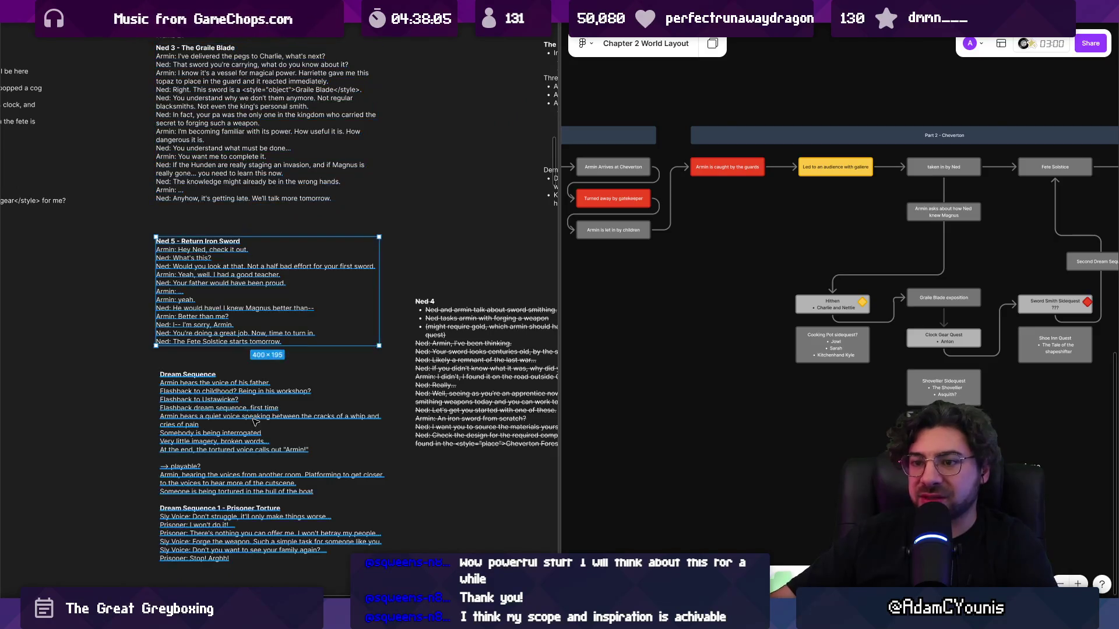
pyautogui.scroll(-5, 237, 291)
pyautogui.click(237, 389)
pyautogui.scroll(-3, 237, 388)
pyautogui.click(245, 446)
pyautogui.scroll(-1, 241, 445)
pyautogui.click(241, 445)
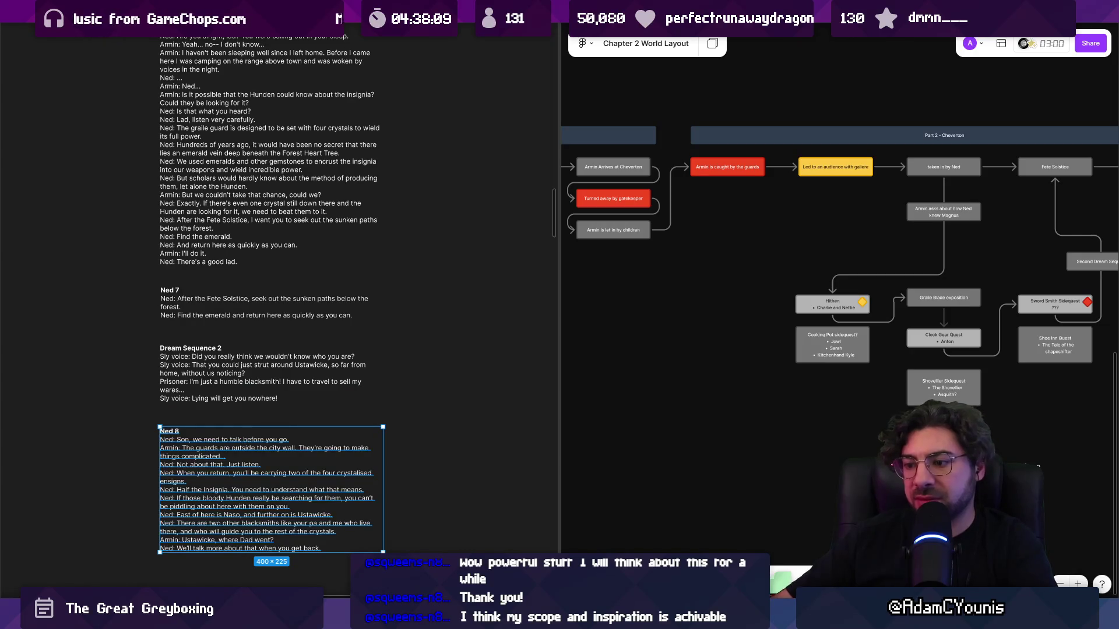
pyautogui.hotkey('alt', 'Tab')
pyautogui.hotkey('alt', 'Tab')
pyautogui.hotkey('alt', 'Tab')
pyautogui.press('Tab')
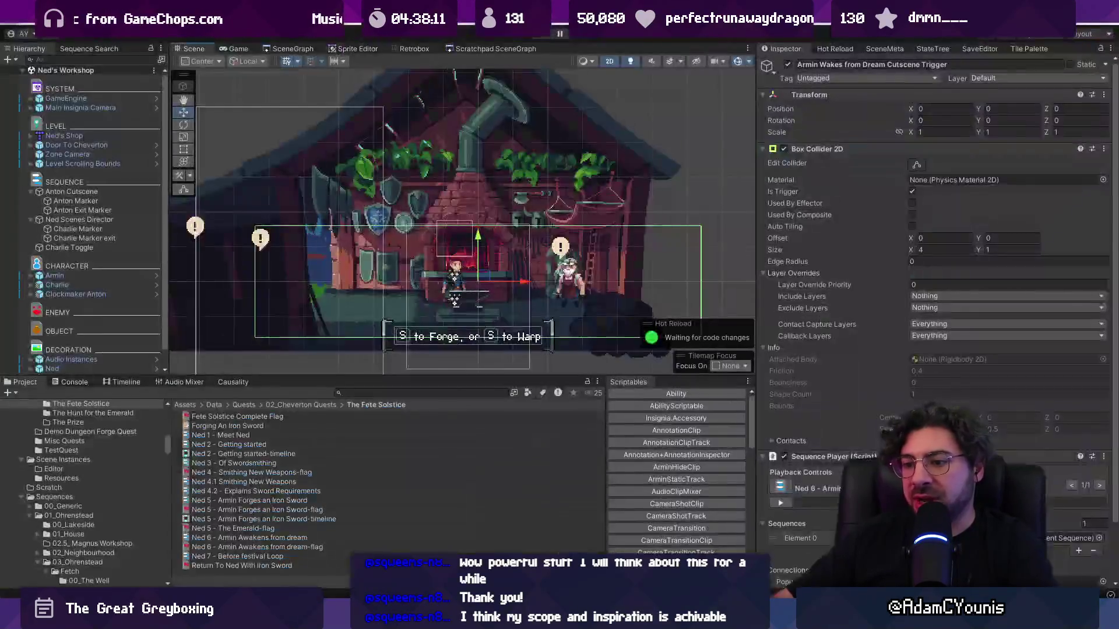
# - Open Dream Sequence 2 from the SceneGraph, select GameEngine, and pan toward the level tiles
pyautogui.click(301, 51)
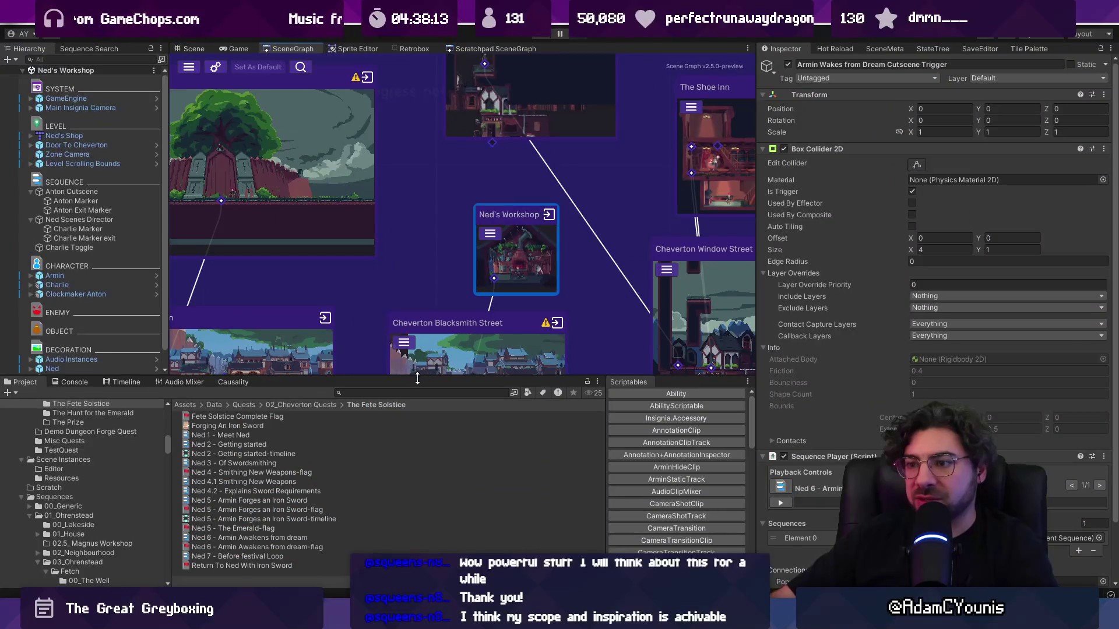
pyautogui.moveTo(408, 377); pyautogui.dragTo(408, 458)
pyautogui.scroll(-3, 445, 365)
pyautogui.scroll(-2, 445, 365)
pyautogui.scroll(10, 481, 308)
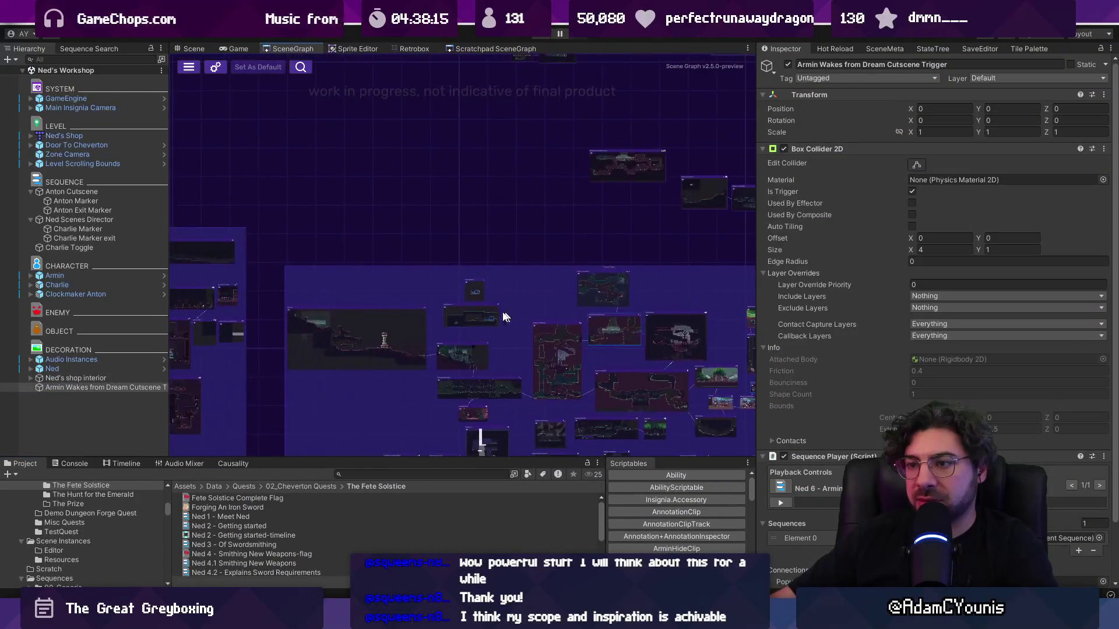
pyautogui.doubleClick(417, 274)
pyautogui.scroll(-10, 417, 279)
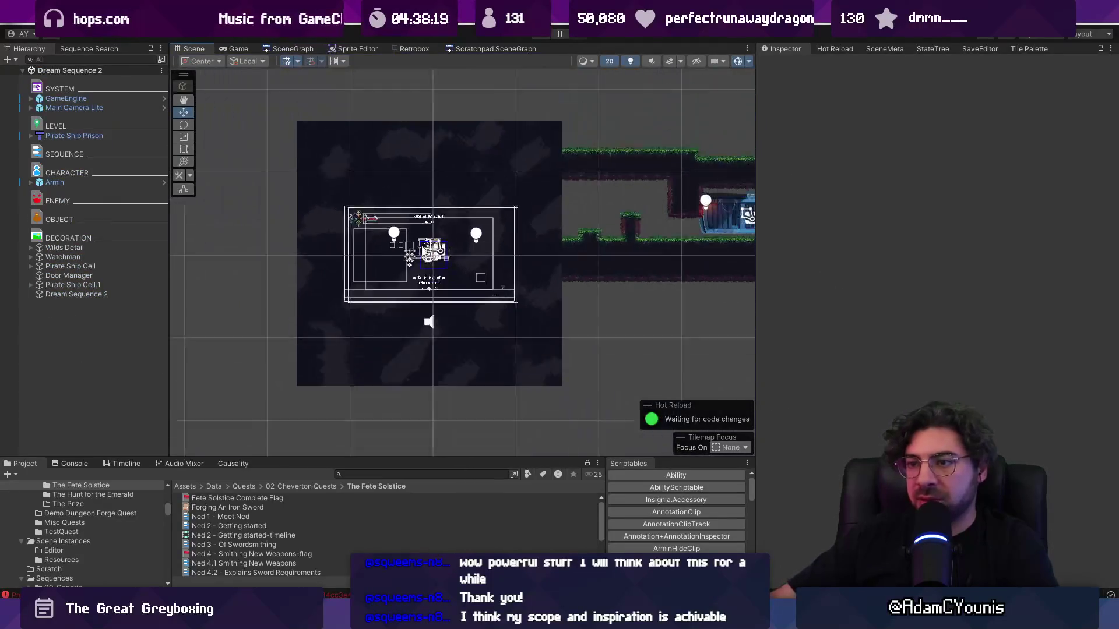
pyautogui.click(331, 242)
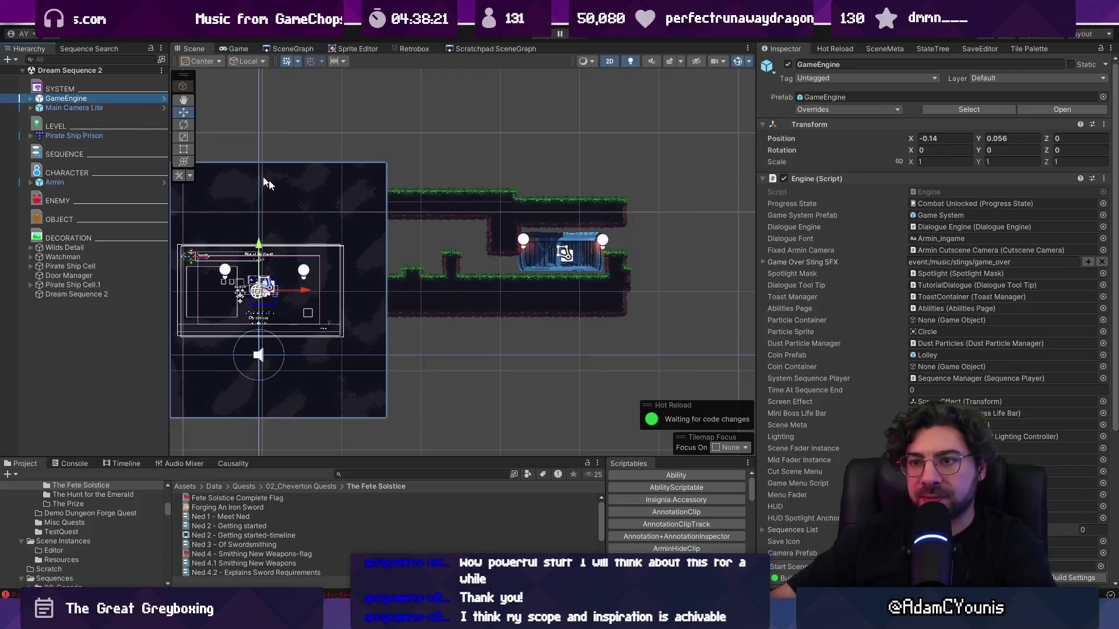
pyautogui.moveTo(296, 290); pyautogui.dragTo(461, 274)
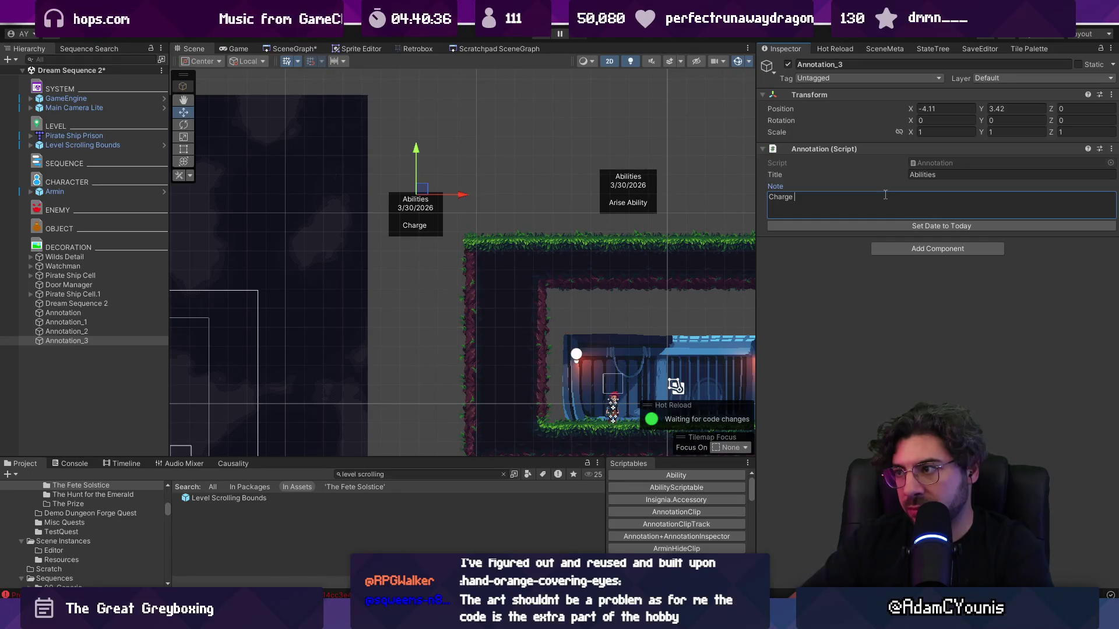
# - Finish the ability note and check Annotation_1, the Arise Ability and Charge annotations
pyautogui.write('ability.')
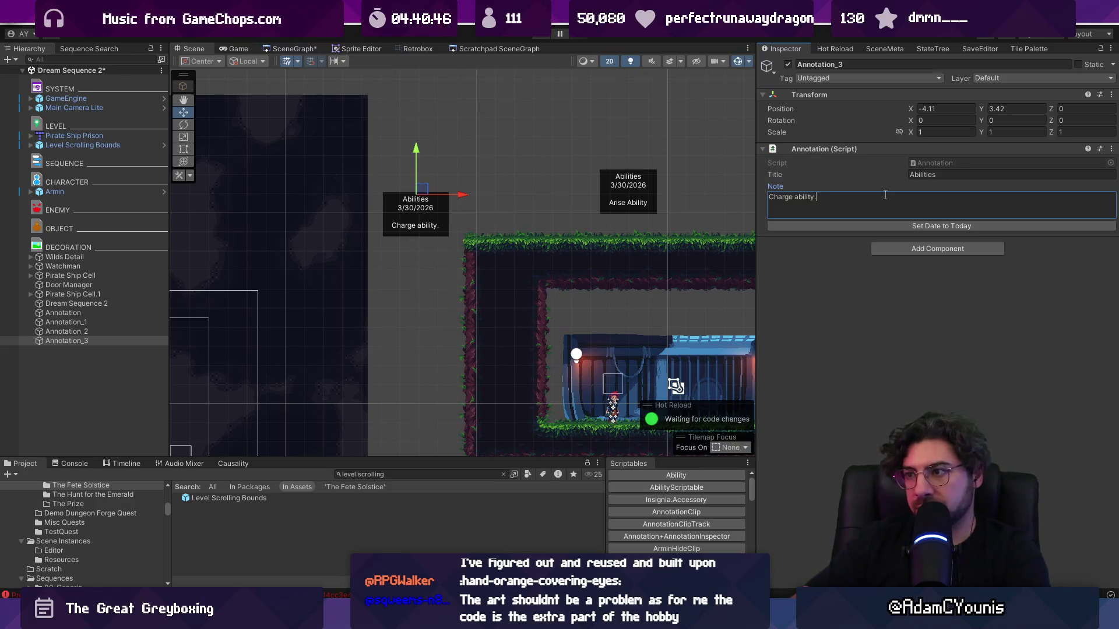
pyautogui.click(57, 341)
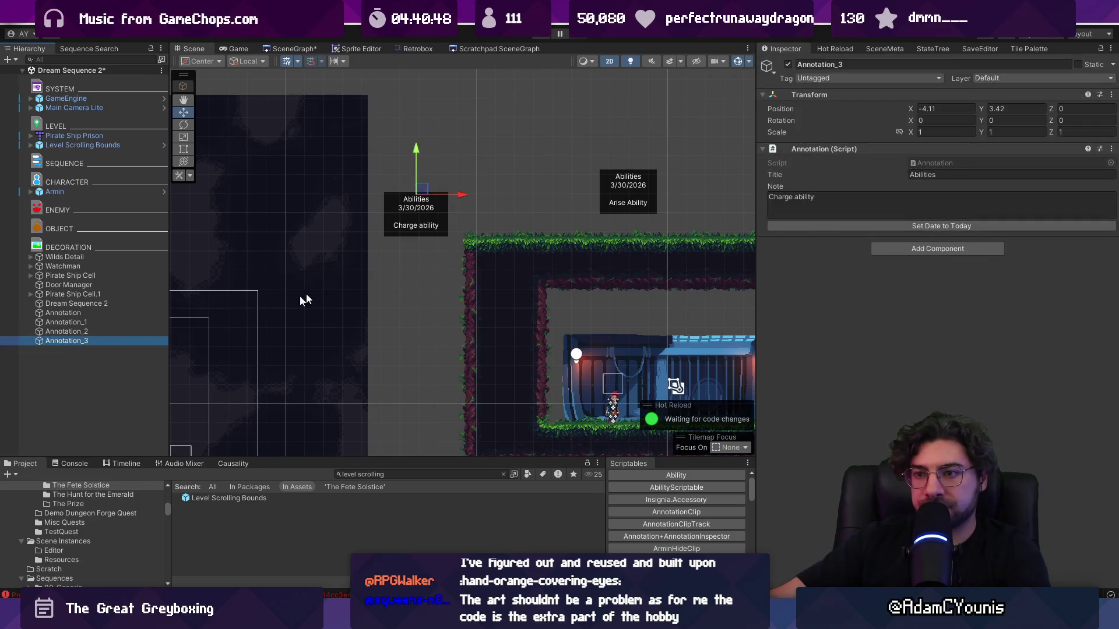
pyautogui.scroll(-3, 394, 242)
pyautogui.scroll(5, 340, 268)
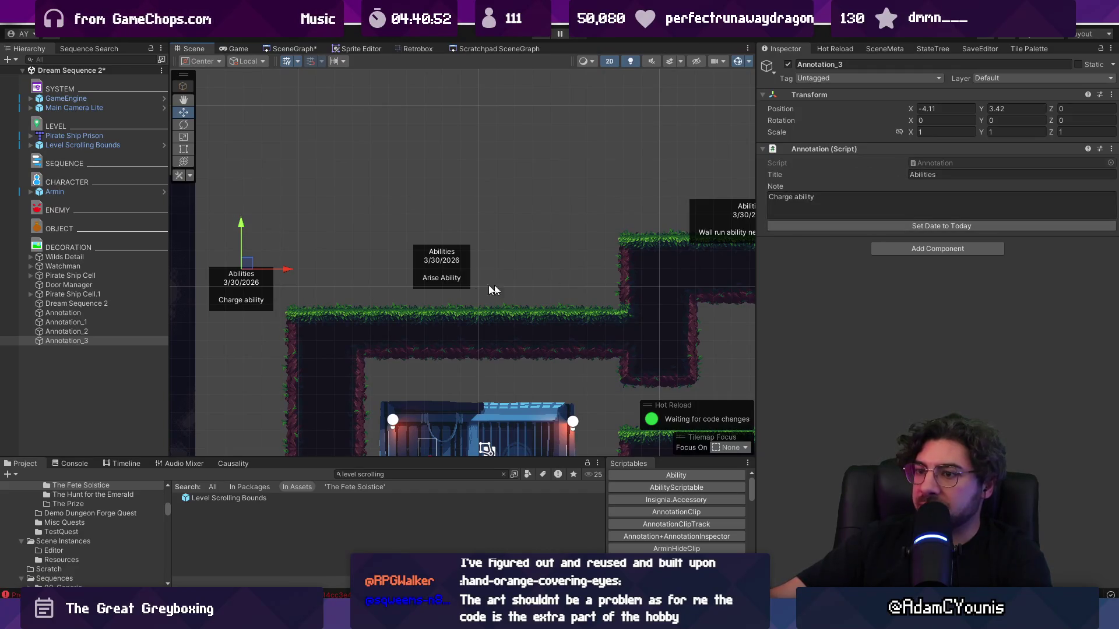
pyautogui.moveTo(489, 285); pyautogui.dragTo(184, 303)
pyautogui.click(865, 156)
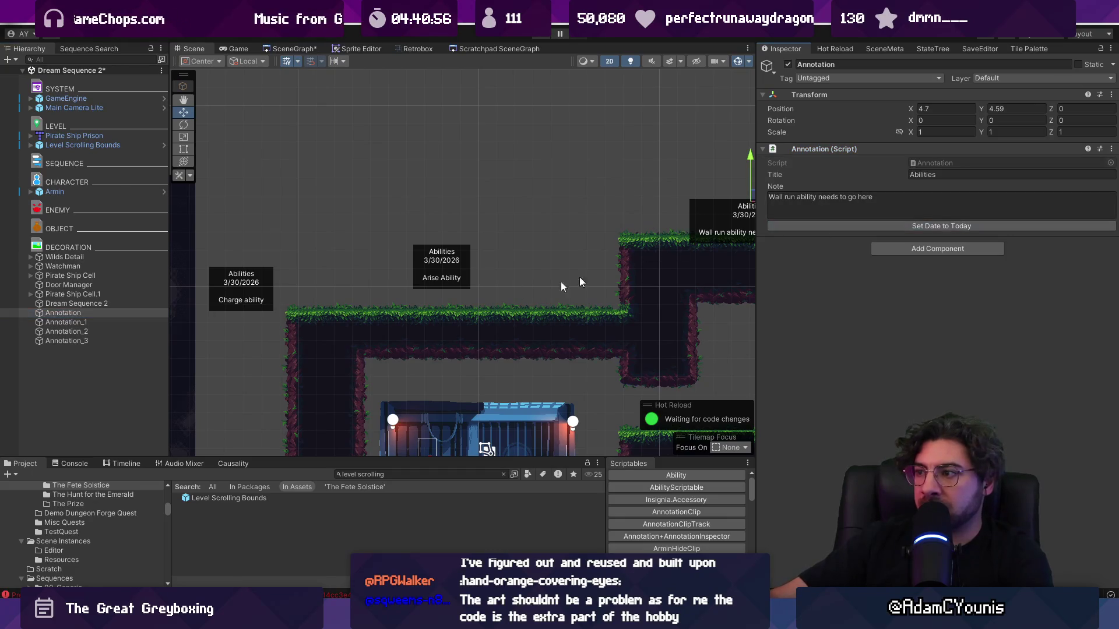
pyautogui.click(64, 322)
pyautogui.click(442, 265)
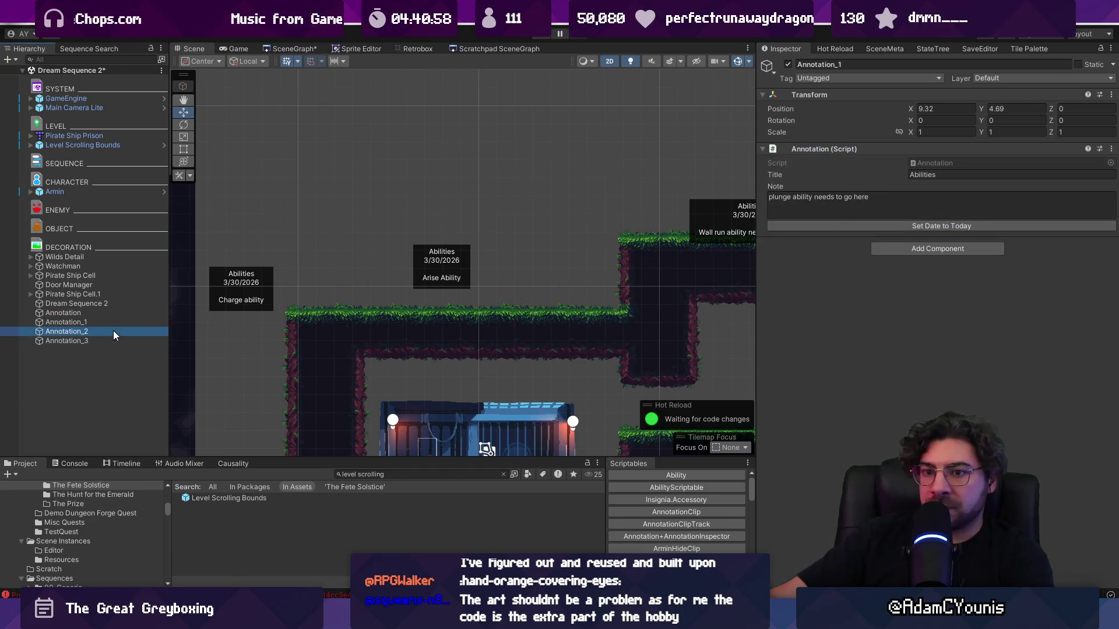
pyautogui.click(107, 340)
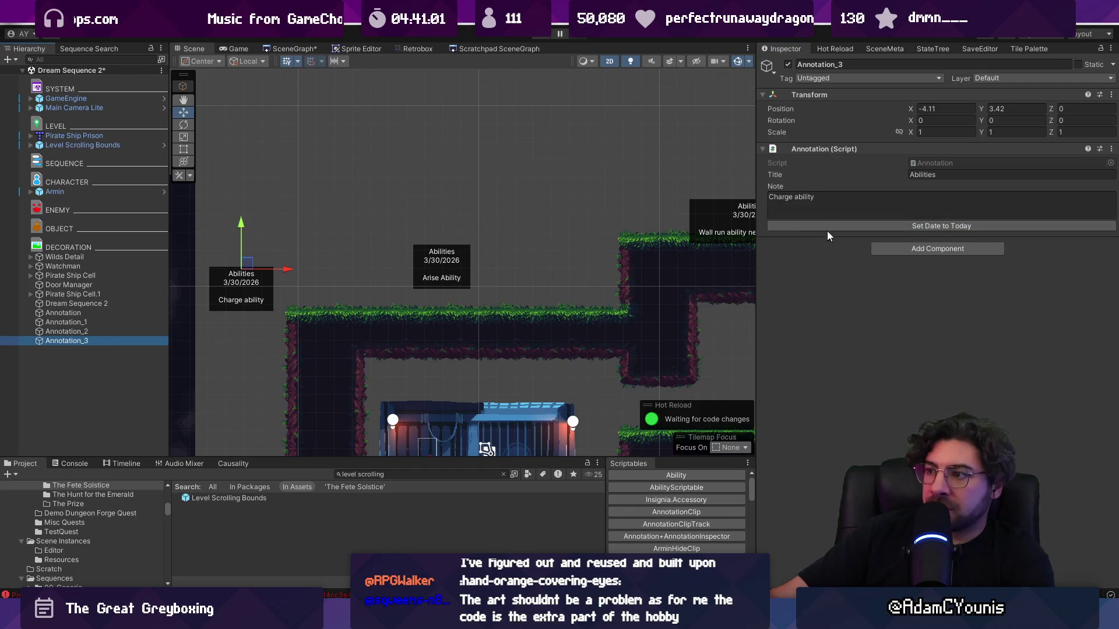
# - Widen the scene view, then duplicate the Charge annotation and place the copy above the level
pyautogui.scroll(-2, 466, 201)
pyautogui.moveTo(444, 193)
pyautogui.mouseDown()
pyautogui.moveTo(468, 196)
pyautogui.moveTo(328, 169)
pyautogui.moveTo(433, 174)
pyautogui.moveTo(405, 169)
pyautogui.mouseUp()
pyautogui.moveTo(756, 276); pyautogui.dragTo(940, 276)
pyautogui.moveTo(487, 228); pyautogui.dragTo(453, 246)
pyautogui.hotkey('ctrl', 'd')
pyautogui.moveTo(264, 256)
pyautogui.mouseDown()
pyautogui.moveTo(533, 119)
pyautogui.moveTo(547, 175)
pyautogui.mouseUp()
# - Title the copy 'Questions' and note: 'Do I need all abilities tested here? or just abilities that gate progress?'
pyautogui.click(1051, 174)
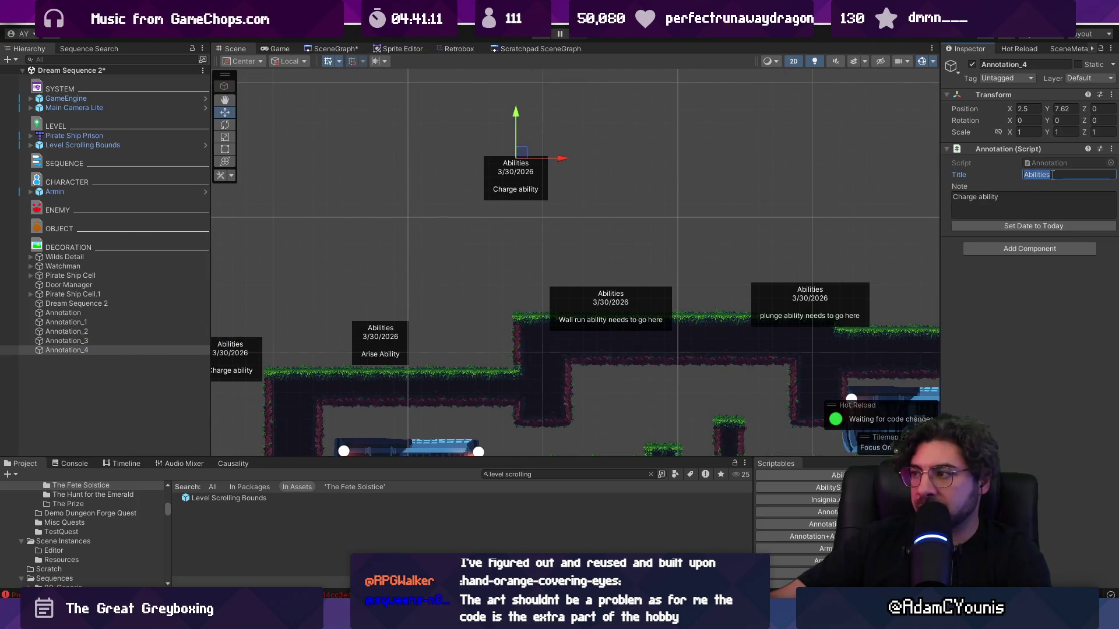
pyautogui.write('Questions')
pyautogui.click(1033, 200)
pyautogui.write('Do I ne')
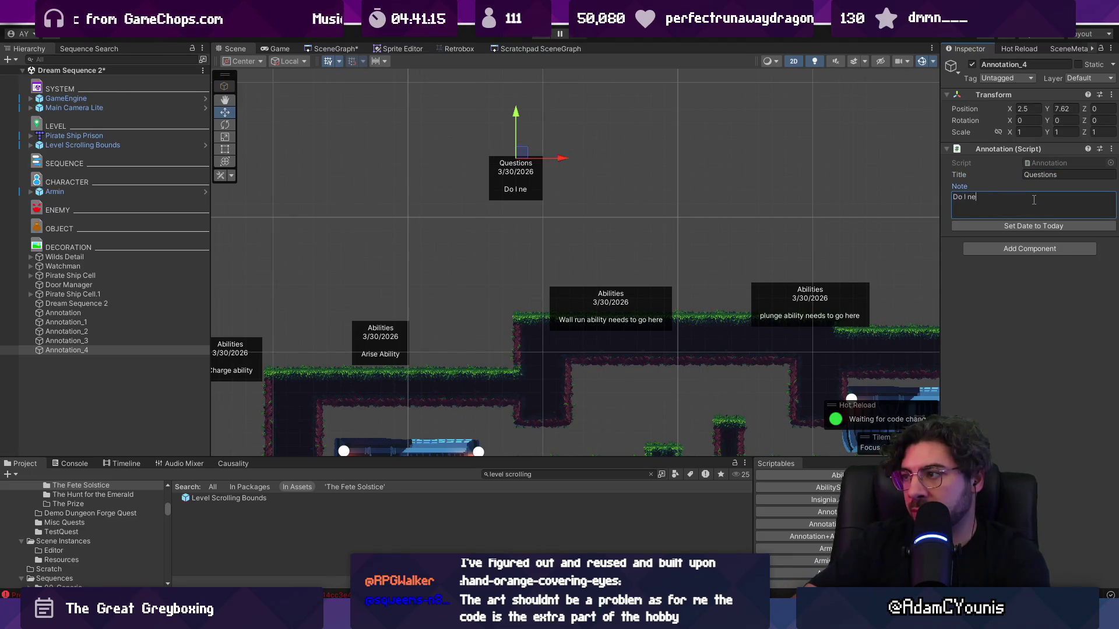
pyautogui.write('ed all abilities')
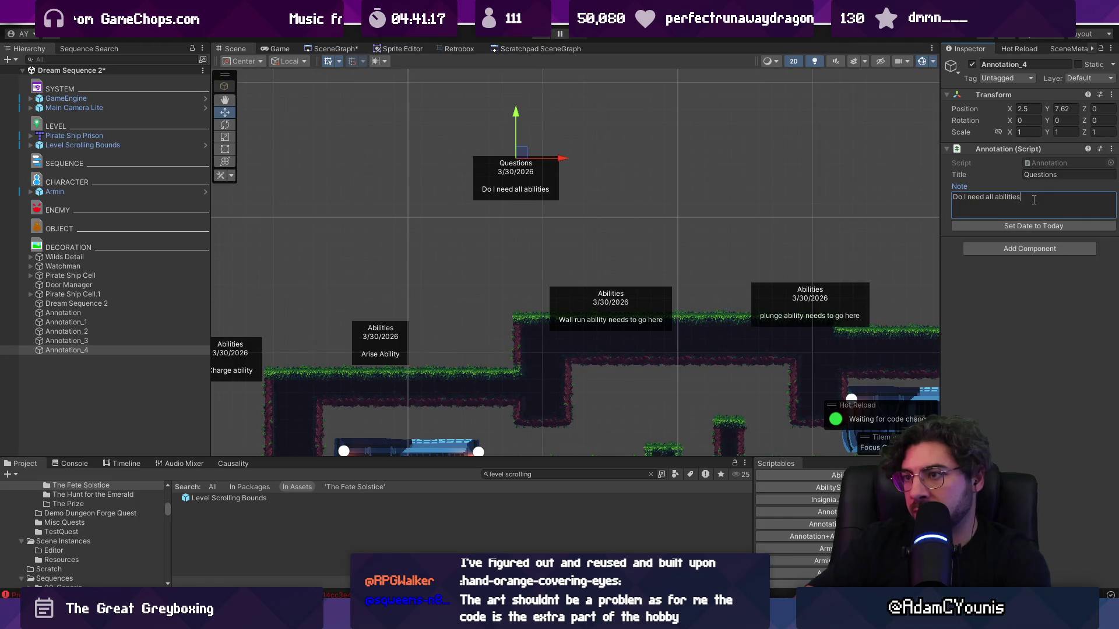
pyautogui.write(' in the ga')
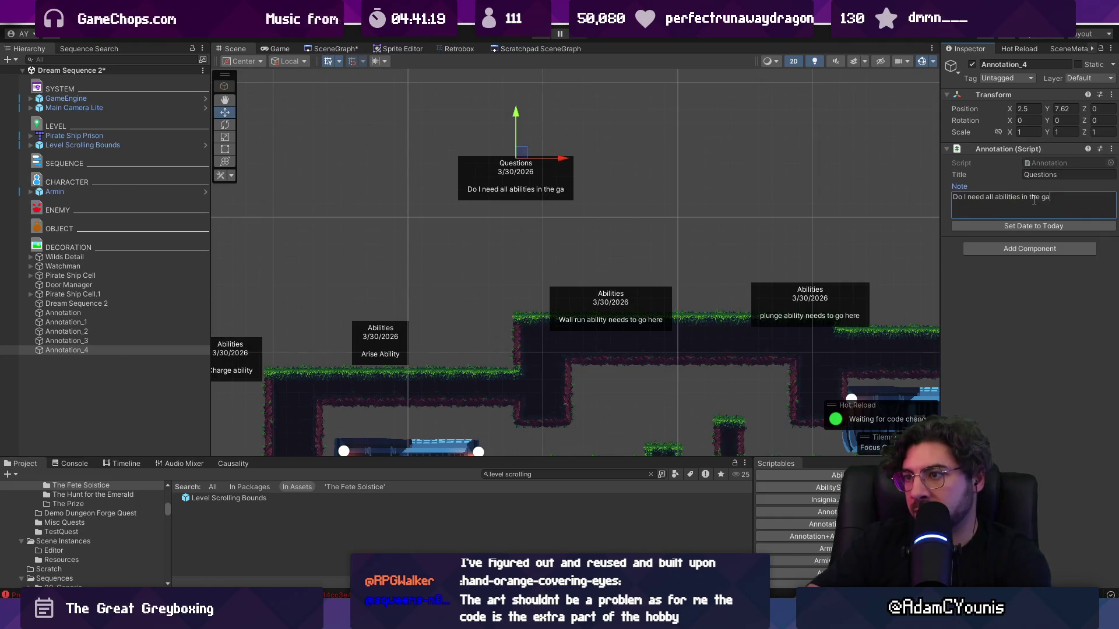
pyautogui.write('me testedf')
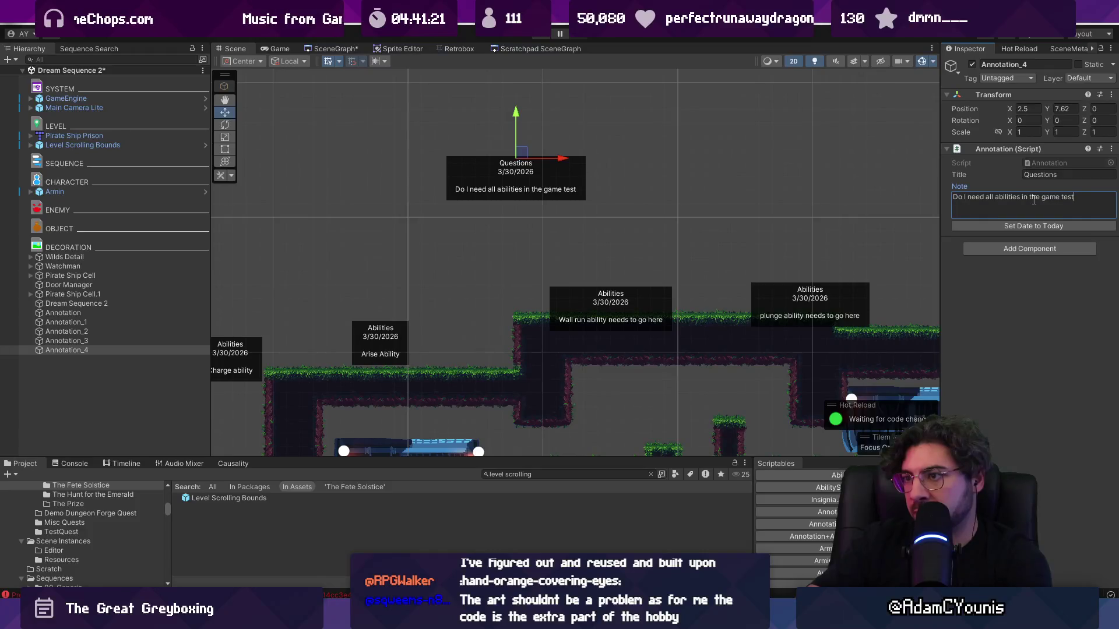
pyautogui.press('BackSpace')
pyautogui.press('BackSpace')
pyautogui.write('here? oor')
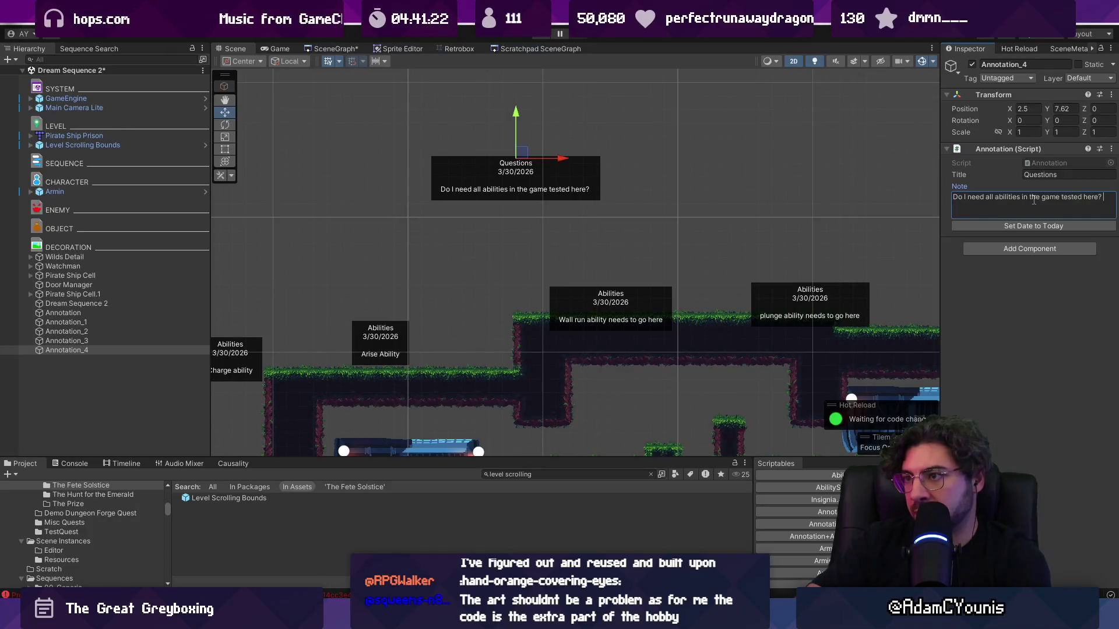
pyautogui.press('BackSpace')
pyautogui.press('BackSpace')
pyautogui.write('r just abil')
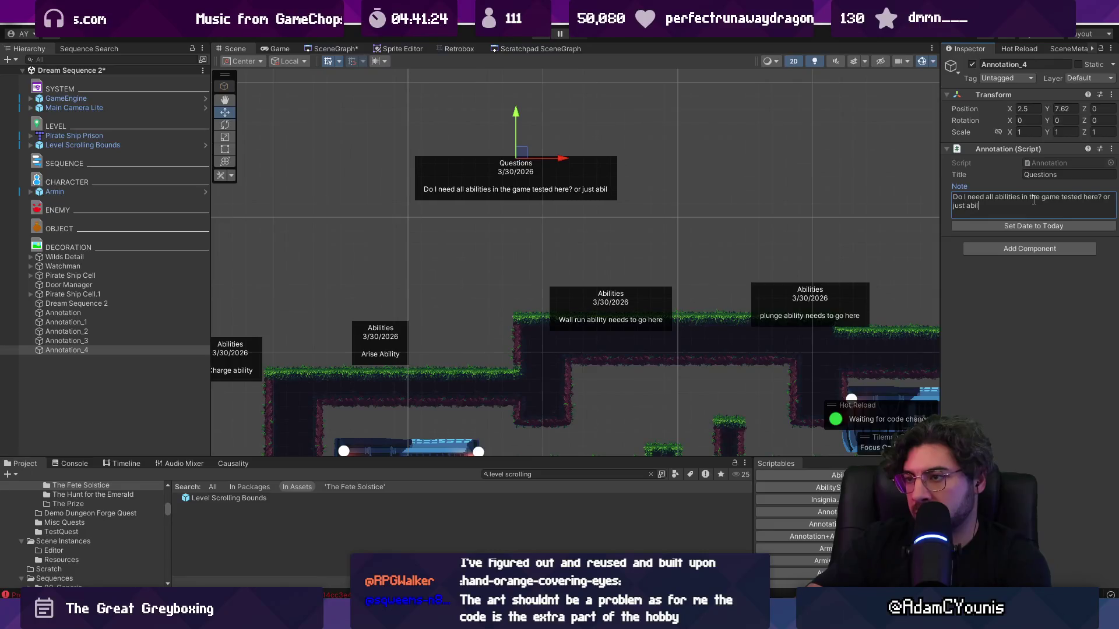
pyautogui.write('ities that gate proce')
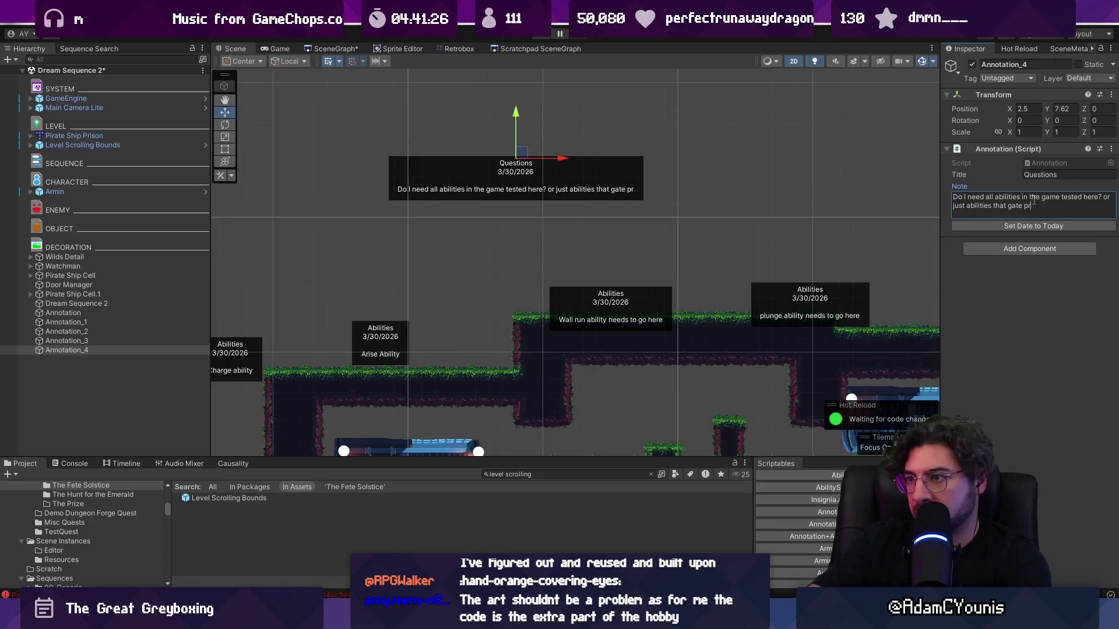
pyautogui.press('BackSpace')
pyautogui.press('BackSpace')
pyautogui.write('gress')
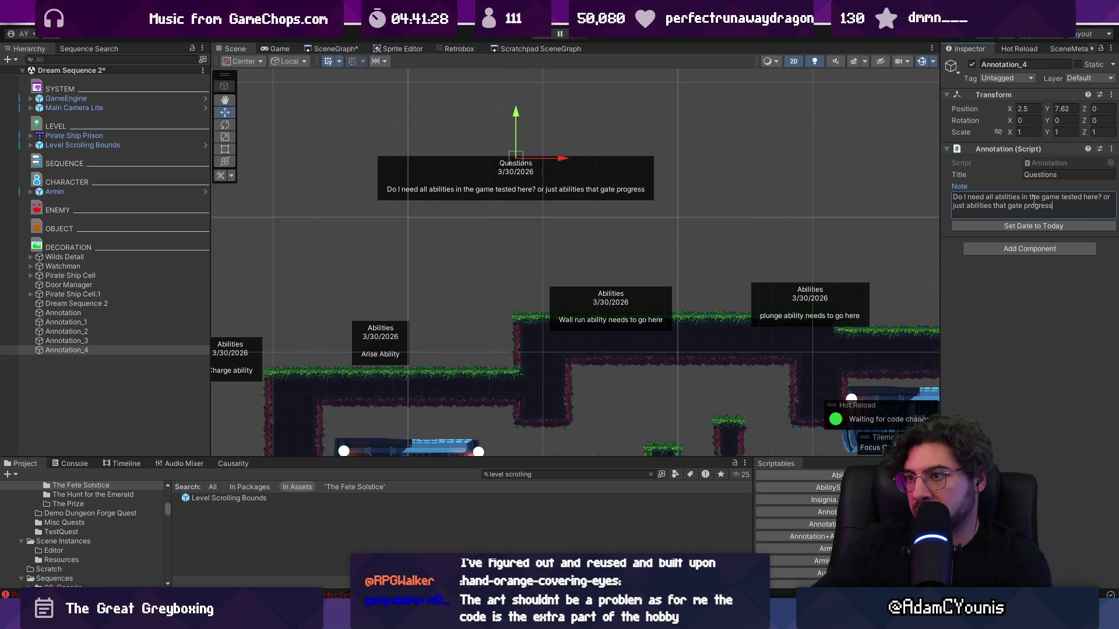
pyautogui.write('?')
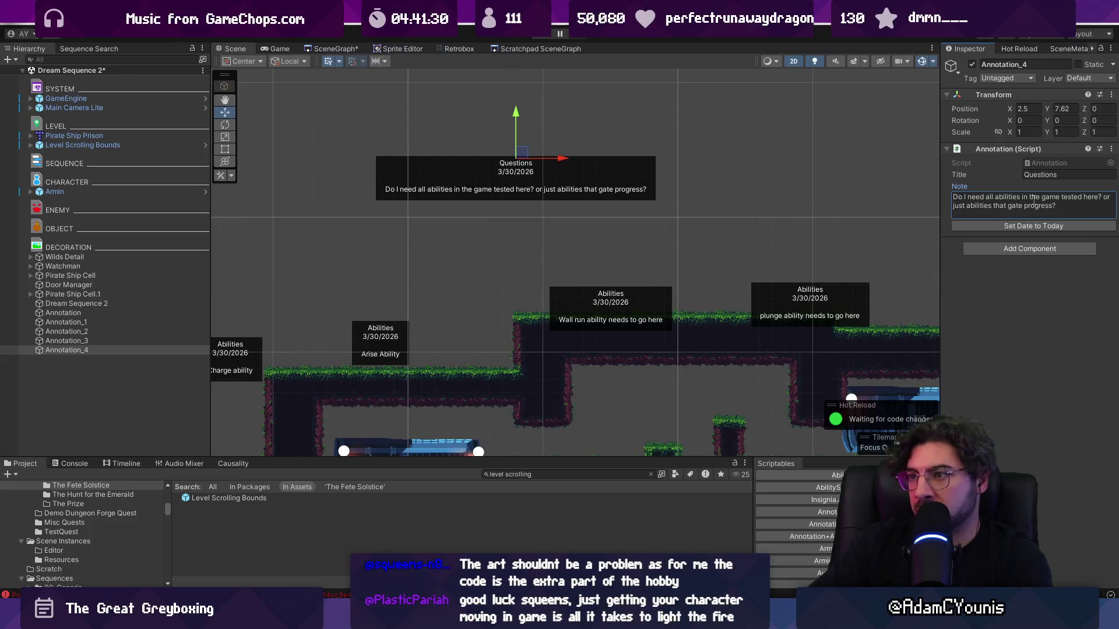
# - Add a '> Wall Run' line and a 'Like one per chapter?' line under the question
pyautogui.hotkey('ctrl', 'a')
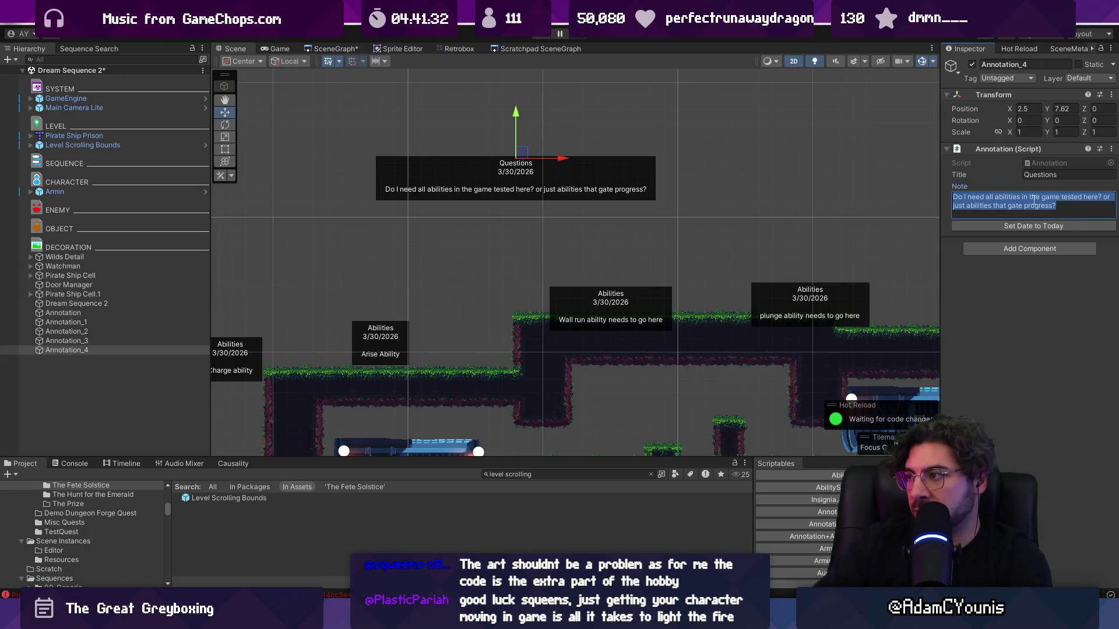
pyautogui.press('Right')
pyautogui.press('Return')
pyautogui.press('Return')
pyautogui.write('Som')
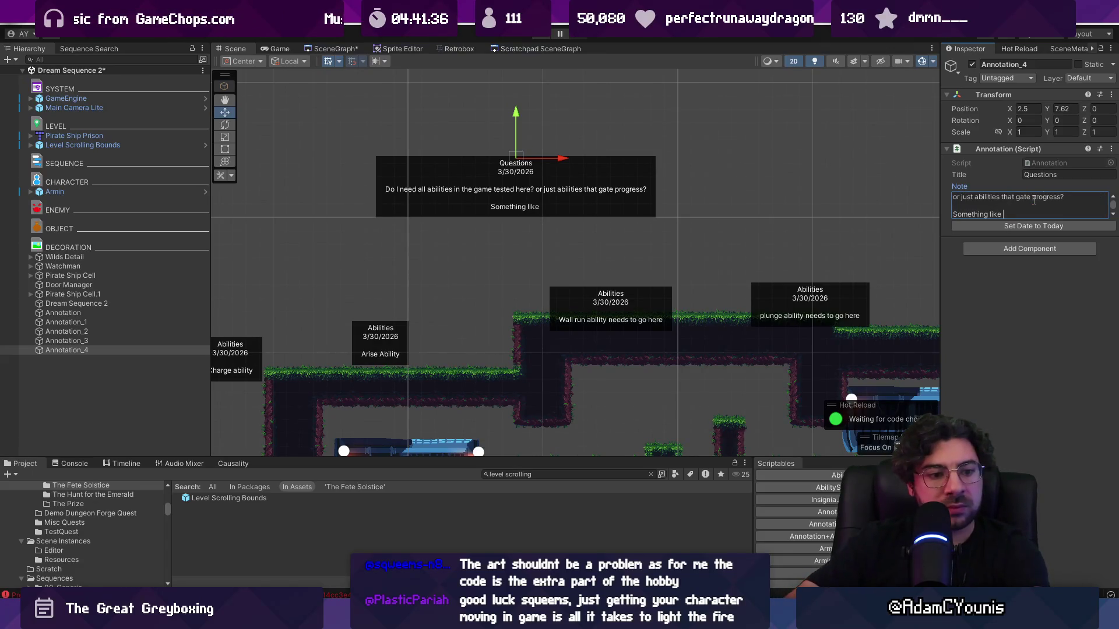
pyautogui.write('rise')
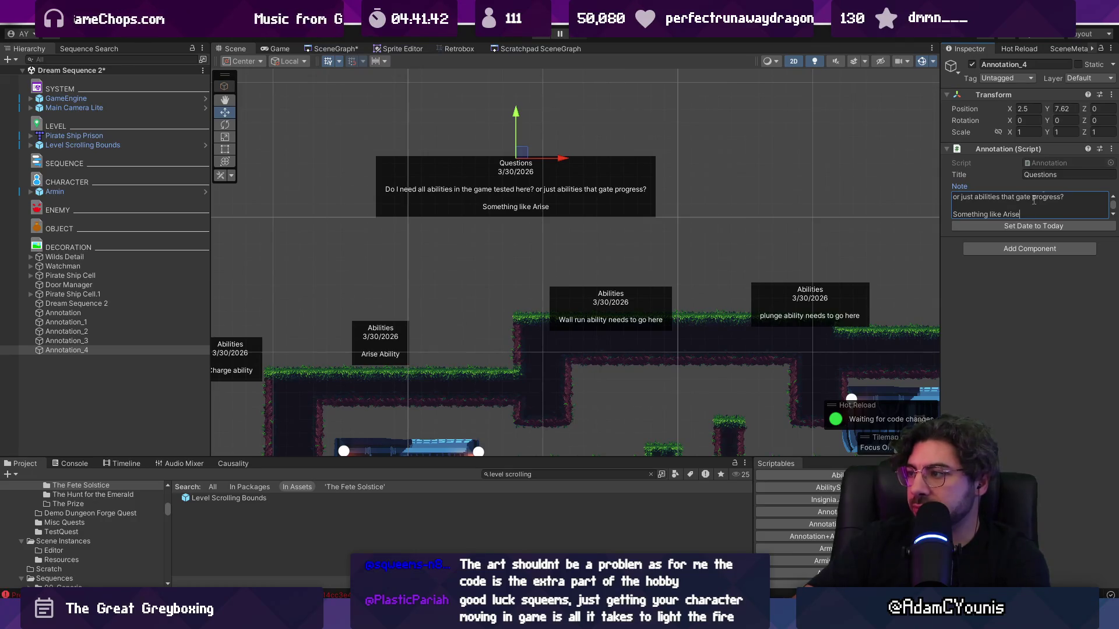
pyautogui.write(' -> Wall Run')
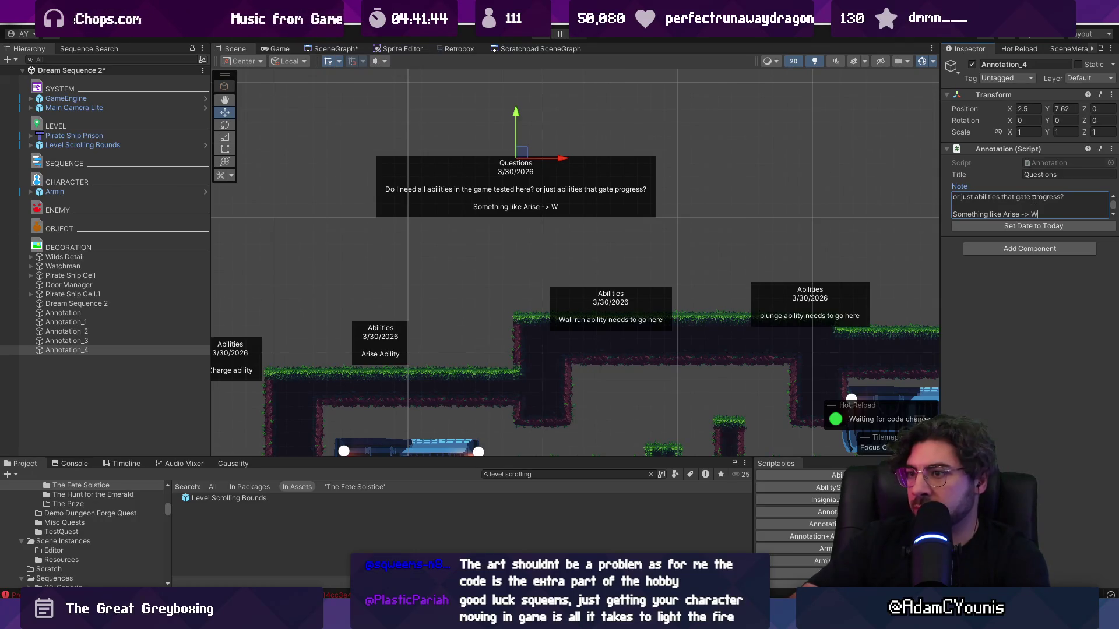
pyautogui.press('Return')
pyautogui.press('Return')
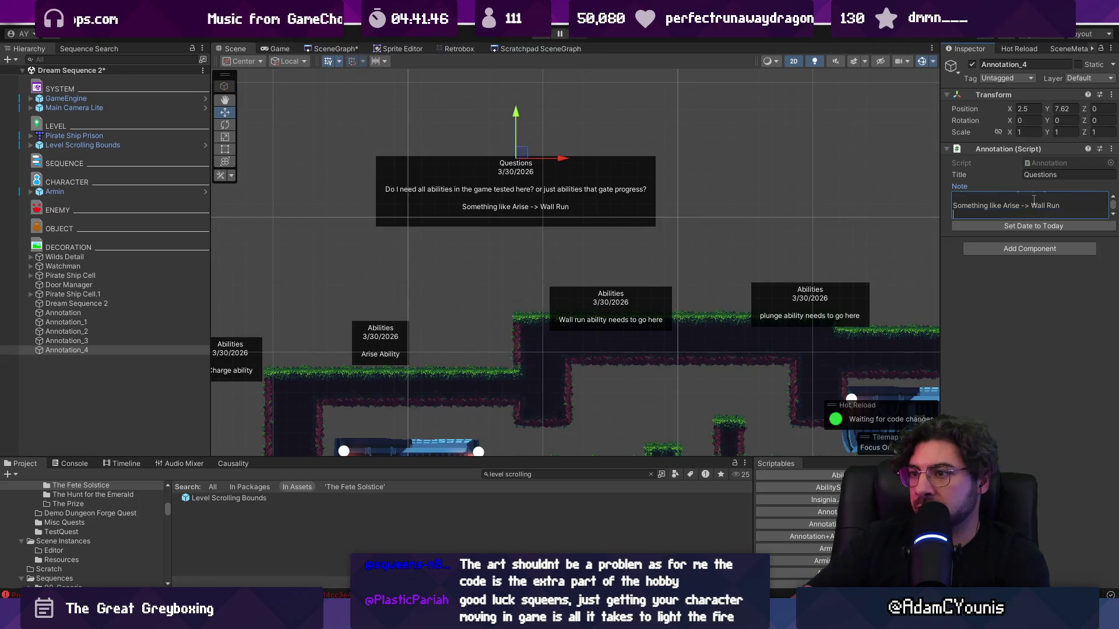
pyautogui.press('BackSpace')
pyautogui.press('BackSpace')
pyautogui.press('BackSpace')
pyautogui.write('n')
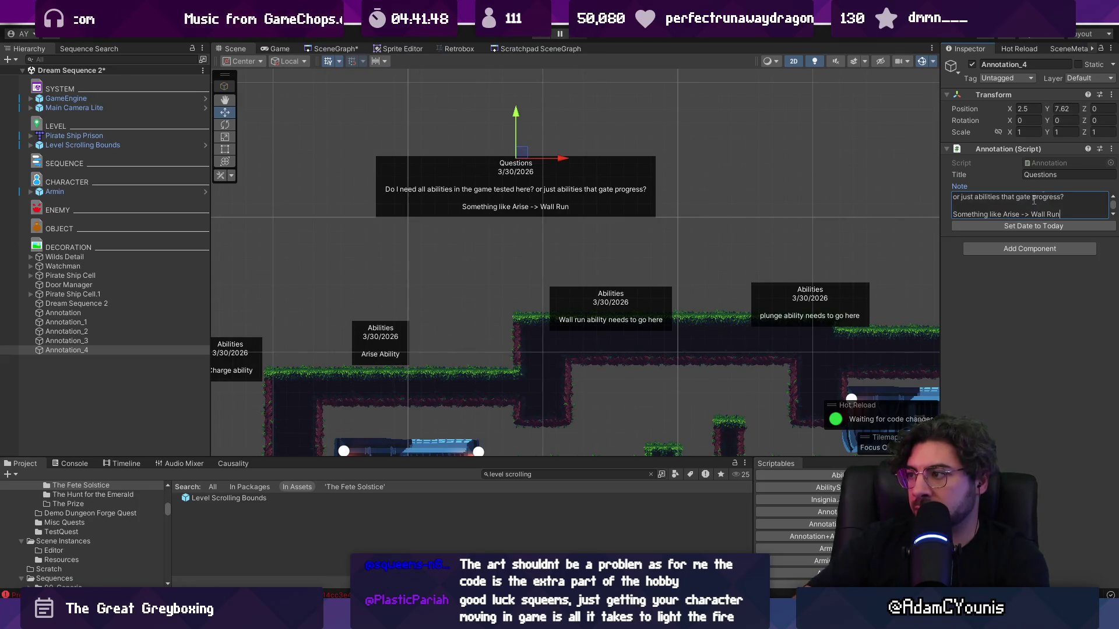
pyautogui.press('Return')
pyautogui.press('Return')
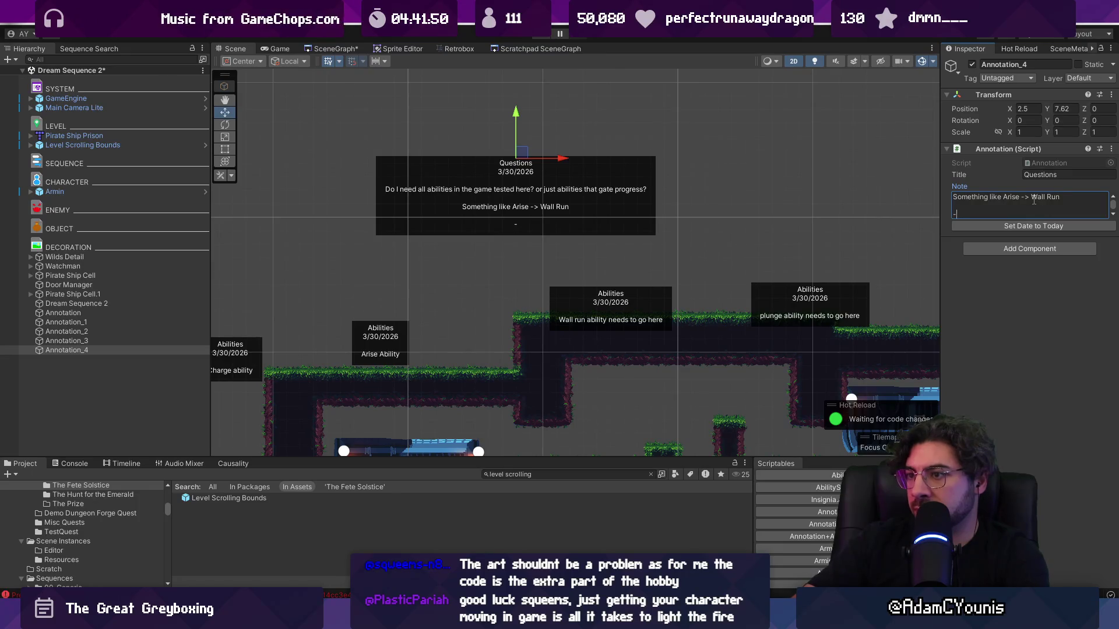
pyautogui.press('BackSpace')
pyautogui.press('BackSpace')
pyautogui.press('BackSpace')
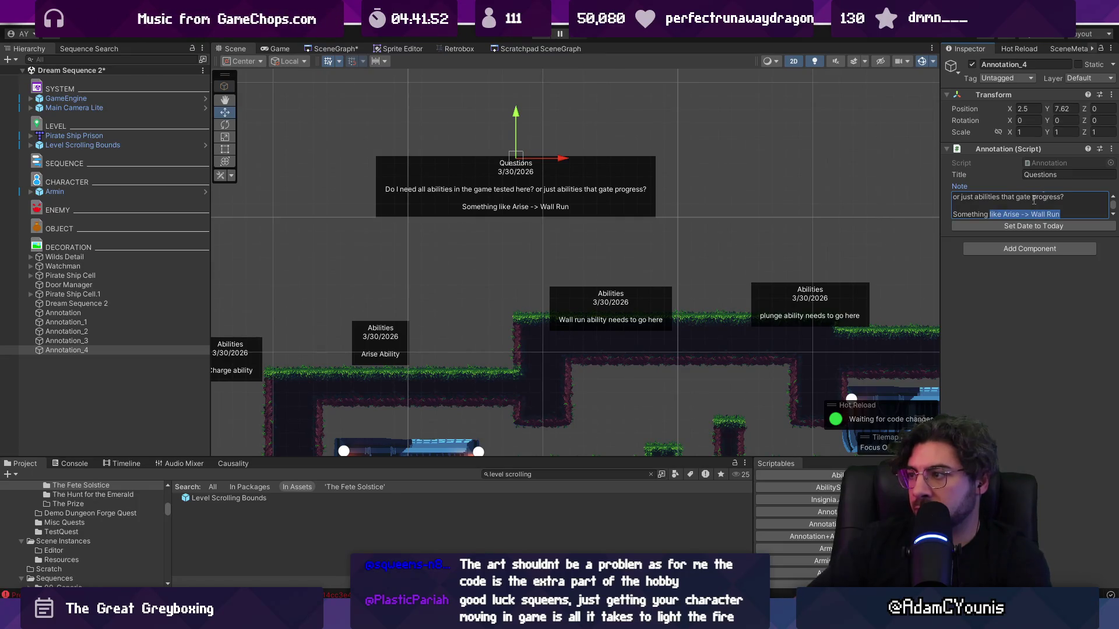
pyautogui.write('Like one per h')
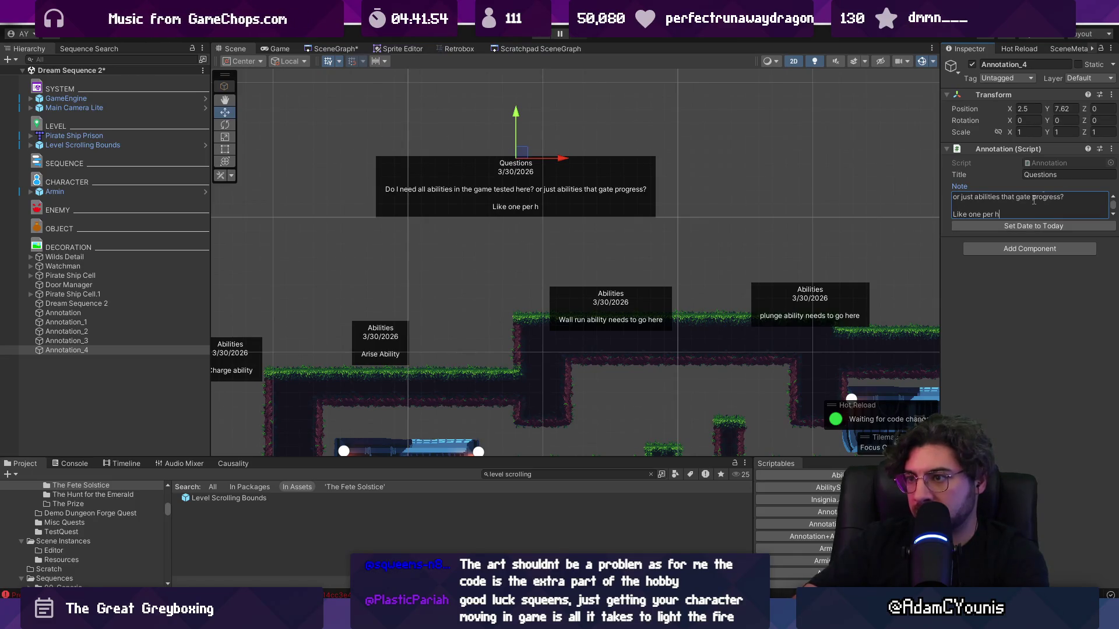
pyautogui.press('BackSpace')
pyautogui.write('chapter?')
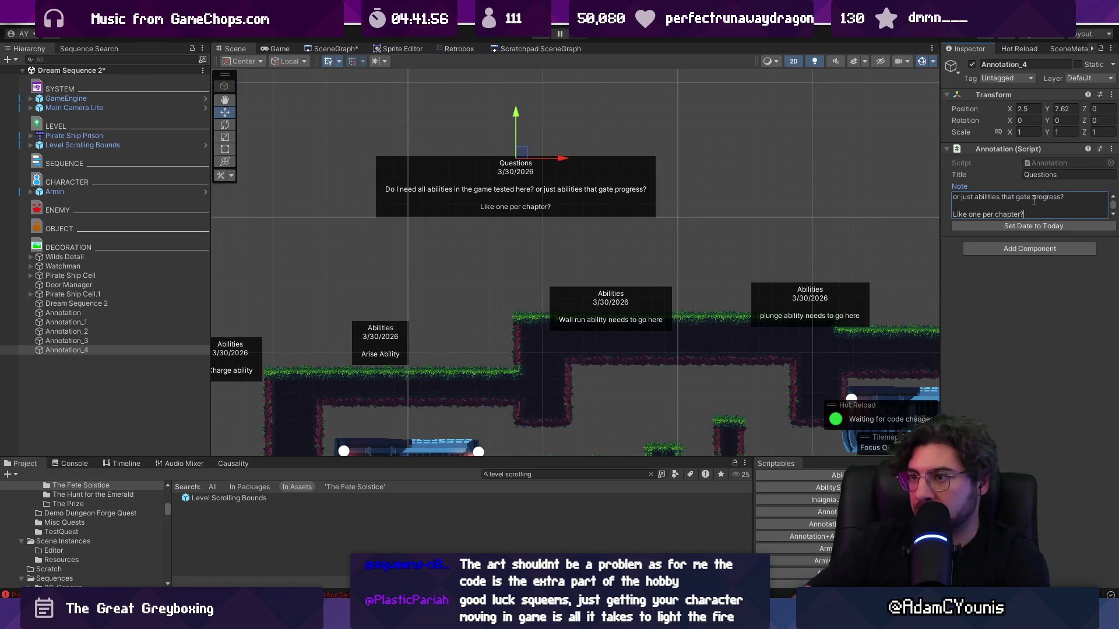
# - Append 'I think instead it should be two per chapter and side options that give you special items'
pyautogui.press('Left')
pyautogui.hotkey('ctrl', 'a')
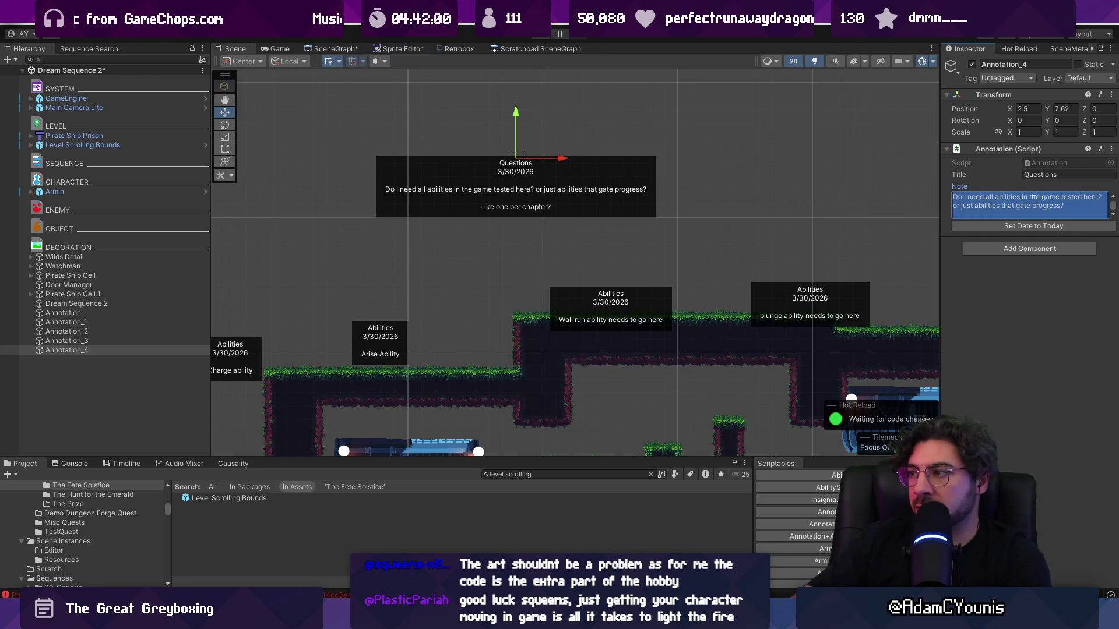
pyautogui.hotkey('ctrl', 'End')
pyautogui.press('Return')
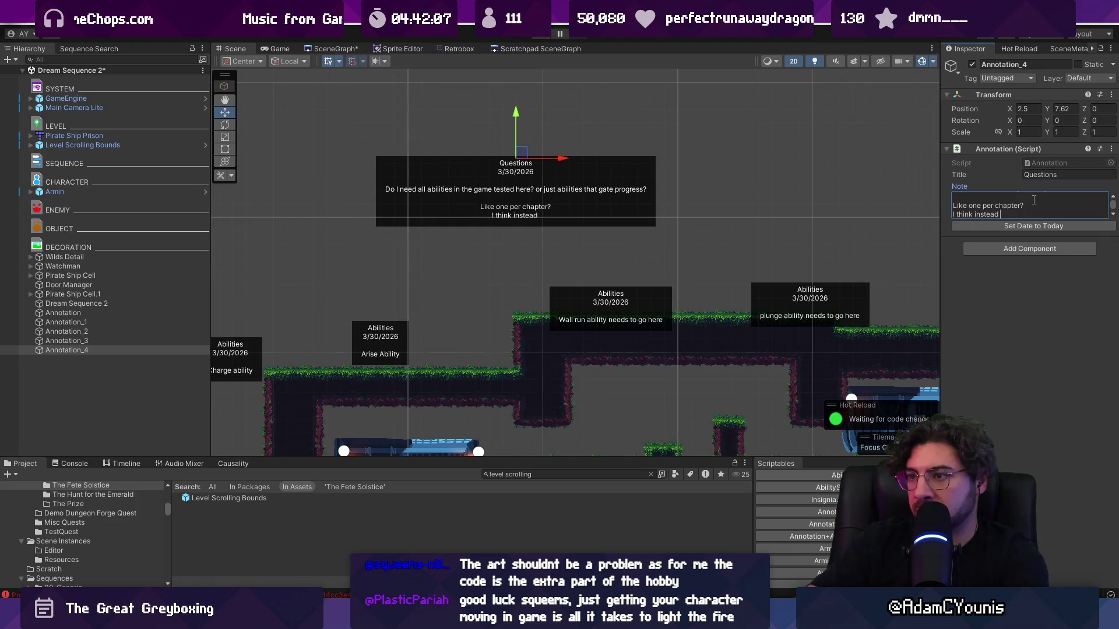
pyautogui.write('o per chapter and')
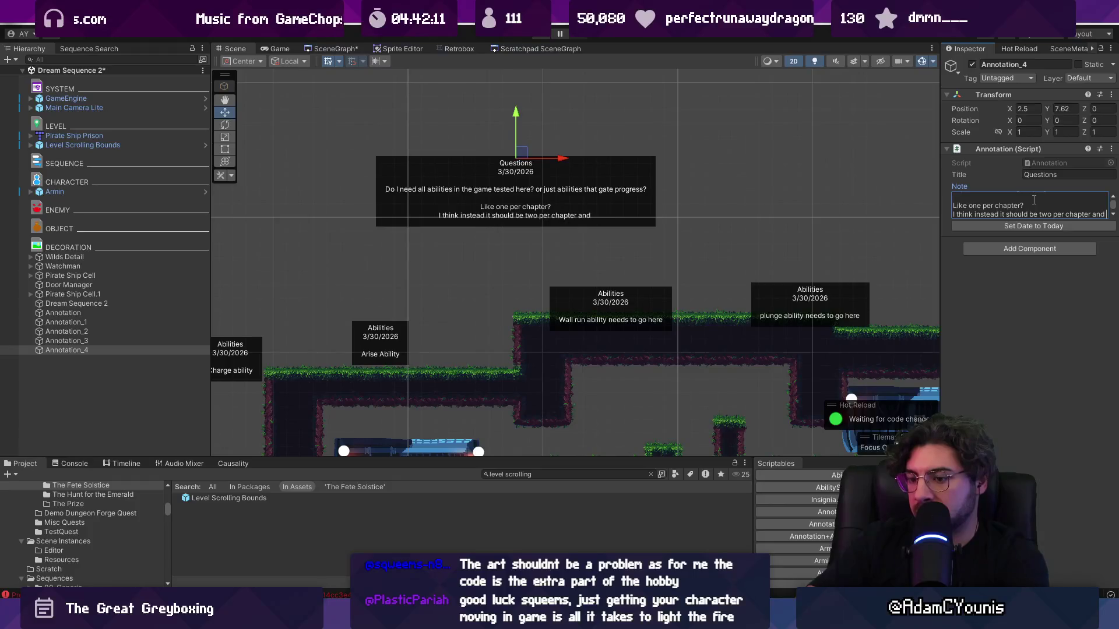
pyautogui.write(' s')
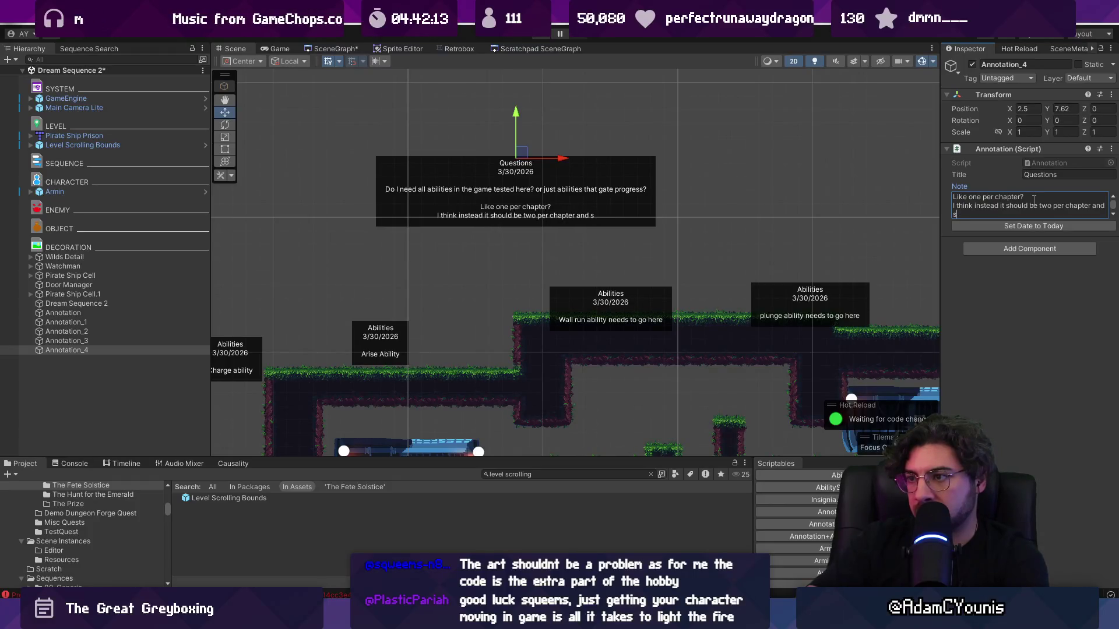
pyautogui.write('ide options that ')
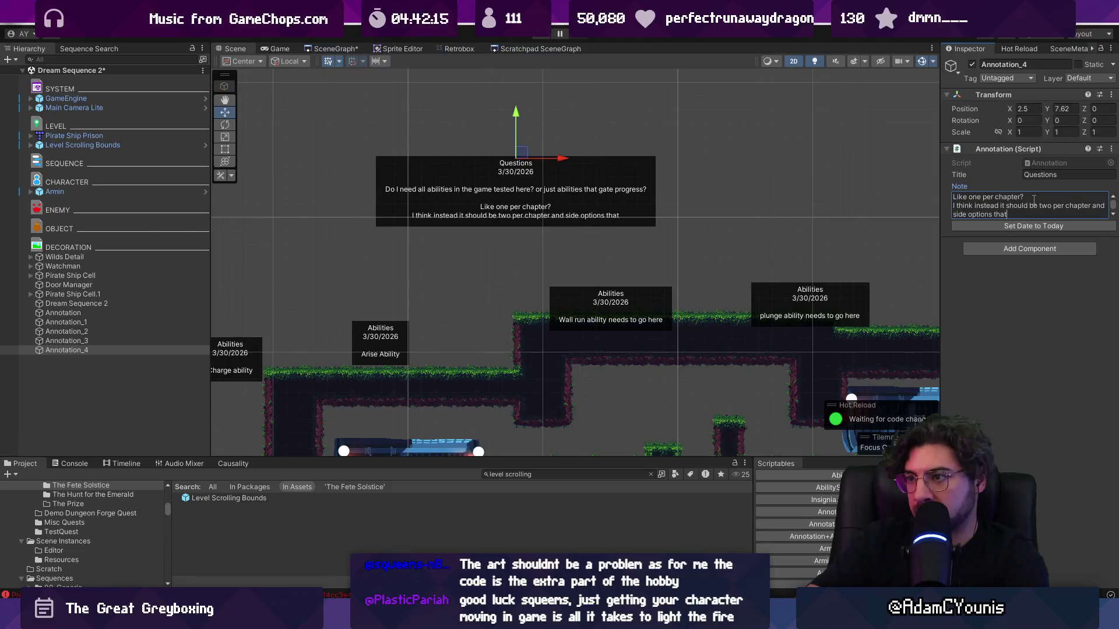
pyautogui.write('give you special b')
pyautogui.press('BackSpace')
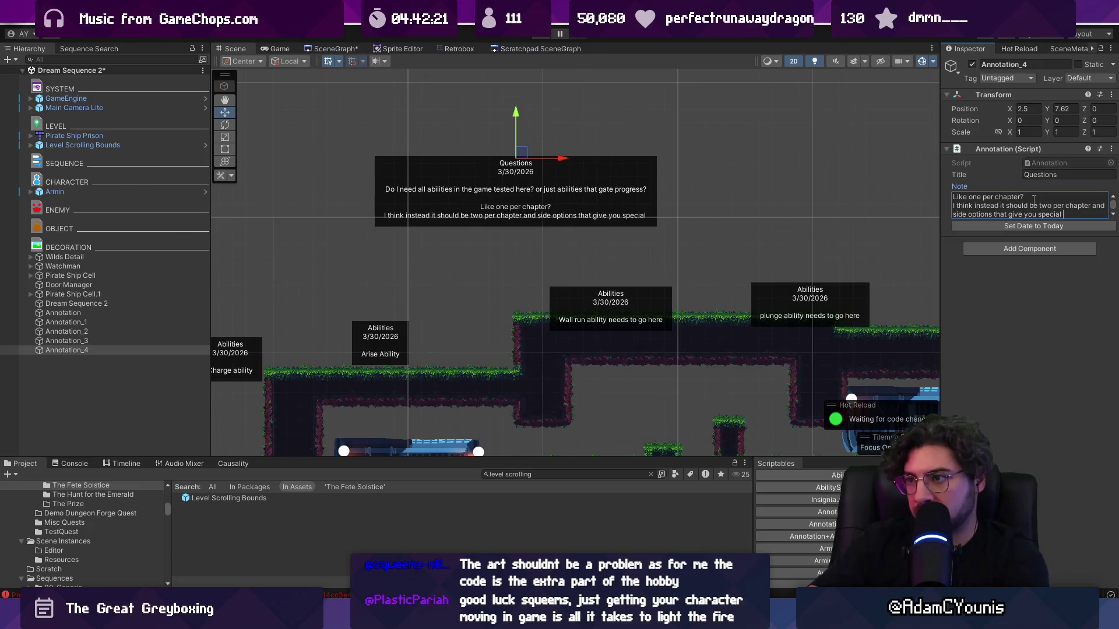
pyautogui.write('items')
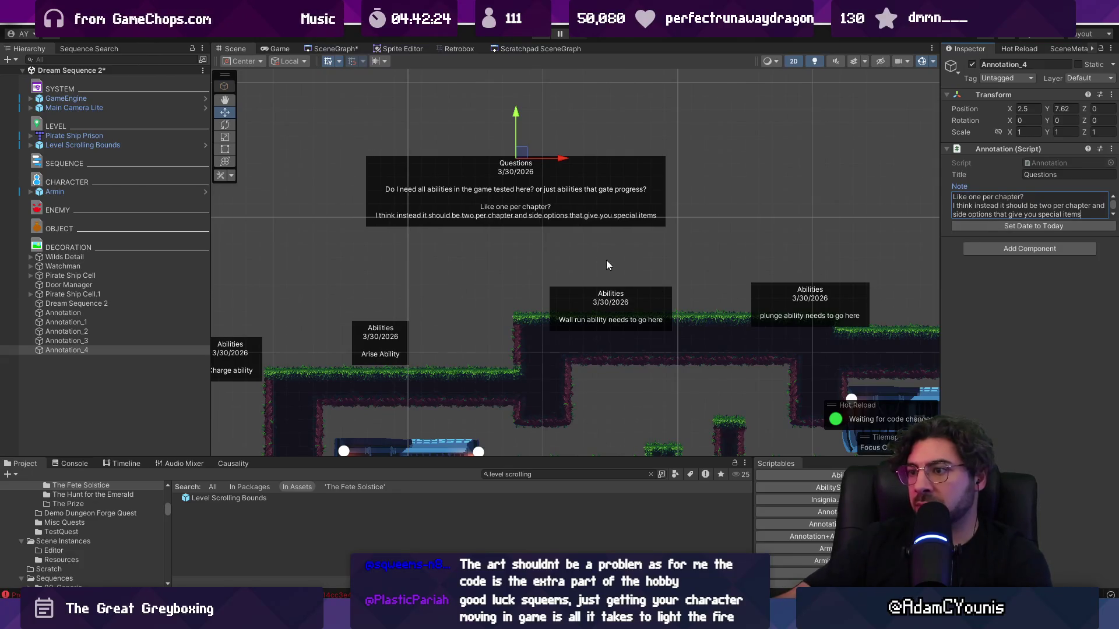
# - Zoom the Scene view and select the Wall run ability annotation to review it
pyautogui.scroll(3, 545, 169)
pyautogui.scroll(-5, 545, 169)
pyautogui.scroll(3, 526, 251)
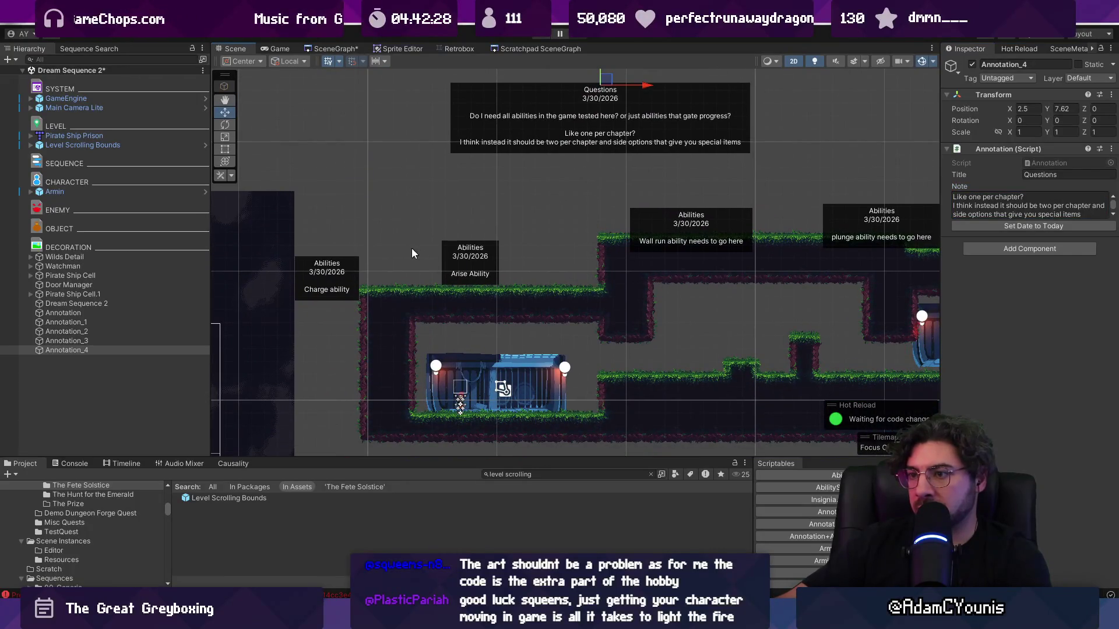
pyautogui.click(149, 314)
pyautogui.click(362, 246)
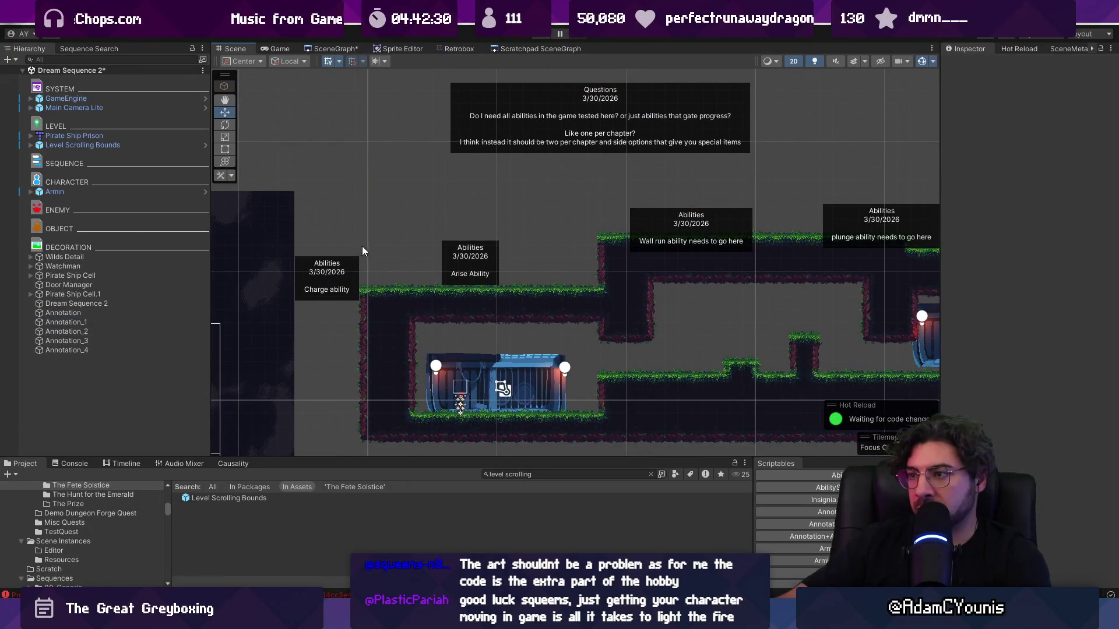
pyautogui.scroll(-3, 603, 205)
pyautogui.scroll(3, 658, 216)
pyautogui.scroll(-3, 666, 219)
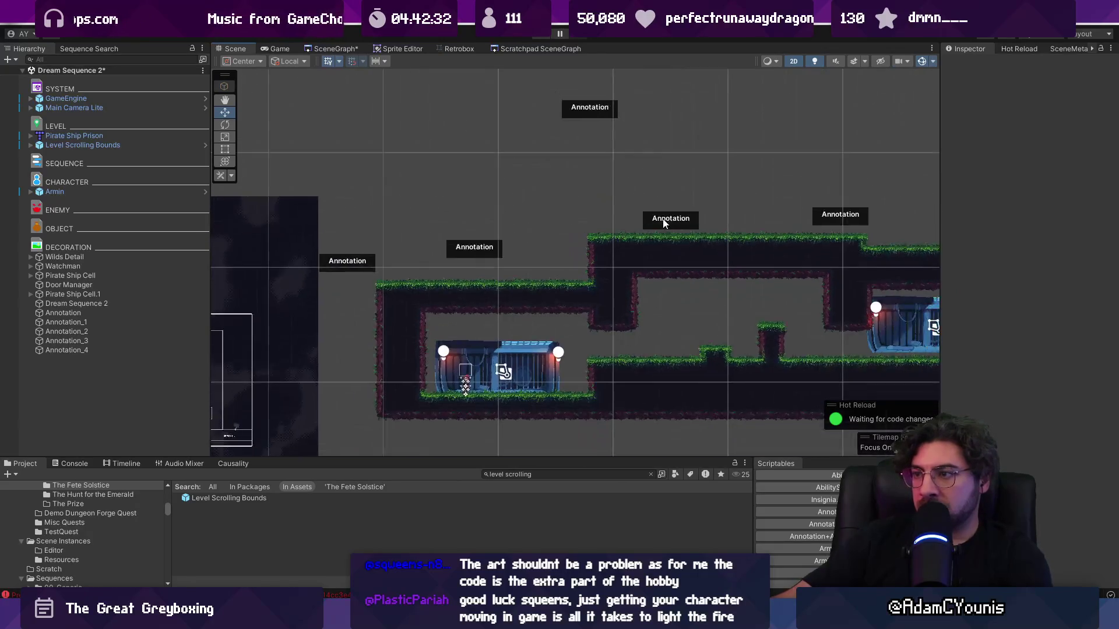
pyautogui.scroll(4, 670, 222)
# - Select Annotation_1, pan along the level, then bring up Fork's uncommitted changes
pyautogui.click(145, 321)
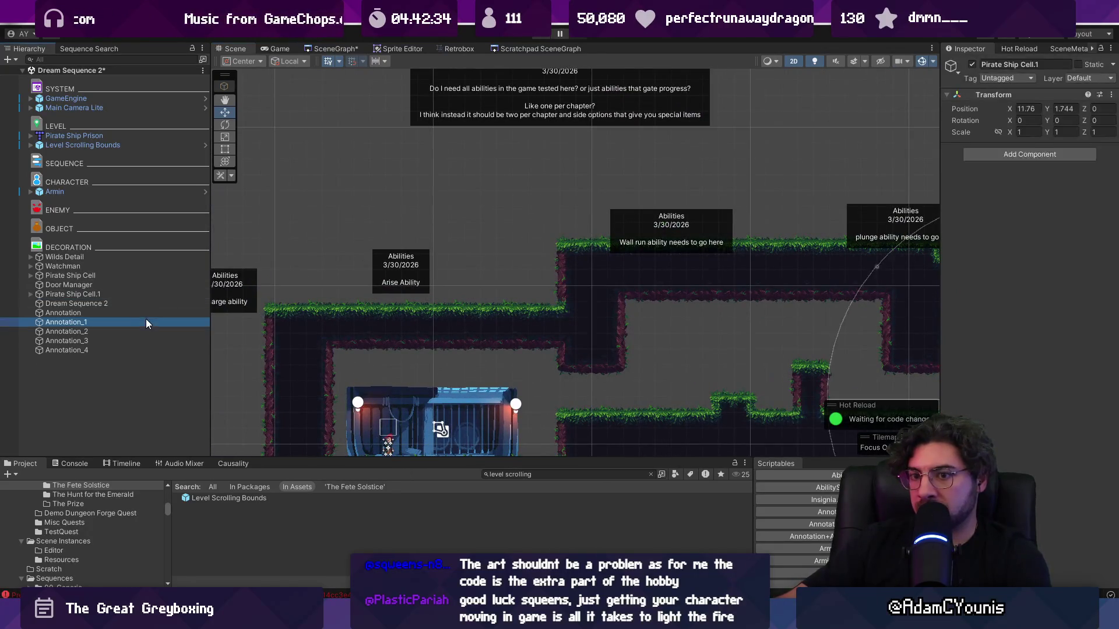
pyautogui.scroll(-3, 412, 242)
pyautogui.moveTo(643, 215); pyautogui.dragTo(590, 216)
pyautogui.scroll(-2, 675, 219)
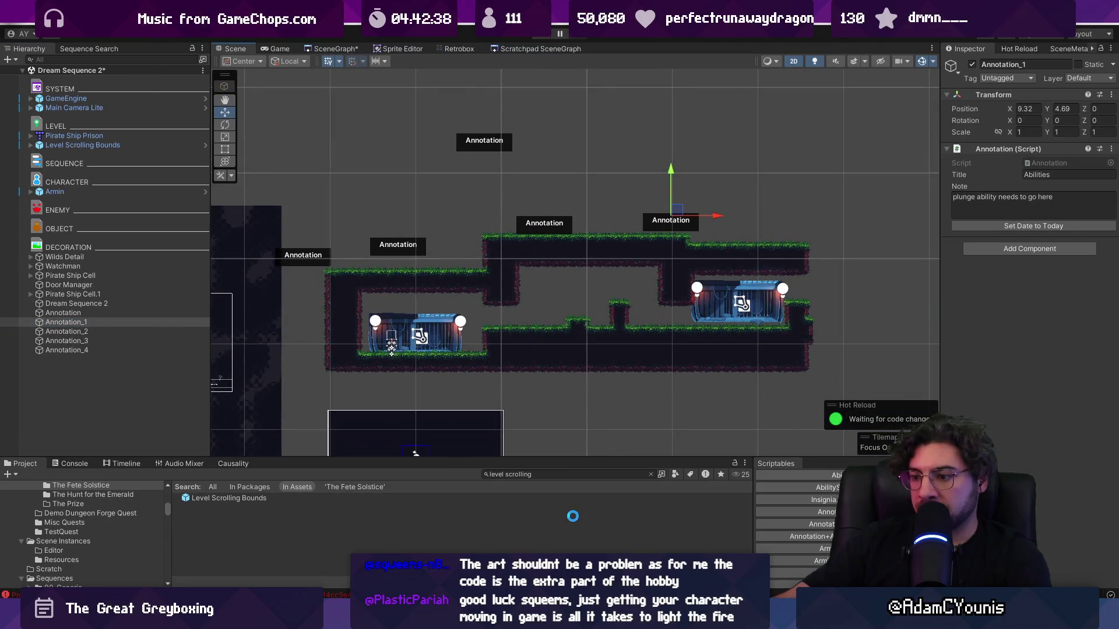
pyautogui.hotkey('alt', 'Tab')
pyautogui.scroll(10, 387, 219)
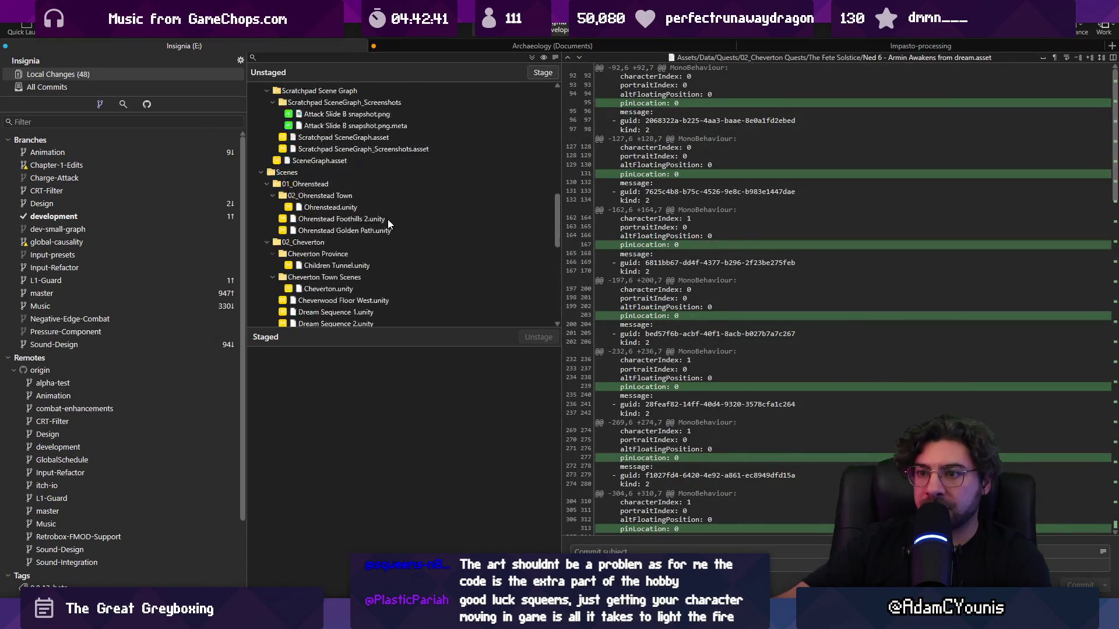
# - Stage all changes, commit as 'Updates to Chapter 2 Scenario', and push to origin/development
pyautogui.click(531, 57)
pyautogui.click(655, 551)
pyautogui.write('UPd')
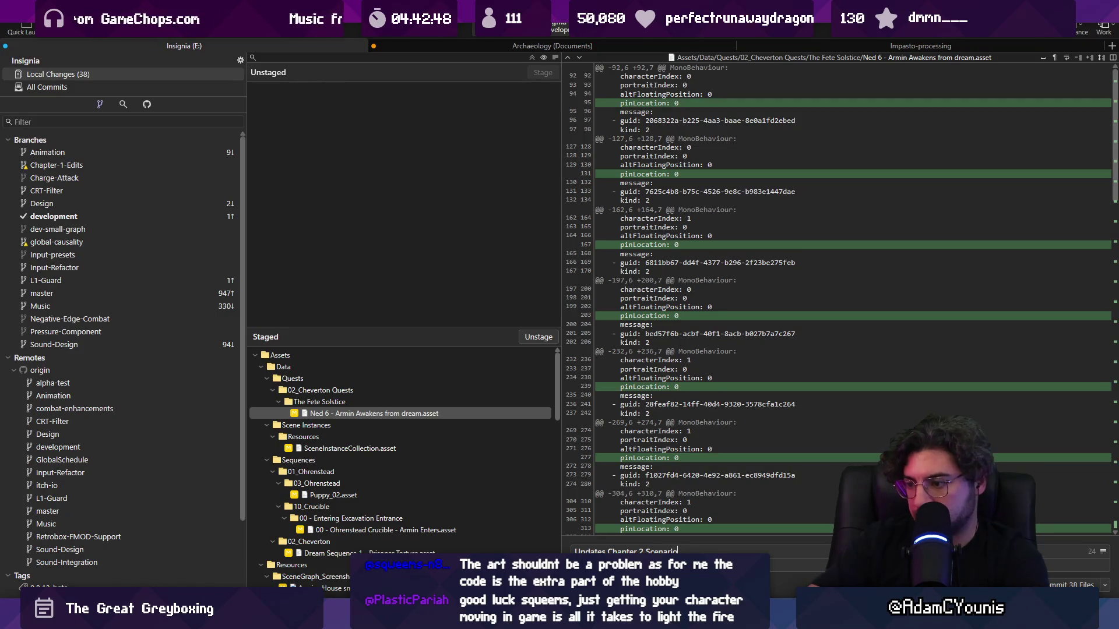
pyautogui.click(606, 551)
pyautogui.write('to')
pyautogui.click(1072, 585)
pyautogui.click(105, 24)
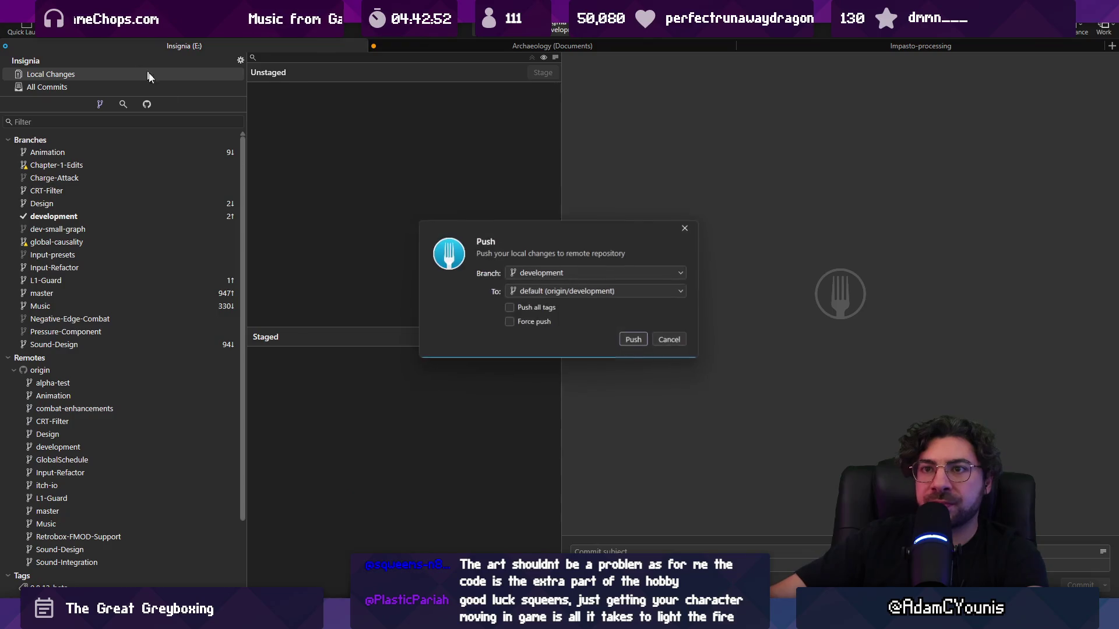
pyautogui.click(633, 341)
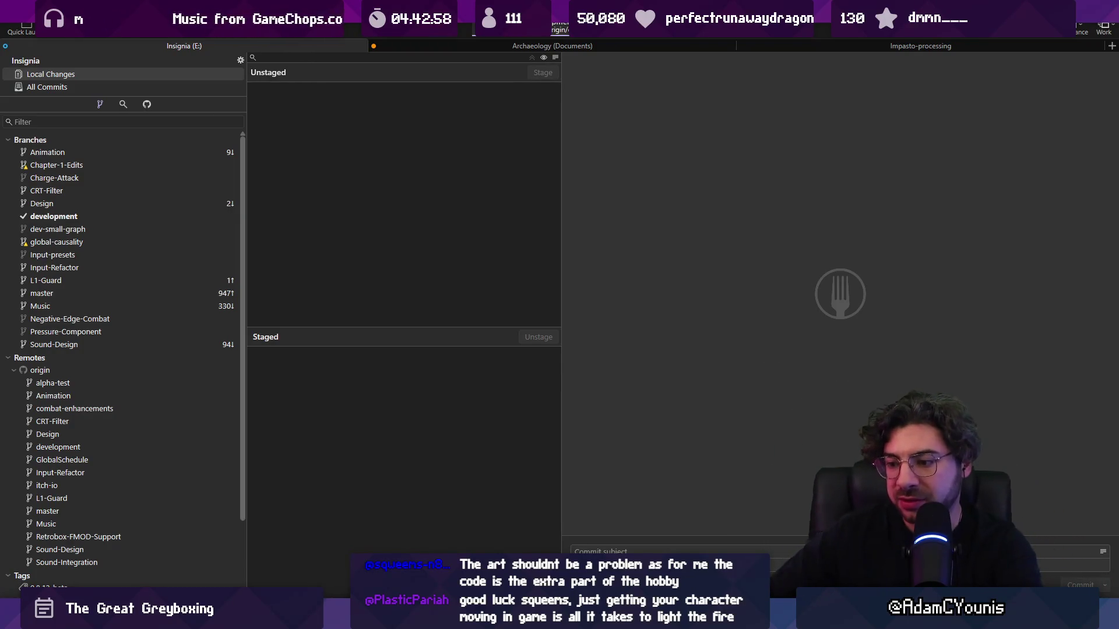
# - Bring up Chrome and load Twitch from the address bar
pyautogui.hotkey('alt', 'Tab')
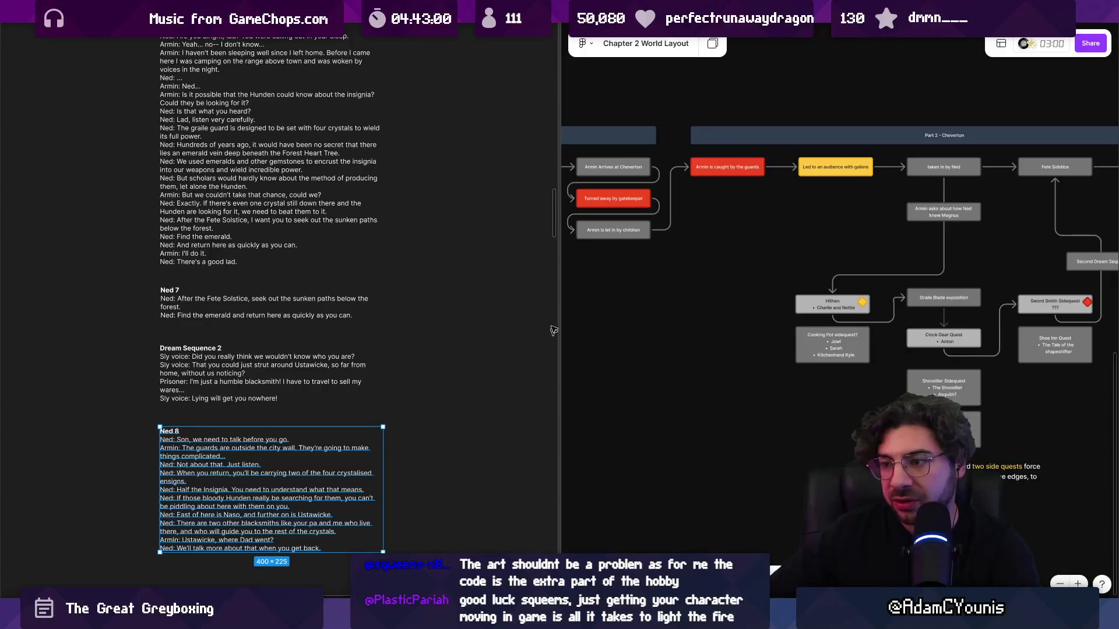
pyautogui.moveTo(776, 592)
pyautogui.click(688, 527)
pyautogui.click(365, 40)
pyautogui.write('twitch')
pyautogui.press('Return')
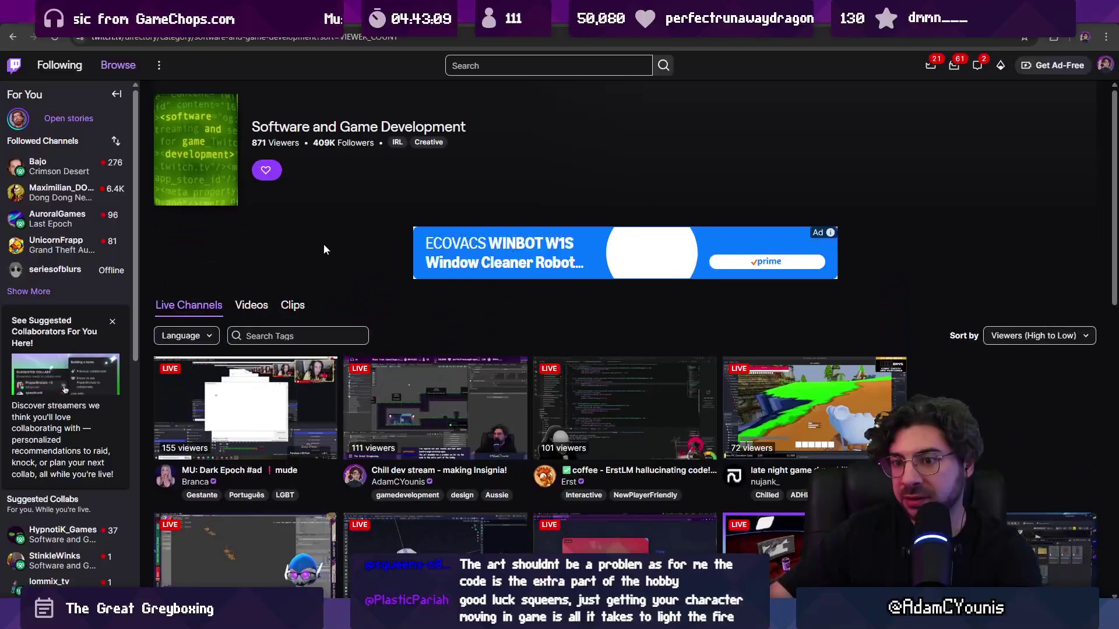
# - Scroll down the Software and Game Development live channel listing
pyautogui.scroll(-1, 349, 217)
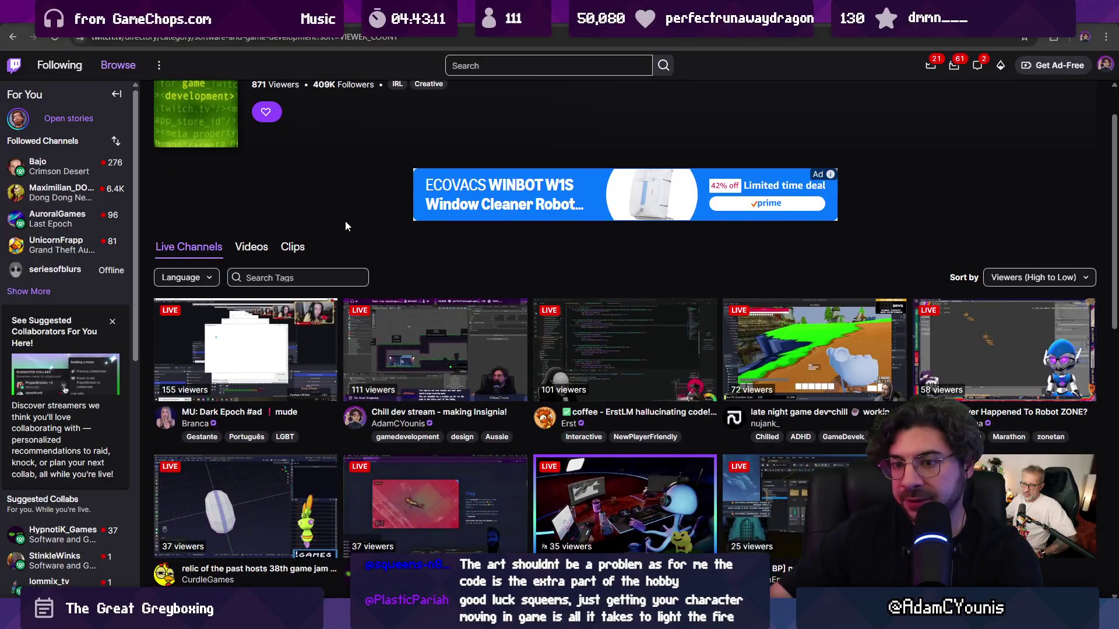